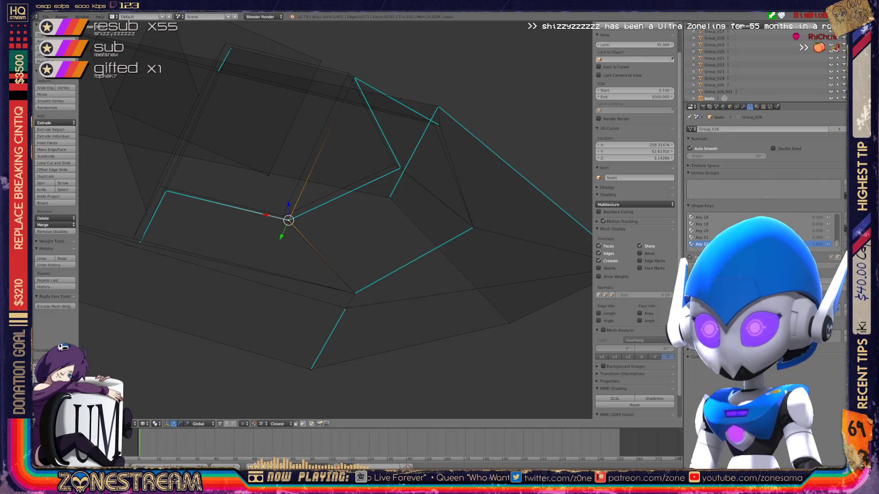
Step: Nudge the hull's bottom, top and side-crease vertices slightly into better positions
{"action": "key", "text": "g"}
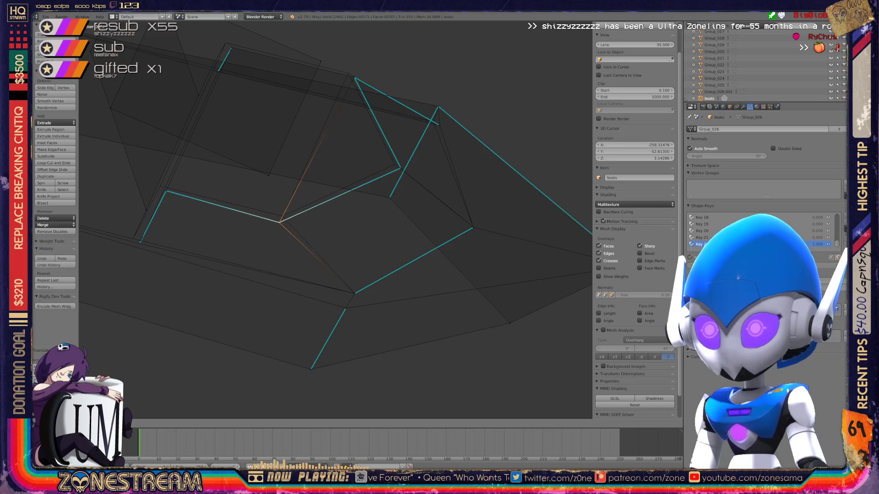
{"action": "left_click", "coordinate": [282, 215]}
{"action": "right_click", "coordinate": [354, 77]}
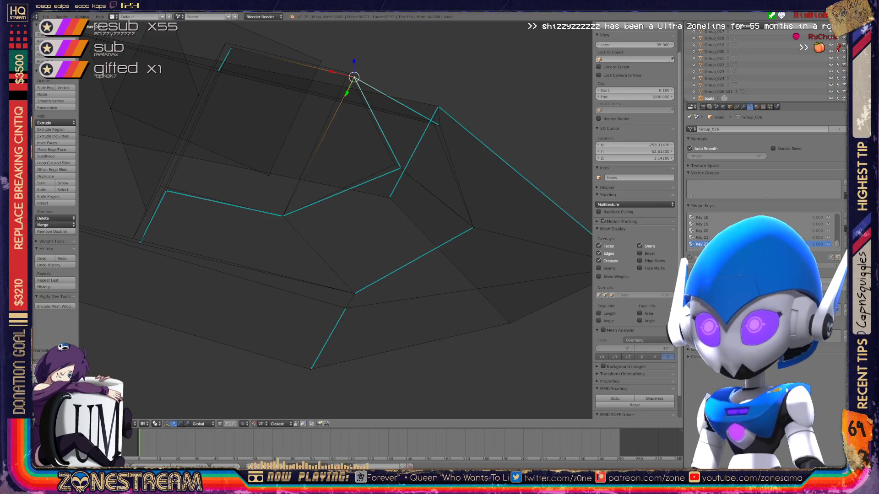
{"action": "key", "text": "g"}
{"action": "left_click", "coordinate": [348, 74]}
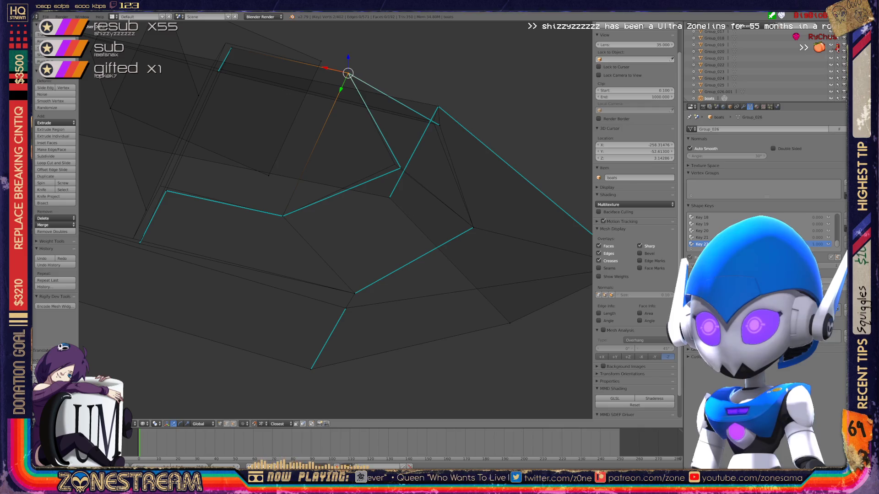
{"action": "right_click", "coordinate": [400, 167]}
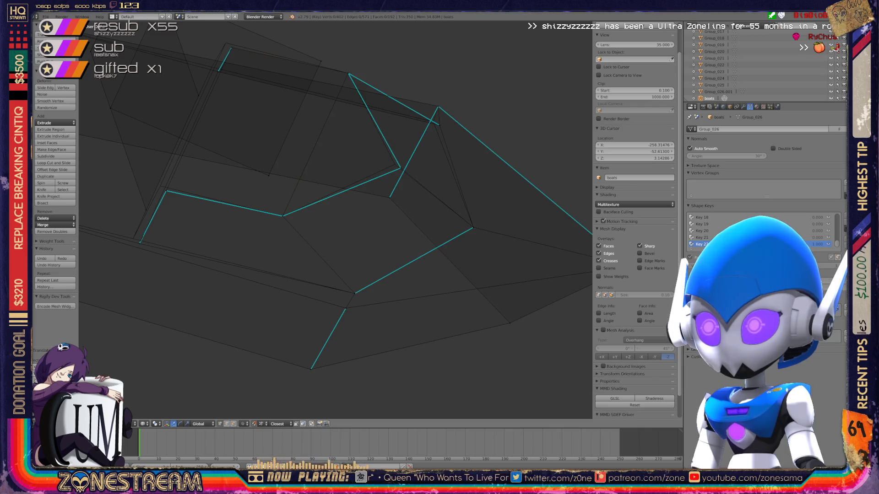
{"action": "key", "text": "g"}
{"action": "left_click", "coordinate": [395, 165]}
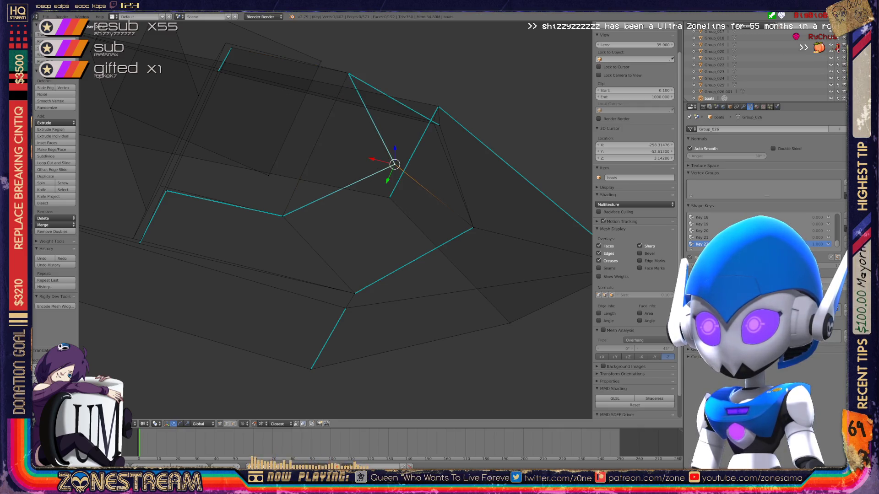
Step: Slide the lower end vertex along its long edge to tighten the hull outline
{"action": "middle_click_drag", "start_coordinate": [337, 226], "coordinate": [247, 186]}
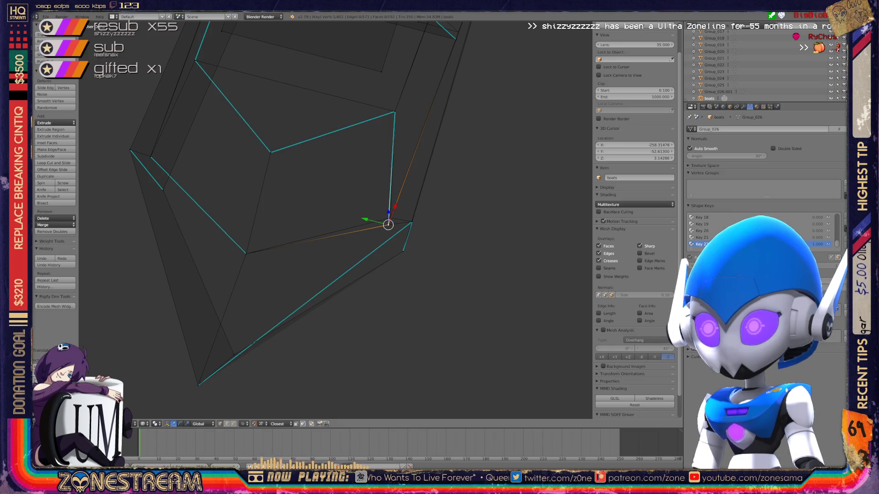
{"action": "mouse_move", "coordinate": [388, 224]}
{"action": "middle_mouse_down"}
{"action": "mouse_move", "coordinate": [371, 240]}
{"action": "mouse_move", "coordinate": [389, 240]}
{"action": "mouse_move", "coordinate": [254, 240]}
{"action": "middle_mouse_up"}
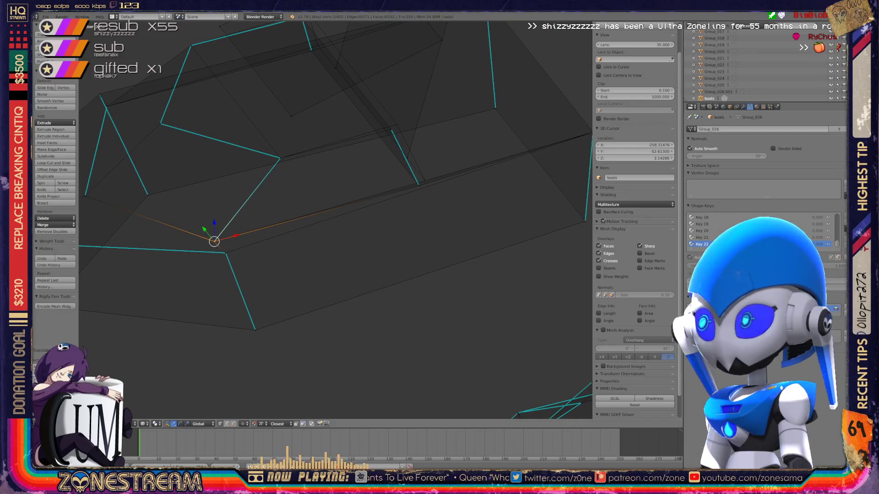
{"action": "mouse_move", "coordinate": [330, 220]}
{"action": "middle_mouse_down", "text": "shift"}
{"action": "mouse_move", "coordinate": [335, 233]}
{"action": "mouse_move", "coordinate": [343, 220]}
{"action": "middle_mouse_up", "text": "shift"}
{"action": "scroll", "coordinate": [335, 219], "scroll_direction": "up", "scroll_amount": 3}
{"action": "scroll", "coordinate": [335, 220], "scroll_direction": "up", "scroll_amount": 2}
{"action": "scroll", "coordinate": [335, 220], "scroll_direction": "up", "scroll_amount": 2}
{"action": "scroll", "coordinate": [335, 220], "scroll_direction": "up", "scroll_amount": 2}
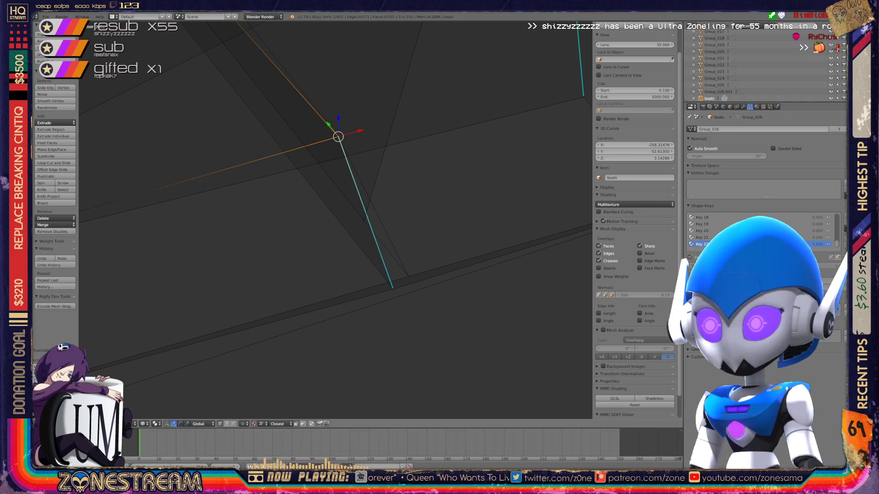
{"action": "right_click", "coordinate": [393, 289]}
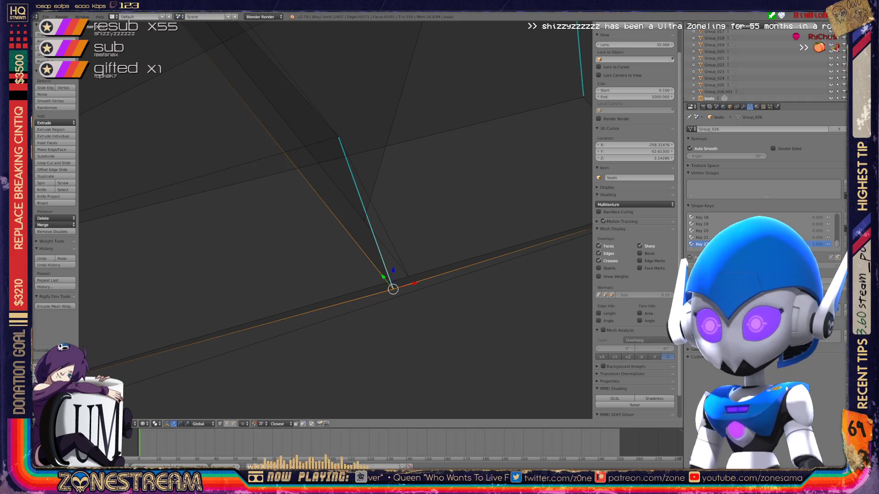
{"action": "key", "text": "shift+v"}
{"action": "key", "text": "Return"}
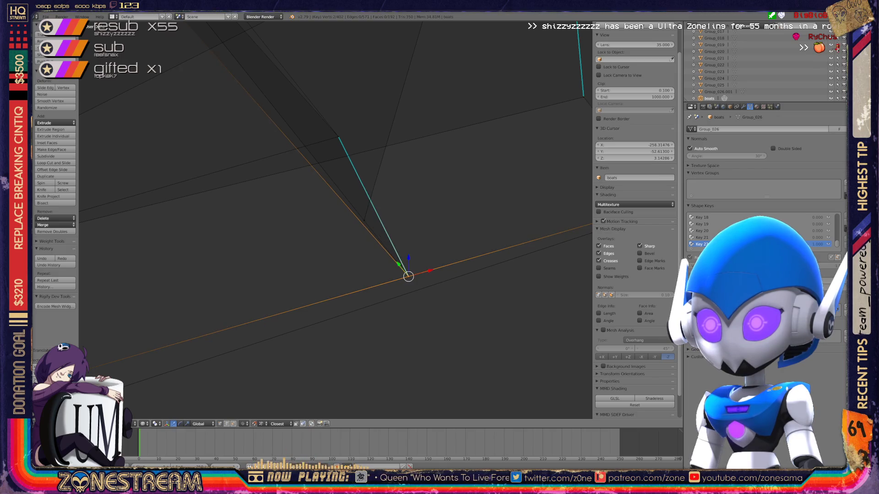
{"action": "scroll", "coordinate": [337, 219], "scroll_direction": "down", "scroll_amount": 3}
Step: Shift the corner vertex and the one below it, then finish editing this hull
{"action": "mouse_move", "coordinate": [337, 220]}
{"action": "middle_mouse_down"}
{"action": "mouse_move", "coordinate": [289, 172]}
{"action": "mouse_move", "coordinate": [312, 149]}
{"action": "middle_mouse_up"}
{"action": "scroll", "coordinate": [337, 220], "scroll_direction": "up", "scroll_amount": 3}
{"action": "scroll", "coordinate": [337, 219], "scroll_direction": "down", "scroll_amount": 2}
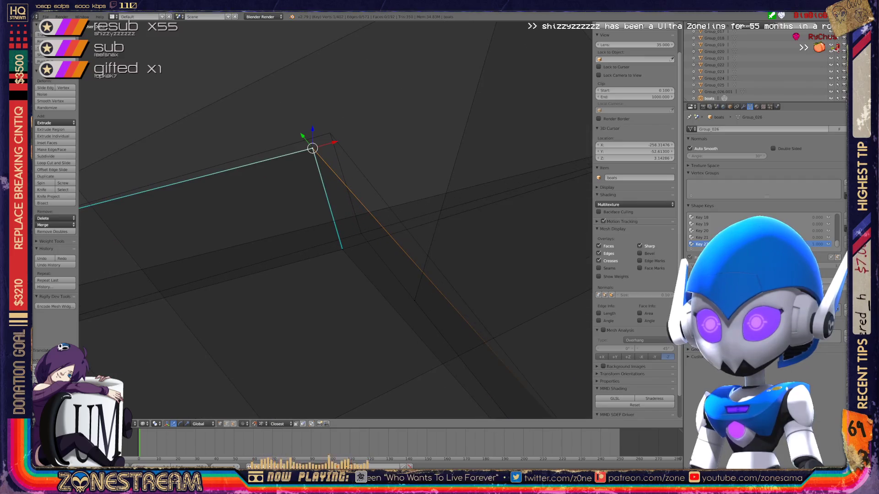
{"action": "key", "text": "g"}
{"action": "key", "text": "Return"}
{"action": "right_click", "coordinate": [341, 249]}
{"action": "key", "text": "g"}
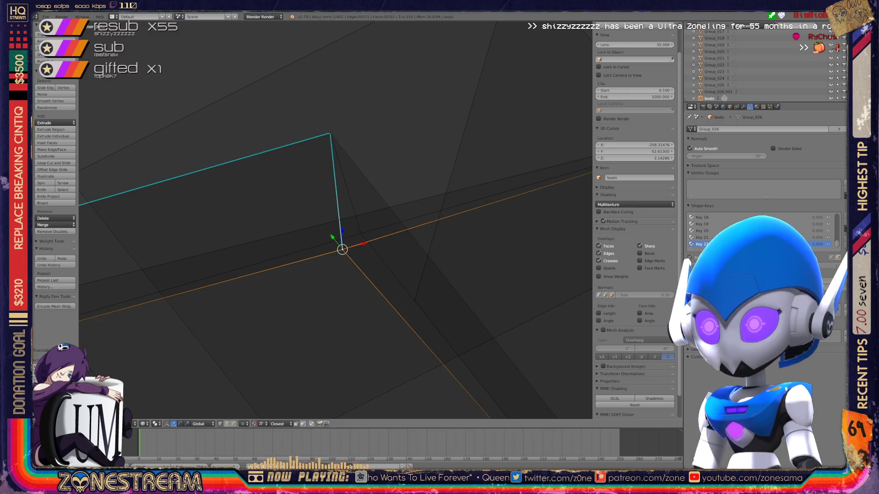
{"action": "key", "text": "Return"}
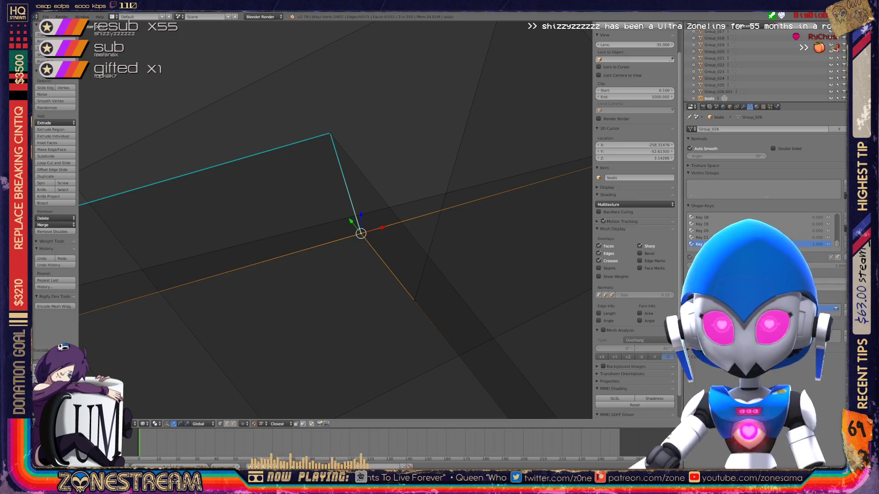
{"action": "key", "text": "Tab"}
{"action": "scroll", "coordinate": [335, 220], "scroll_direction": "down", "scroll_amount": 3}
{"action": "scroll", "coordinate": [336, 220], "scroll_direction": "down", "scroll_amount": 3}
{"action": "scroll", "coordinate": [335, 220], "scroll_direction": "down", "scroll_amount": 3}
Step: Bring the second boat hull into view and start editing its mesh
{"action": "middle_click_drag", "start_coordinate": [335, 219], "coordinate": [335, 275]}
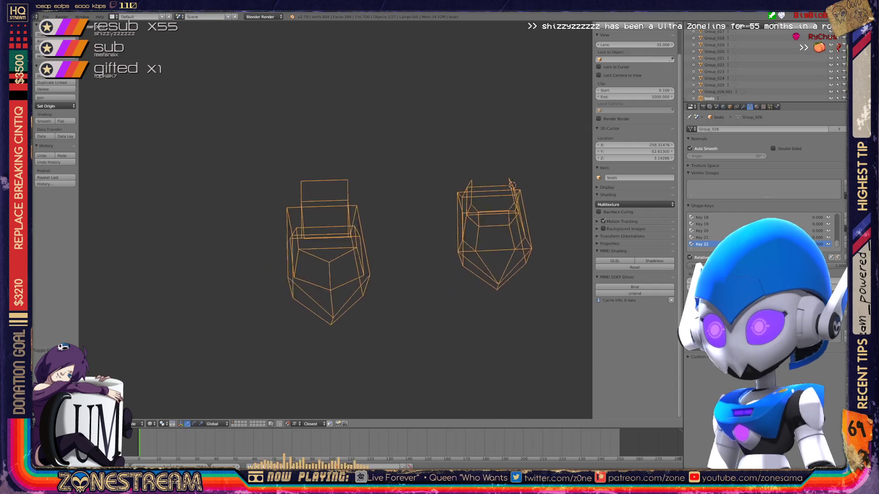
{"action": "scroll", "coordinate": [336, 221], "scroll_direction": "down", "scroll_amount": 2}
{"action": "scroll", "coordinate": [412, 217], "scroll_direction": "up", "scroll_amount": 3}
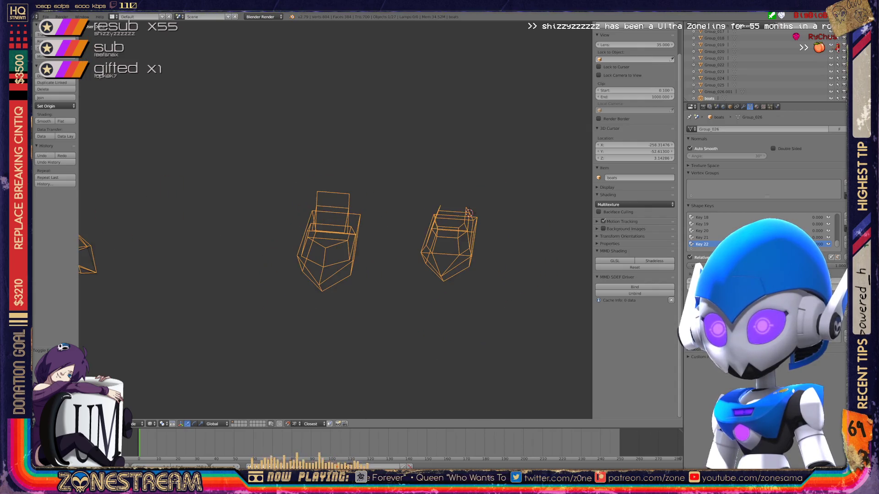
{"action": "scroll", "coordinate": [412, 217], "scroll_direction": "up", "scroll_amount": 3}
{"action": "mouse_move", "coordinate": [412, 220]}
{"action": "middle_mouse_down"}
{"action": "mouse_move", "coordinate": [275, 220]}
{"action": "mouse_move", "coordinate": [515, 220]}
{"action": "mouse_move", "coordinate": [206, 219]}
{"action": "middle_mouse_up"}
{"action": "scroll", "coordinate": [335, 219], "scroll_direction": "up", "scroll_amount": 2}
{"action": "scroll", "coordinate": [335, 220], "scroll_direction": "up", "scroll_amount": 2}
{"action": "scroll", "coordinate": [335, 220], "scroll_direction": "up", "scroll_amount": 2}
{"action": "key", "text": "Tab"}
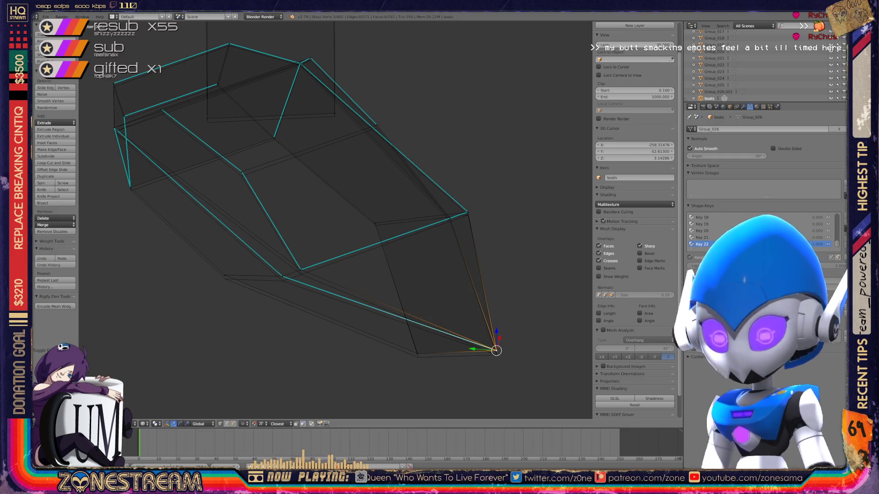
Step: Nudge the bow tip, neighbouring bottom and side vertices of the second hull
{"action": "key", "text": "ctrl+space"}
{"action": "key", "text": "ctrl+space"}
{"action": "right_click", "coordinate": [417, 353]}
{"action": "key", "text": "ctrl+space"}
{"action": "key", "text": "ctrl+space"}
{"action": "right_click", "coordinate": [374, 222]}
{"action": "key", "text": "ctrl+space"}
{"action": "left_click", "coordinate": [375, 225]}
{"action": "key", "text": "ctrl+space"}
Step: Lower the vertices along the bottom edge and one upper-rim vertex slightly
{"action": "right_click", "coordinate": [224, 275]}
{"action": "left_click", "coordinate": [224, 274]}
{"action": "key", "text": "ctrl+space"}
{"action": "key", "text": "ctrl+space"}
{"action": "right_click", "coordinate": [282, 276]}
{"action": "left_click", "coordinate": [283, 276]}
{"action": "key", "text": "ctrl+space"}
{"action": "key", "text": "ctrl+space"}
{"action": "right_click", "coordinate": [301, 269]}
{"action": "left_click", "coordinate": [301, 270]}
{"action": "key", "text": "g"}
{"action": "key", "text": "Return"}
{"action": "right_click", "coordinate": [242, 171]}
{"action": "left_click", "coordinate": [242, 171]}
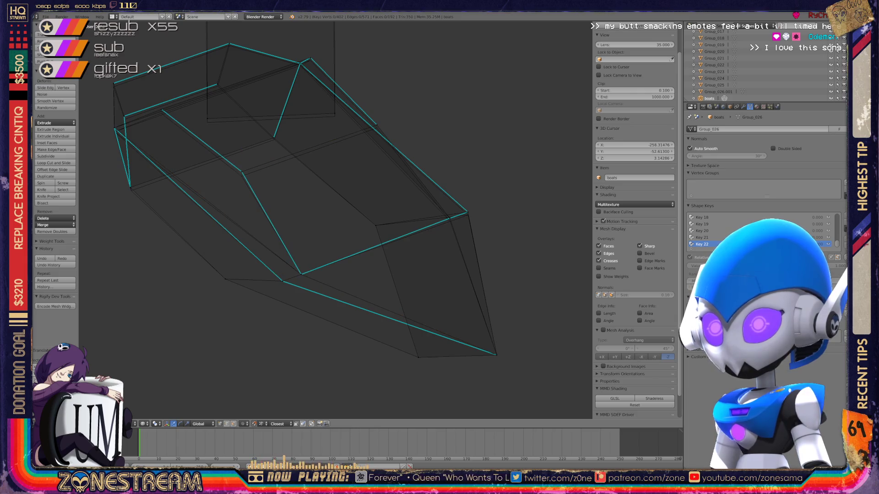
{"action": "key", "text": "g"}
{"action": "key", "text": "Return"}
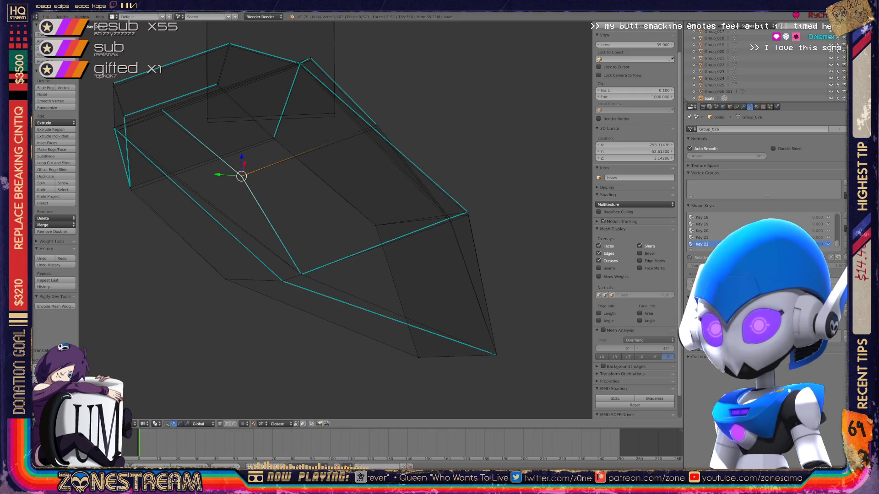
Step: From a new angle, pull the lower-edge, rim-corner and bottom-edge vertices slightly down
{"action": "middle_click_drag", "start_coordinate": [309, 206], "coordinate": [357, 179]}
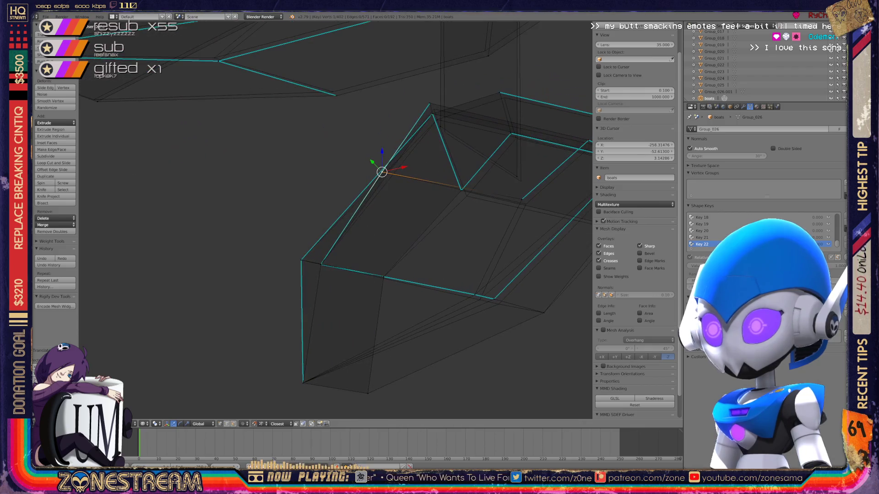
{"action": "middle_click_drag", "start_coordinate": [309, 207], "coordinate": [358, 179]}
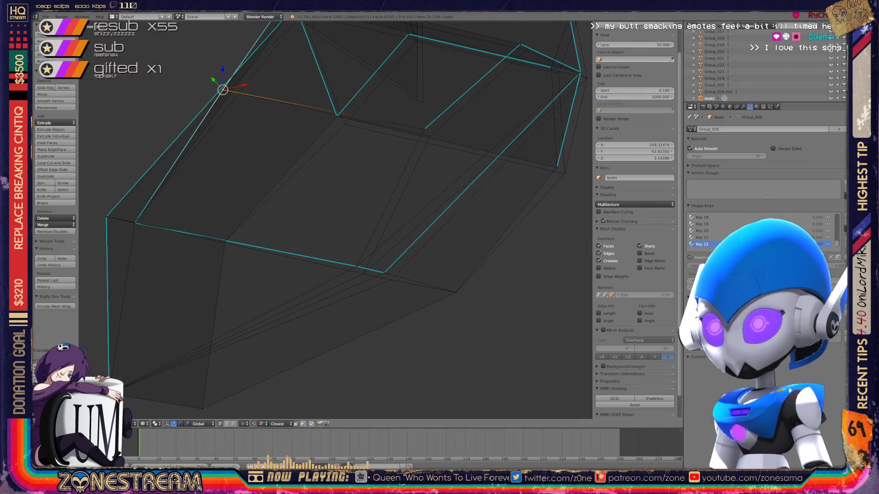
{"action": "right_click", "coordinate": [357, 266]}
{"action": "left_click_drag", "start_coordinate": [356, 266], "coordinate": [363, 273]}
{"action": "right_click", "coordinate": [424, 129]}
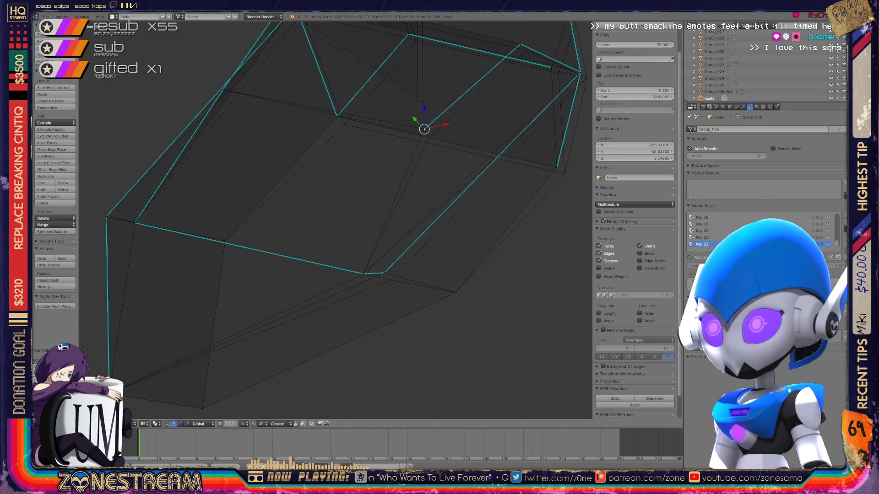
{"action": "left_click_drag", "start_coordinate": [425, 128], "coordinate": [430, 136]}
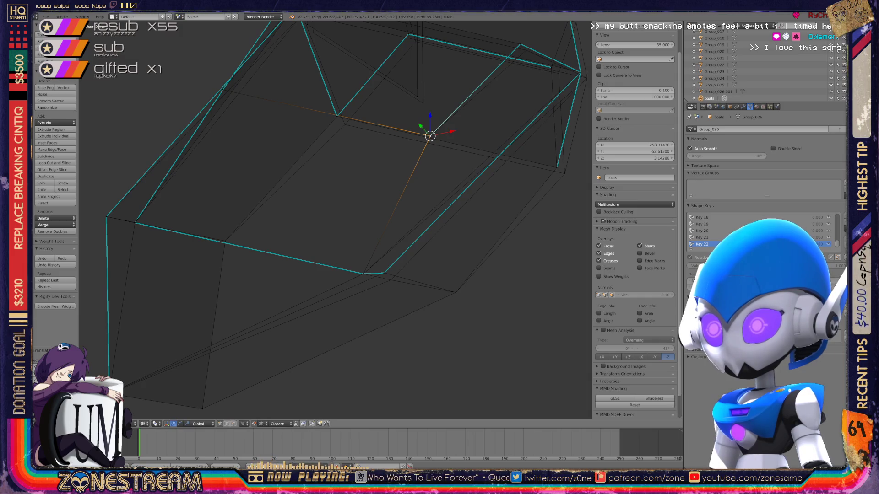
{"action": "left_click_drag", "start_coordinate": [384, 273], "coordinate": [390, 279]}
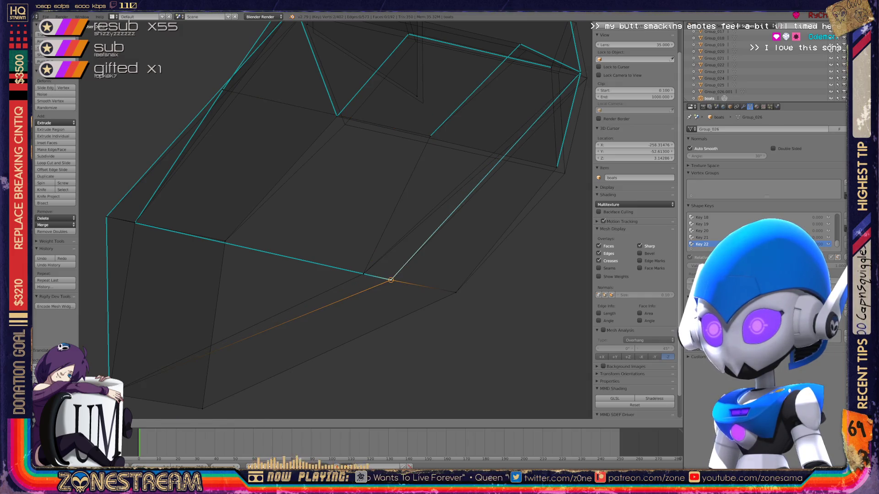
{"action": "scroll", "coordinate": [346, 220], "scroll_direction": "down", "scroll_amount": 1}
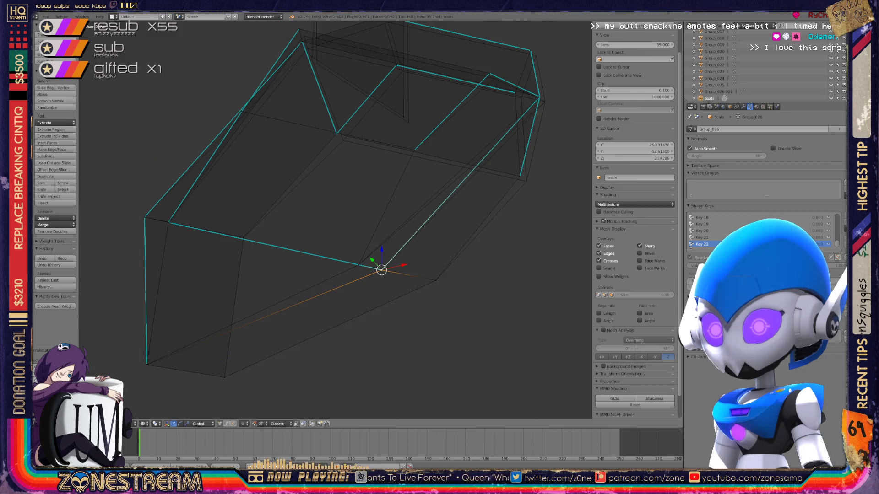
{"action": "middle_click_drag", "start_coordinate": [337, 219], "coordinate": [267, 237]}
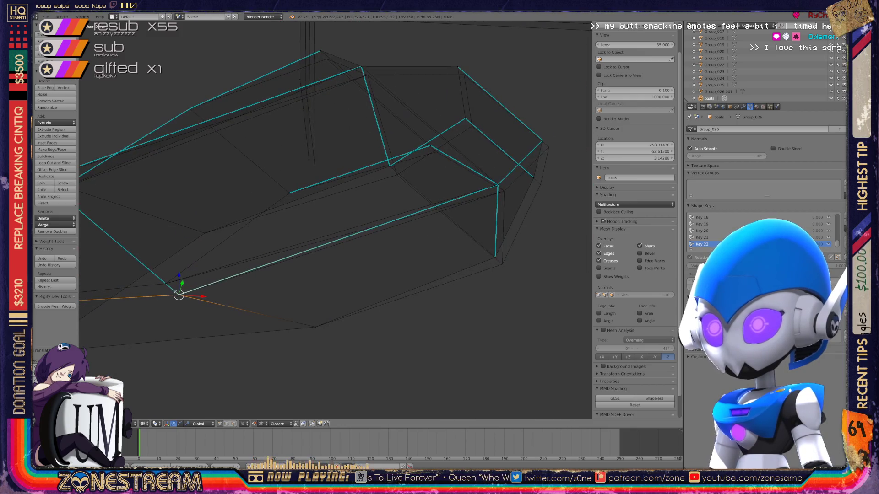
{"action": "left_click_drag", "start_coordinate": [179, 291], "coordinate": [315, 164]}
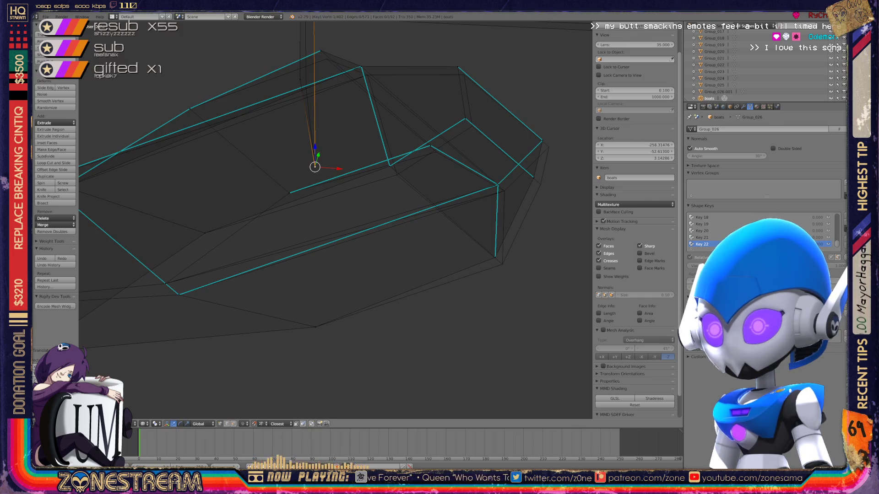
Step: Nudge the stern corner vertex and the two upper vertices above it downward
{"action": "right_click", "coordinate": [495, 257]}
{"action": "left_click_drag", "start_coordinate": [495, 256], "coordinate": [501, 261]}
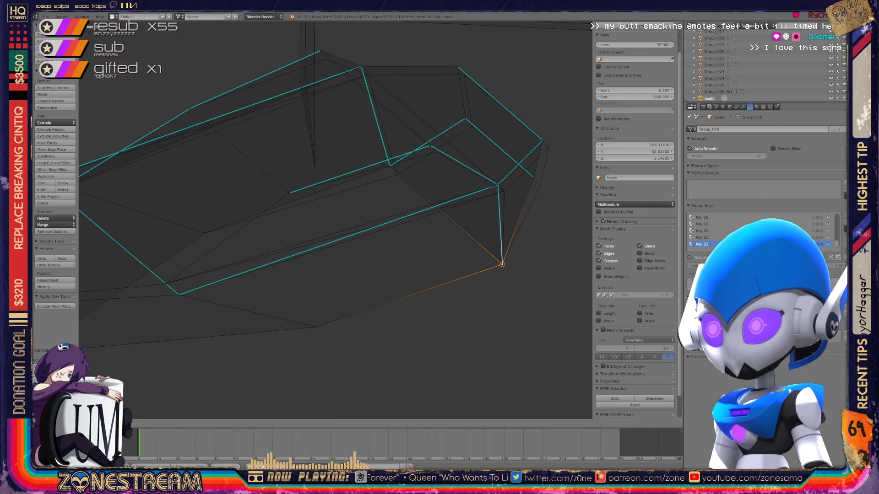
{"action": "right_click", "coordinate": [497, 185]}
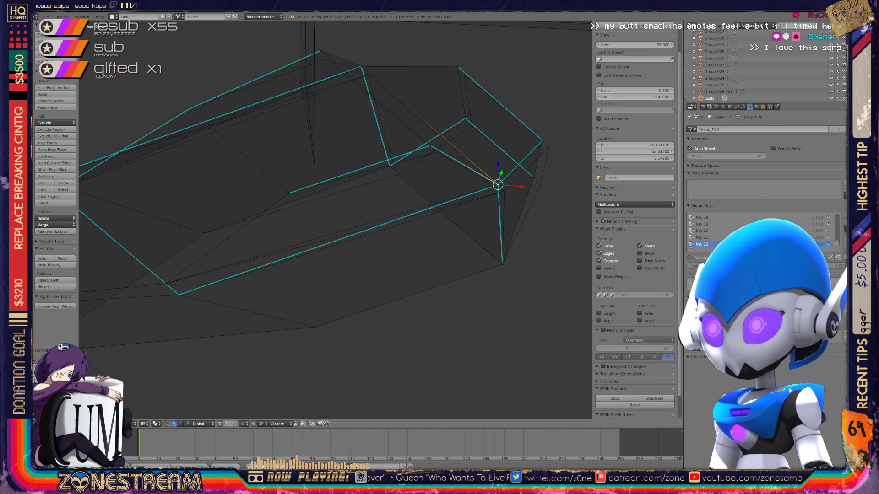
{"action": "key", "text": "g"}
{"action": "left_click", "coordinate": [503, 190]}
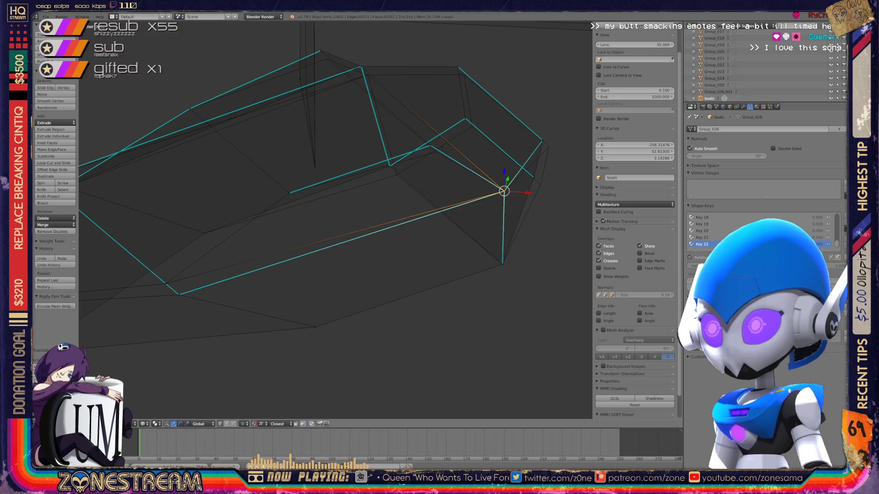
{"action": "right_click", "coordinate": [541, 141]}
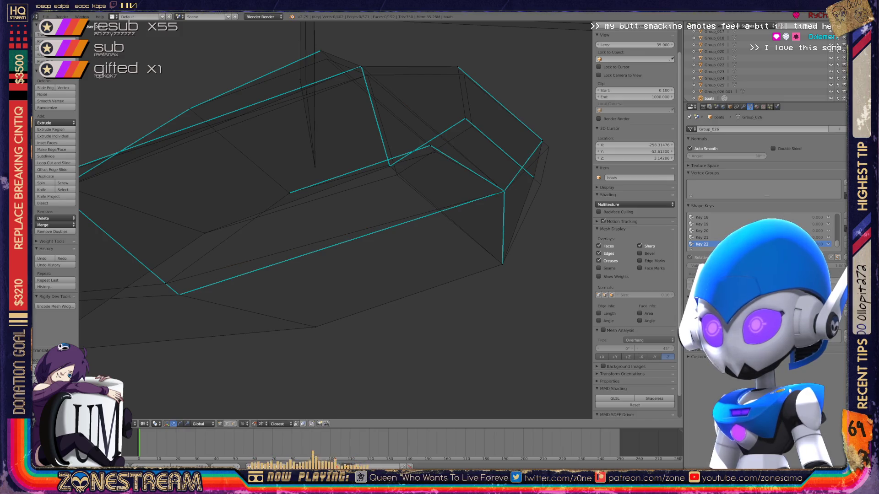
{"action": "key", "text": "g"}
{"action": "left_click", "coordinate": [549, 147]}
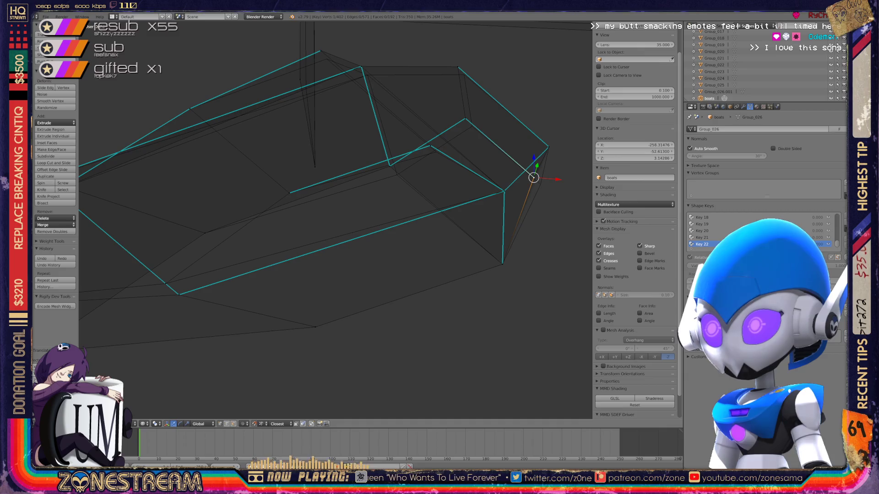
Step: Shift the remaining upper hull vertices slightly to smooth the top outline
{"action": "key", "text": "g"}
{"action": "left_click", "coordinate": [541, 184]}
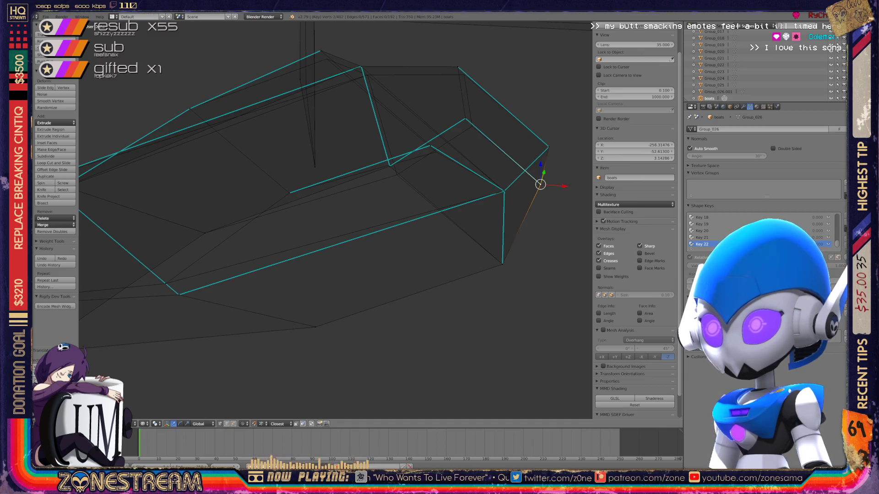
{"action": "right_click", "coordinate": [465, 118]}
{"action": "key", "text": "g"}
{"action": "left_click", "coordinate": [472, 127]}
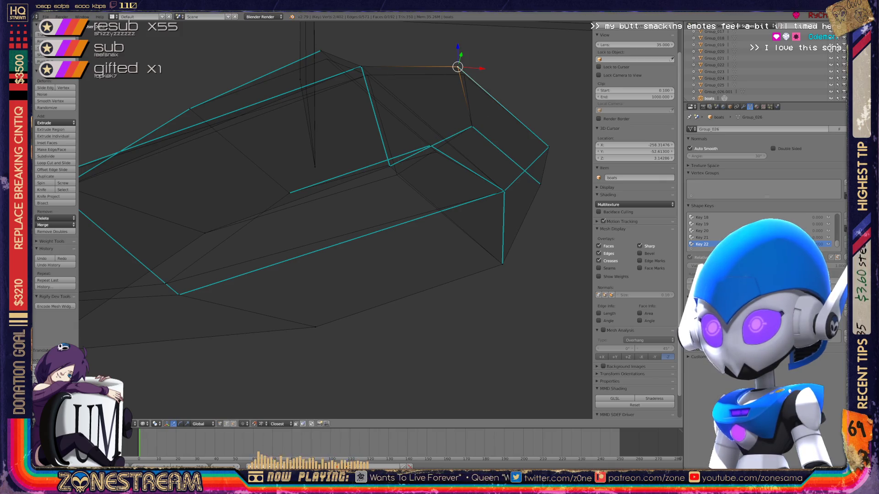
{"action": "key", "text": "g"}
{"action": "left_click", "coordinate": [465, 74]}
{"action": "mouse_move", "coordinate": [465, 75]}
{"action": "middle_mouse_down"}
{"action": "mouse_move", "coordinate": [396, 150]}
{"action": "mouse_move", "coordinate": [160, 273]}
{"action": "middle_mouse_up"}
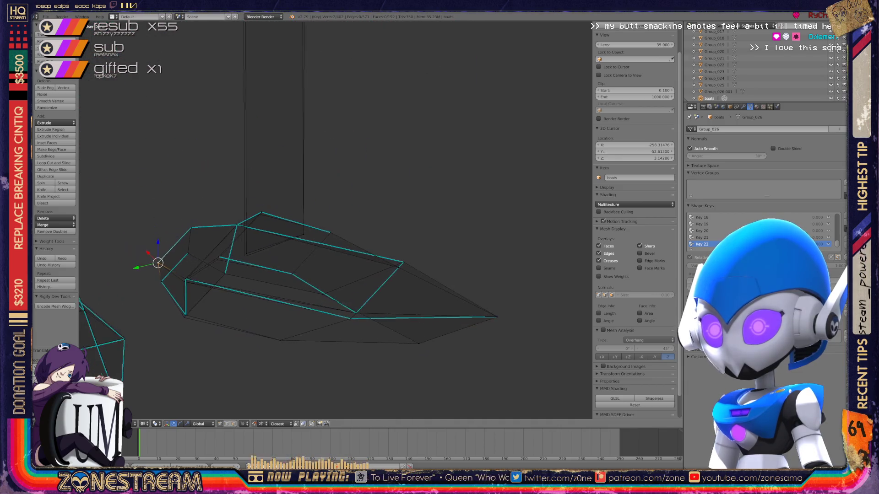
Step: Reshape the vertices at the hull's end, pulling one down and nudging the lower one
{"action": "middle_click_drag", "start_coordinate": [161, 273], "coordinate": [325, 177]}
{"action": "right_click", "coordinate": [326, 177]}
{"action": "key", "text": "ctrl+space"}
{"action": "right_click", "coordinate": [279, 186]}
{"action": "left_click_drag", "start_coordinate": [278, 185], "coordinate": [224, 219]}
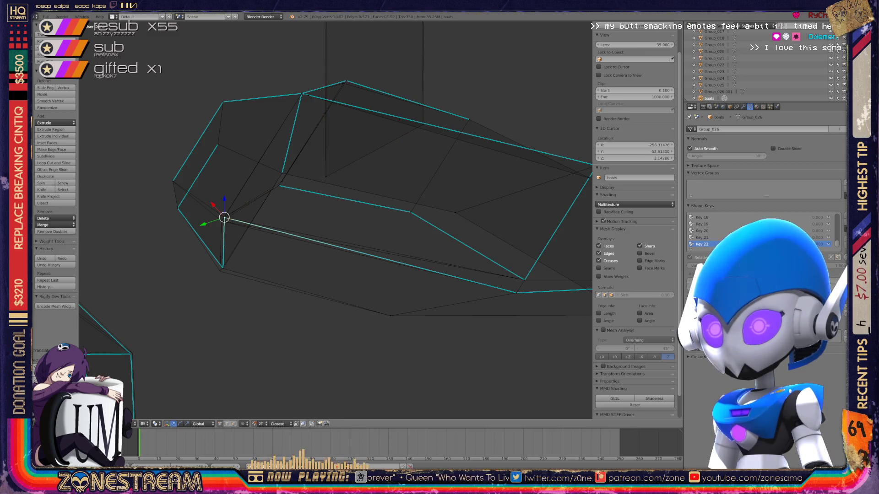
{"action": "key", "text": "g"}
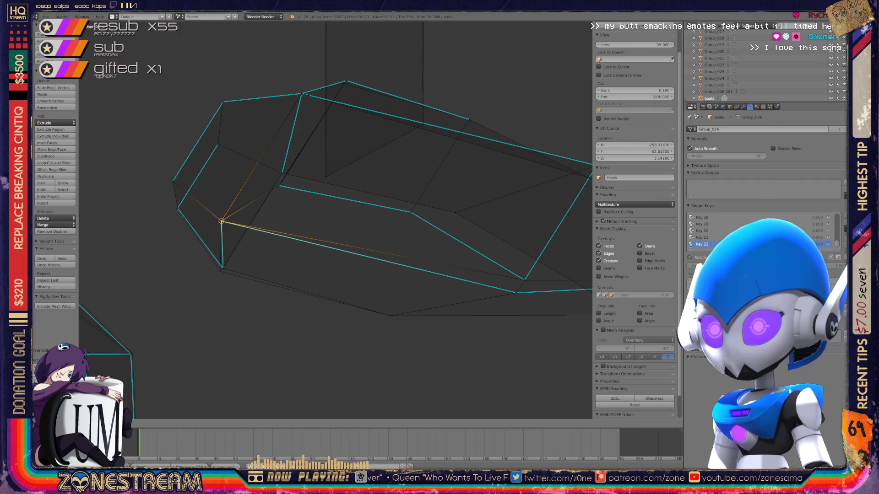
{"action": "key", "text": "Escape"}
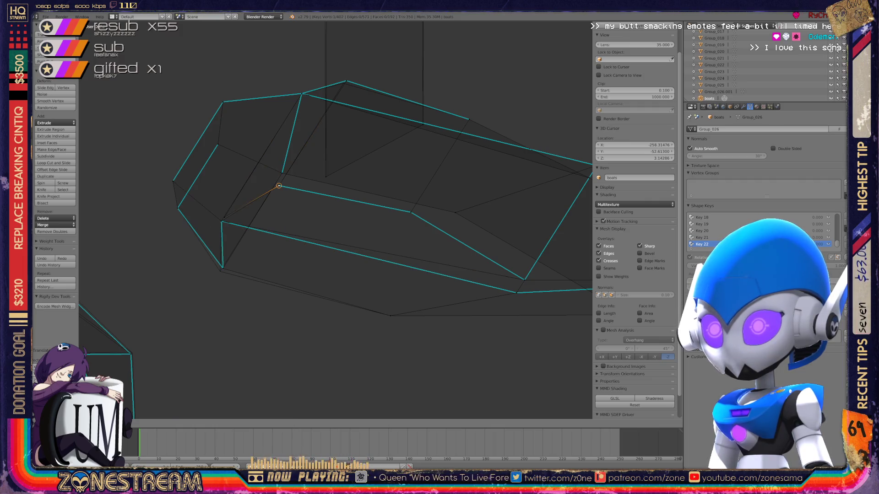
{"action": "key", "text": "g"}
{"action": "key", "text": "Return"}
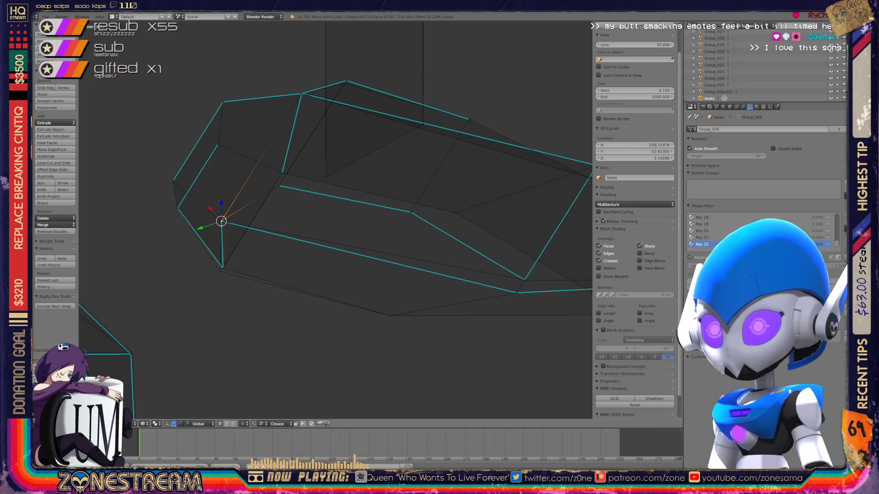
{"action": "right_click", "coordinate": [222, 267]}
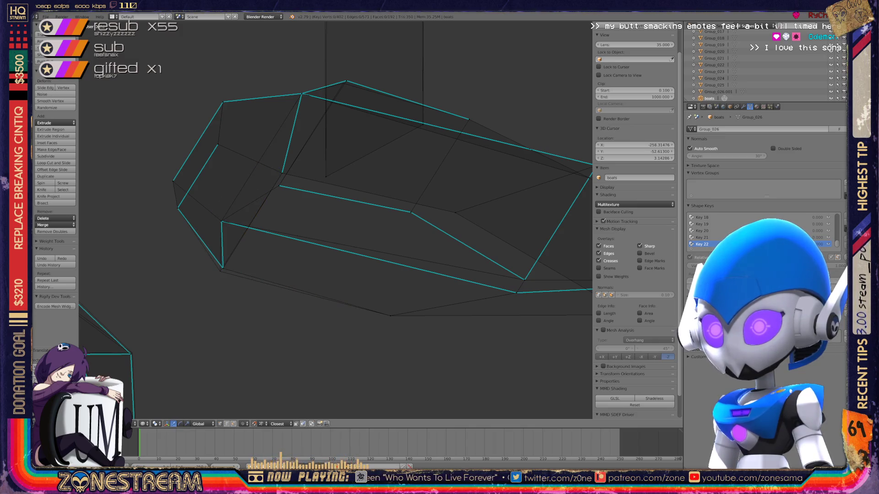
{"action": "key", "text": "g"}
{"action": "key", "text": "Return"}
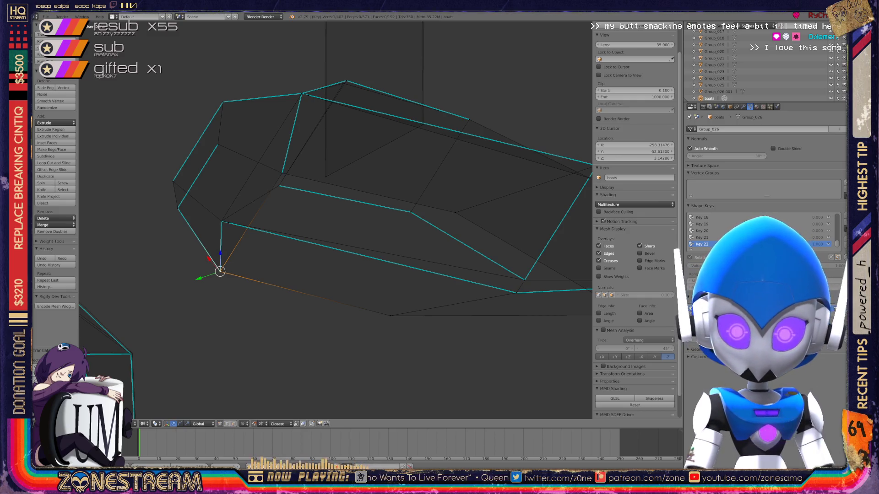
Step: Lower the top vertex of the tall sail plane slightly down-left
{"action": "middle_click_drag", "start_coordinate": [343, 206], "coordinate": [275, 261]}
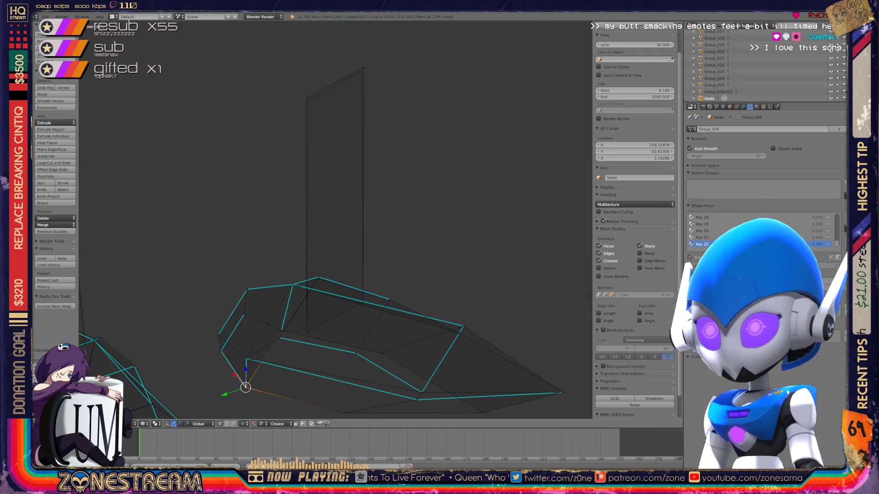
{"action": "middle_click_drag", "start_coordinate": [337, 227], "coordinate": [330, 241]}
{"action": "right_click", "coordinate": [301, 110]}
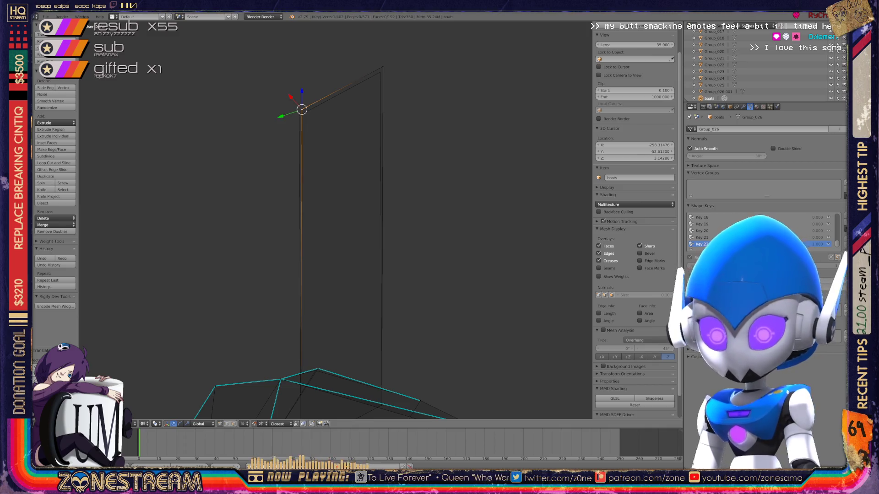
{"action": "key", "text": "g"}
{"action": "left_click", "coordinate": [298, 116]}
{"action": "mouse_move", "coordinate": [343, 240]}
{"action": "middle_mouse_down"}
{"action": "mouse_move", "coordinate": [367, 220]}
{"action": "mouse_move", "coordinate": [322, 207]}
{"action": "mouse_move", "coordinate": [295, 179]}
{"action": "middle_mouse_up"}
{"action": "scroll", "coordinate": [337, 219], "scroll_direction": "up", "scroll_amount": 3}
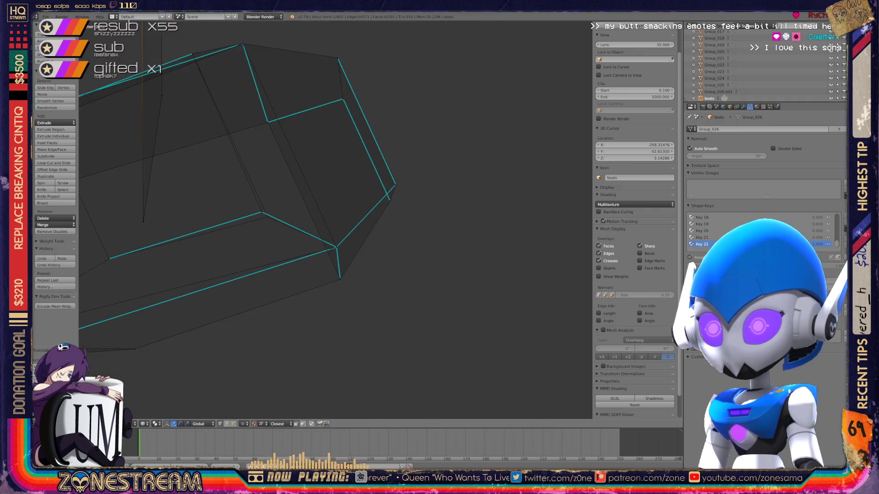
Step: Leave this hull, move over to another boat and start editing its mesh
{"action": "right_click", "coordinate": [264, 214]}
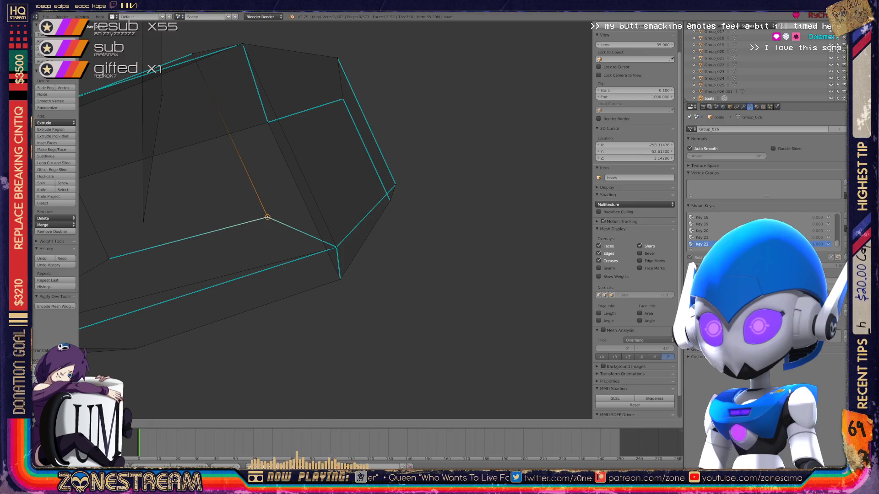
{"action": "mouse_move", "coordinate": [275, 219]}
{"action": "middle_mouse_down"}
{"action": "mouse_move", "coordinate": [295, 219]}
{"action": "mouse_move", "coordinate": [309, 192]}
{"action": "middle_mouse_up"}
{"action": "key", "text": "Tab"}
{"action": "mouse_move", "coordinate": [337, 220]}
{"action": "middle_mouse_down"}
{"action": "mouse_move", "coordinate": [323, 199]}
{"action": "mouse_move", "coordinate": [289, 227]}
{"action": "mouse_move", "coordinate": [350, 206]}
{"action": "mouse_move", "coordinate": [323, 233]}
{"action": "middle_mouse_up"}
{"action": "scroll", "coordinate": [337, 220], "scroll_direction": "down", "scroll_amount": 3}
{"action": "scroll", "coordinate": [337, 220], "scroll_direction": "up", "scroll_amount": 4}
{"action": "scroll", "coordinate": [336, 220], "scroll_direction": "up", "scroll_amount": 2}
{"action": "scroll", "coordinate": [336, 220], "scroll_direction": "up", "scroll_amount": 2}
{"action": "scroll", "coordinate": [337, 221], "scroll_direction": "down", "scroll_amount": 1}
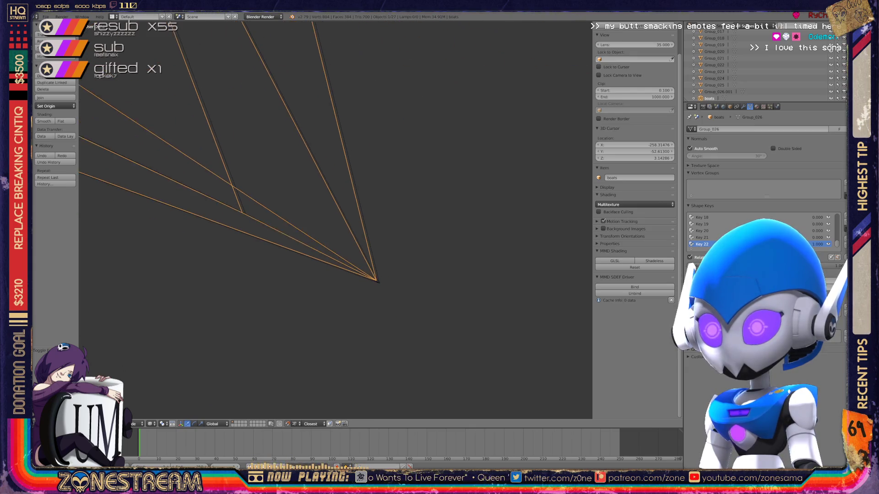
{"action": "key", "text": "Tab"}
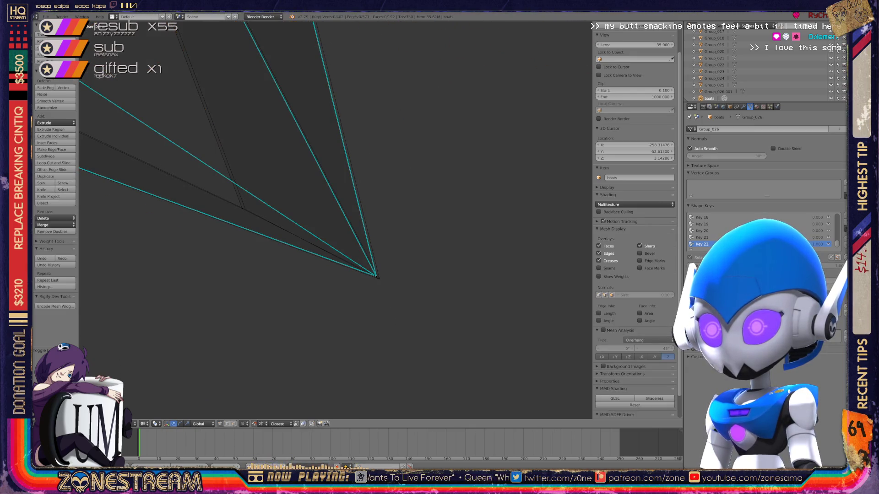
Step: Shift the fan's meeting vertex and a neighbouring vertex of the pointed hull
{"action": "left_click_drag", "start_coordinate": [376, 275], "coordinate": [379, 278]}
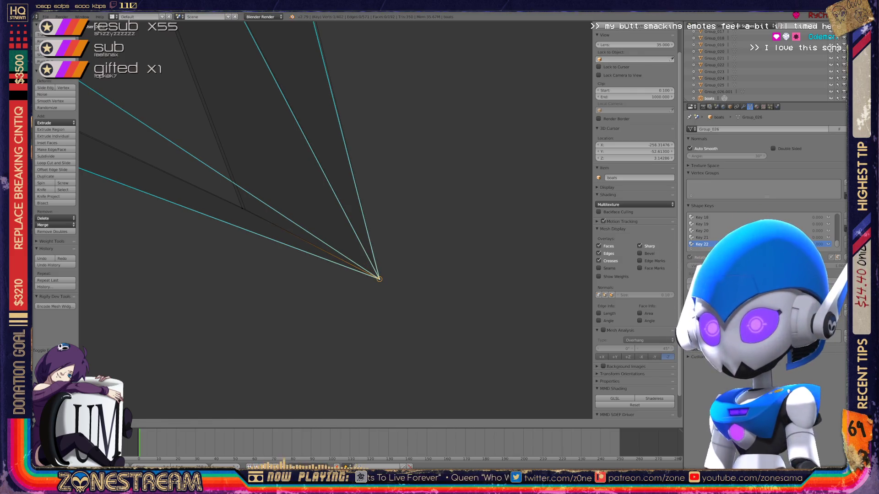
{"action": "right_click", "coordinate": [243, 208]}
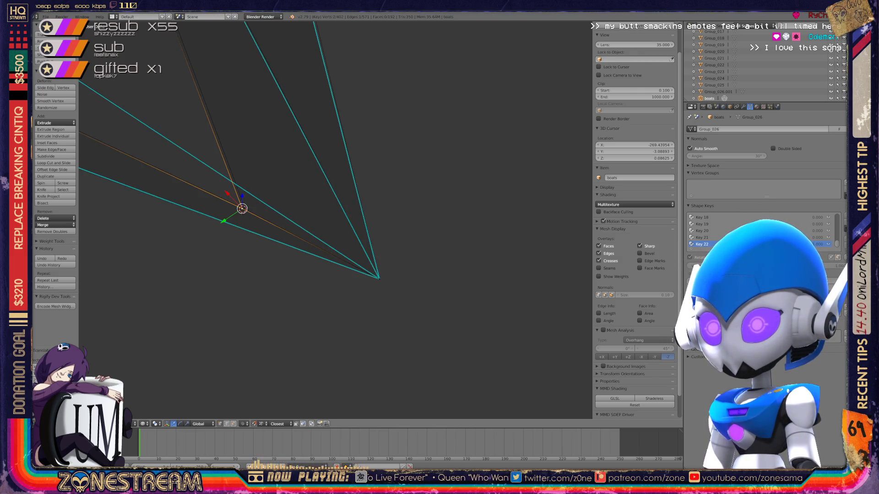
{"action": "middle_click_drag", "start_coordinate": [309, 206], "coordinate": [371, 138]}
{"action": "scroll", "coordinate": [373, 135], "scroll_direction": "up", "scroll_amount": 2}
{"action": "mouse_move", "coordinate": [336, 165]}
{"action": "middle_mouse_down"}
{"action": "mouse_move", "coordinate": [357, 206]}
{"action": "mouse_move", "coordinate": [412, 231]}
{"action": "middle_mouse_up"}
{"action": "mouse_move", "coordinate": [414, 229]}
{"action": "left_mouse_down"}
{"action": "mouse_move", "coordinate": [421, 226]}
{"action": "mouse_move", "coordinate": [265, 161]}
{"action": "mouse_move", "coordinate": [273, 157]}
{"action": "left_mouse_up"}
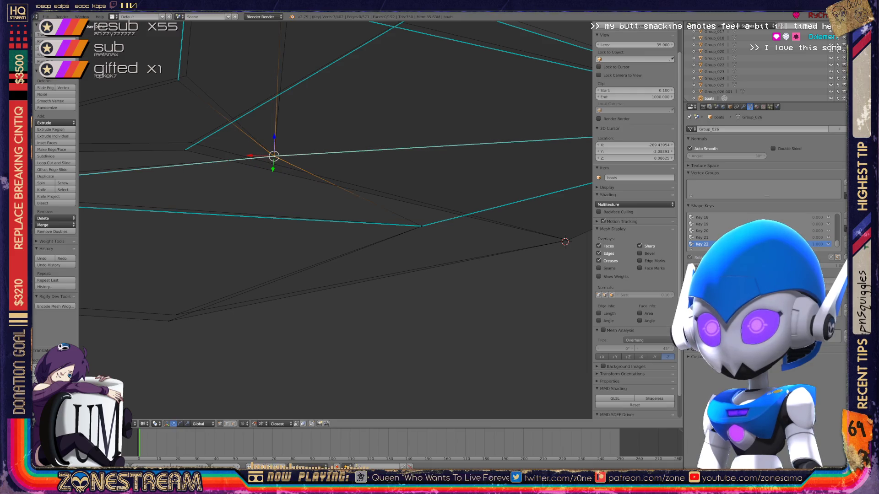
Step: Pull an upper hull vertex downward and nudge the lower-left vertex
{"action": "right_click", "coordinate": [178, 80]}
{"action": "mouse_move", "coordinate": [178, 80]}
{"action": "left_mouse_down"}
{"action": "mouse_move", "coordinate": [186, 78]}
{"action": "mouse_move", "coordinate": [185, 149]}
{"action": "mouse_move", "coordinate": [191, 143]}
{"action": "left_mouse_up"}
{"action": "right_click", "coordinate": [169, 320]}
{"action": "left_click_drag", "start_coordinate": [169, 321], "coordinate": [174, 314]}
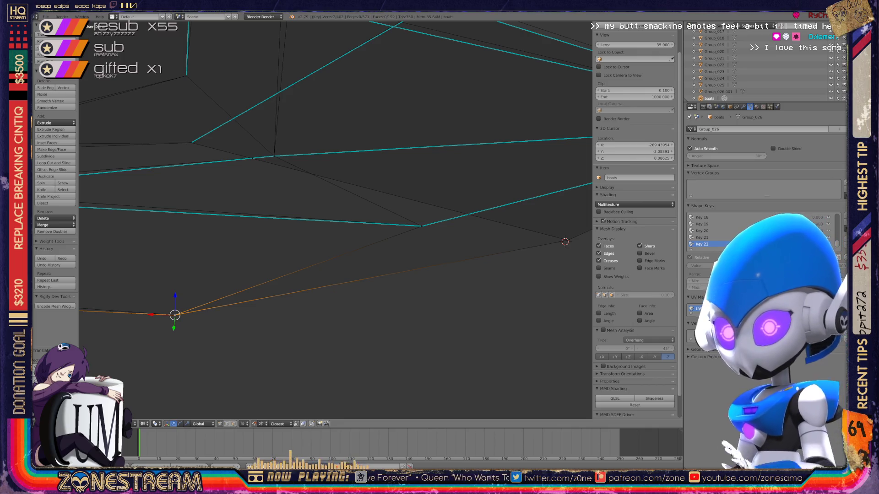
{"action": "scroll", "coordinate": [335, 220], "scroll_direction": "down", "scroll_amount": 3}
{"action": "middle_click_drag", "start_coordinate": [468, 232], "coordinate": [477, 272]}
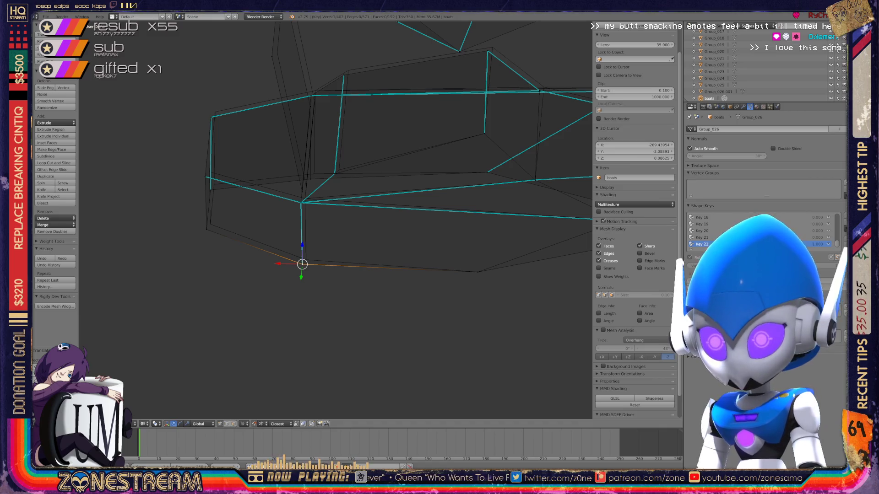
Step: Raise several lower-edge and upper vertices of the hull slightly up and right
{"action": "key", "text": "g"}
{"action": "key", "text": "Return"}
{"action": "right_click", "coordinate": [207, 230]}
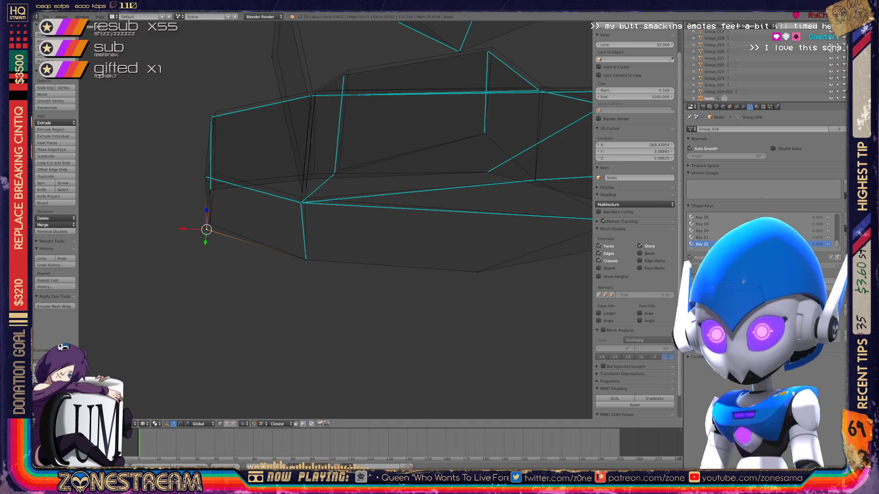
{"action": "key", "text": "g"}
{"action": "middle_click_drag", "start_coordinate": [337, 220], "coordinate": [412, 240]}
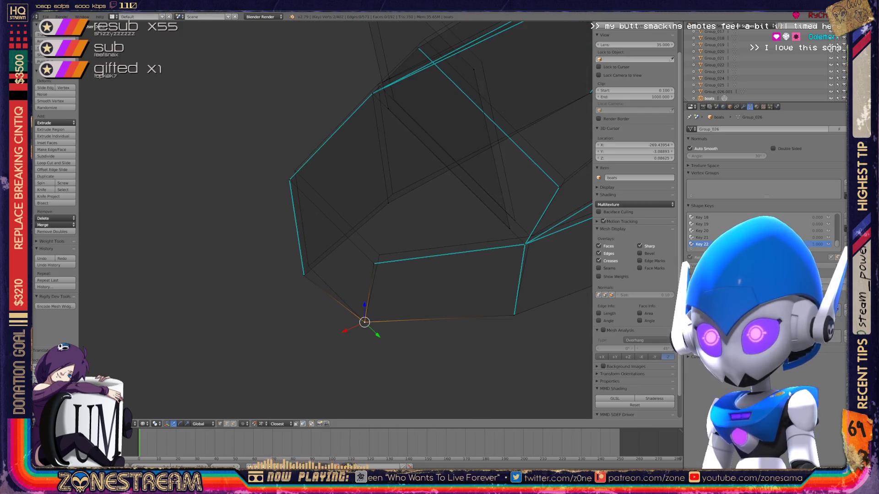
{"action": "right_click", "coordinate": [374, 263]}
{"action": "key", "text": "g"}
{"action": "left_click", "coordinate": [380, 253]}
{"action": "right_click", "coordinate": [303, 275]}
{"action": "key", "text": "g"}
{"action": "left_click", "coordinate": [307, 263]}
{"action": "right_click", "coordinate": [289, 180]}
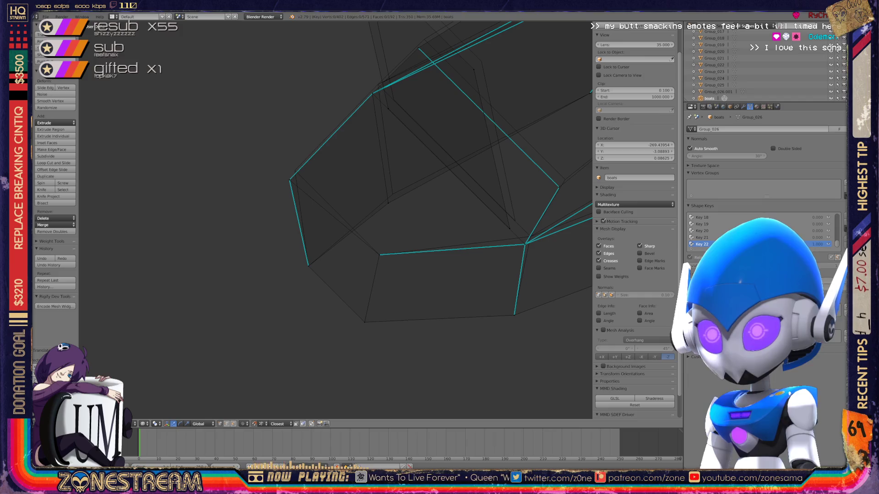
{"action": "left_click", "coordinate": [294, 173]}
Step: Nudge another vertex, then undo a move that dragged a vertex across the hull
{"action": "middle_click_drag", "start_coordinate": [294, 173], "coordinate": [218, 227], "text": "shift"}
{"action": "right_click", "coordinate": [311, 260]}
{"action": "key", "text": "g"}
{"action": "left_click", "coordinate": [316, 251]}
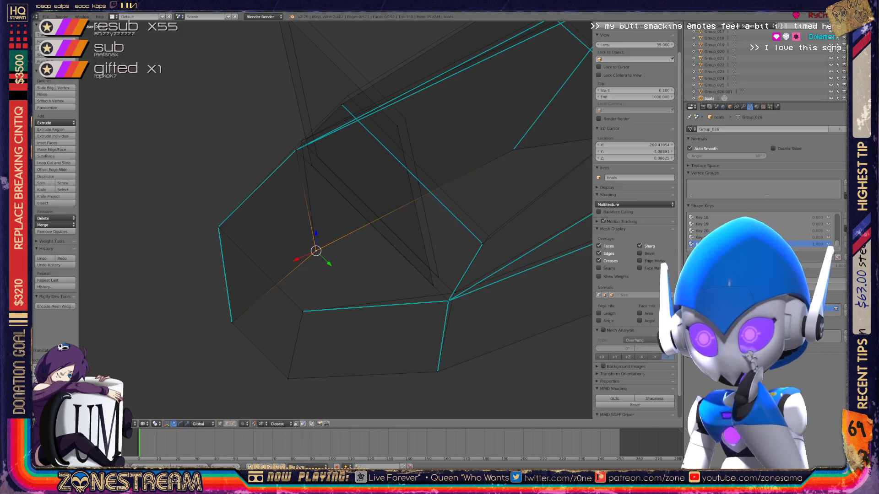
{"action": "right_click", "coordinate": [404, 285], "text": "shift"}
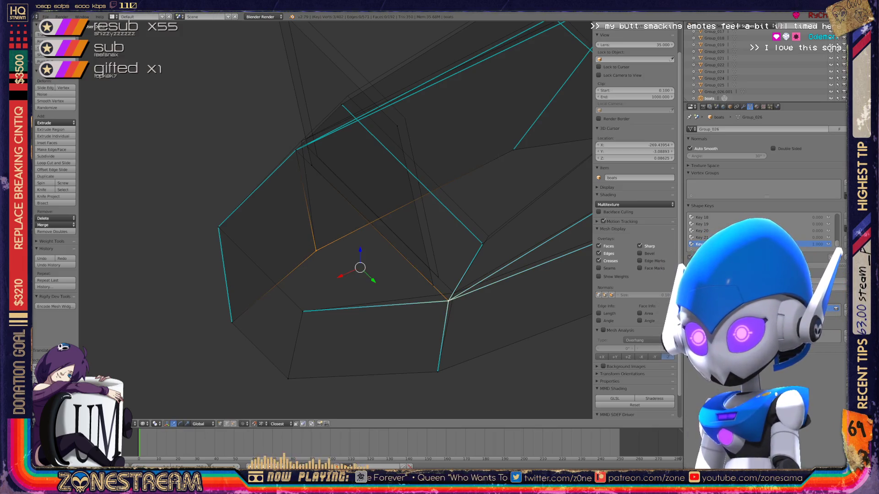
{"action": "right_click", "coordinate": [404, 285], "text": "shift"}
{"action": "key", "text": "g"}
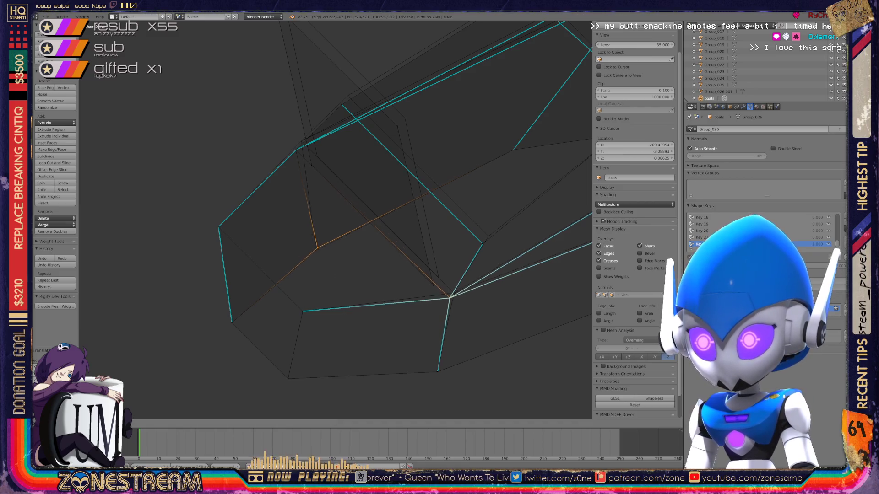
{"action": "left_click", "coordinate": [434, 281]}
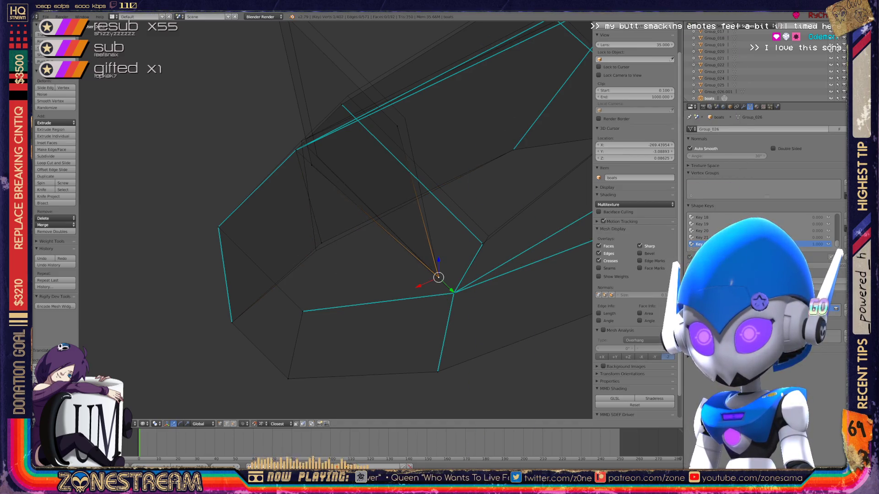
{"action": "key", "text": "ctrl+z"}
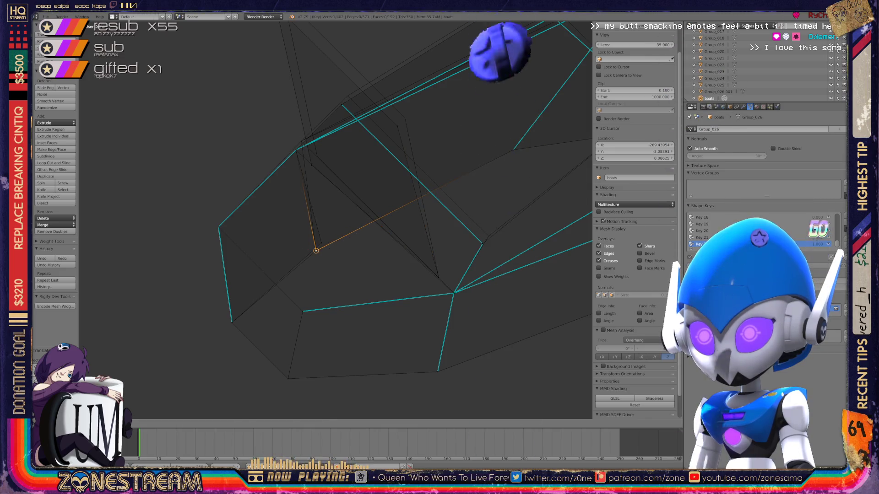
{"action": "key", "text": "ctrl+z"}
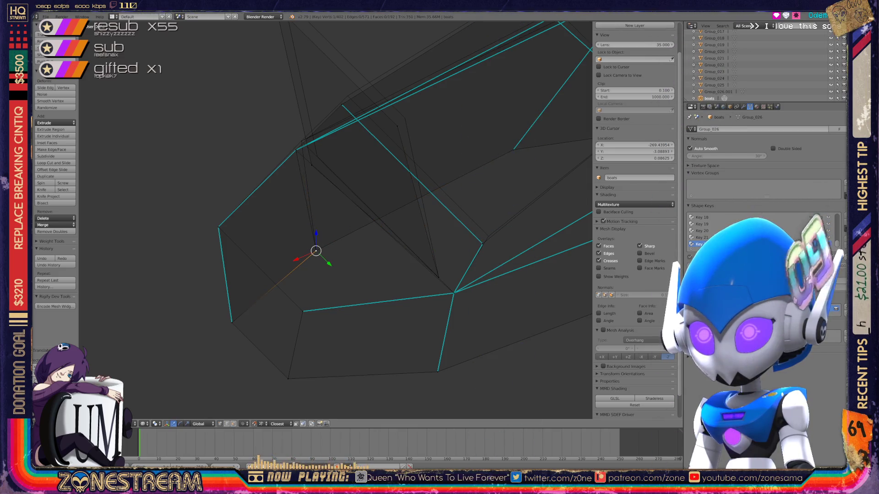
Step: Nudge the top-edge and right-side vertices of the upper hull slightly upward
{"action": "left_click", "coordinate": [309, 165]}
{"action": "right_click", "coordinate": [295, 150]}
{"action": "left_click", "coordinate": [296, 150]}
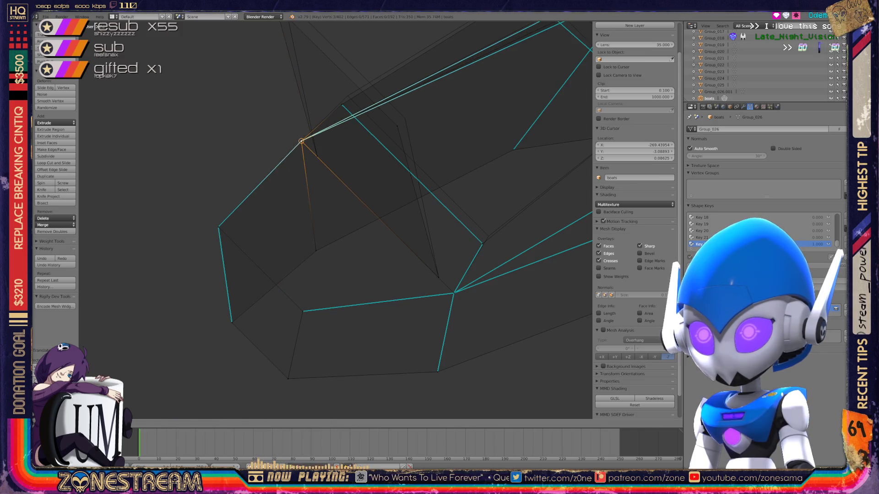
{"action": "right_click", "coordinate": [399, 122]}
{"action": "left_click", "coordinate": [399, 122]}
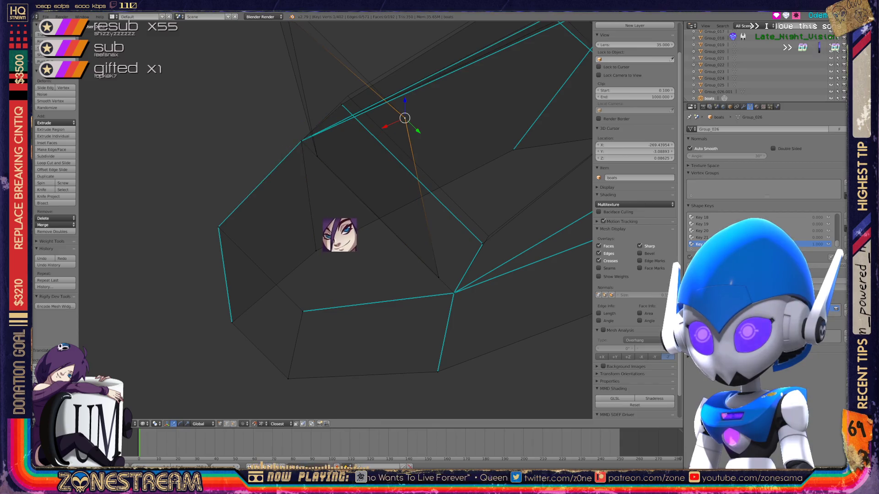
{"action": "right_click", "coordinate": [341, 105]}
{"action": "left_click", "coordinate": [341, 104]}
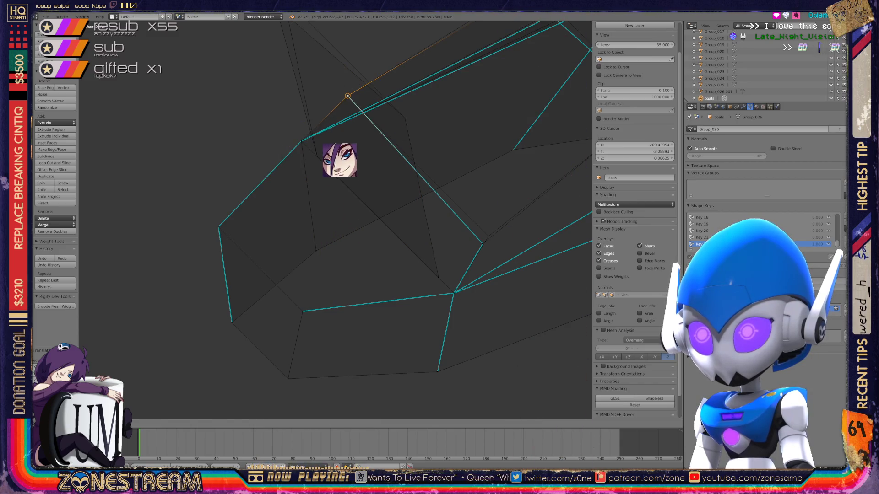
{"action": "left_click_drag", "start_coordinate": [341, 105], "coordinate": [348, 95]}
{"action": "right_click", "coordinate": [481, 242]}
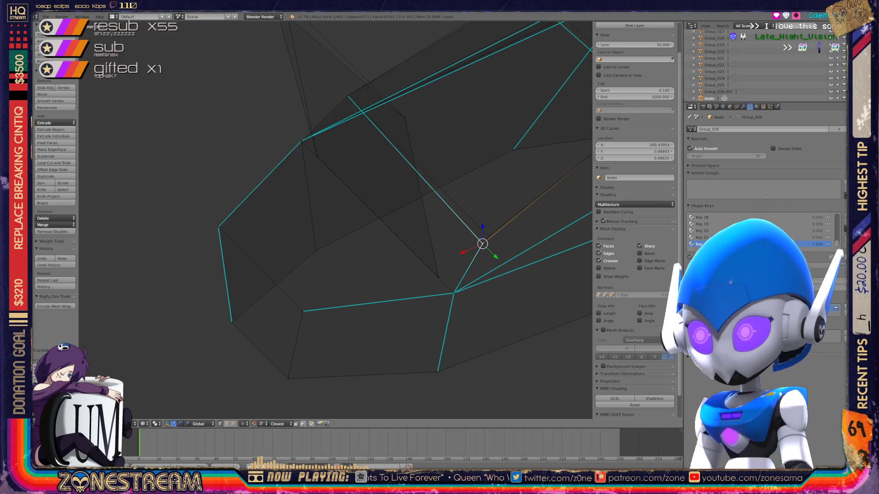
{"action": "left_click_drag", "start_coordinate": [481, 242], "coordinate": [488, 237]}
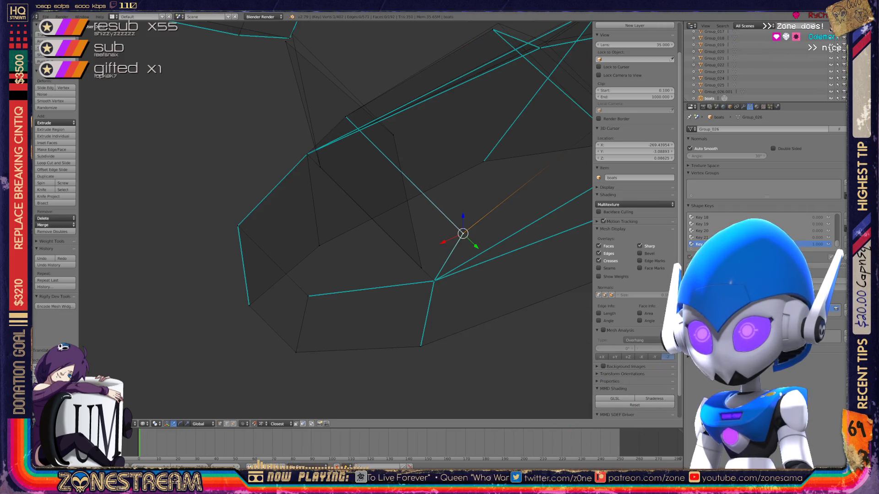
{"action": "middle_click_drag", "start_coordinate": [412, 220], "coordinate": [371, 179]}
{"action": "left_click_drag", "start_coordinate": [307, 128], "coordinate": [311, 123]}
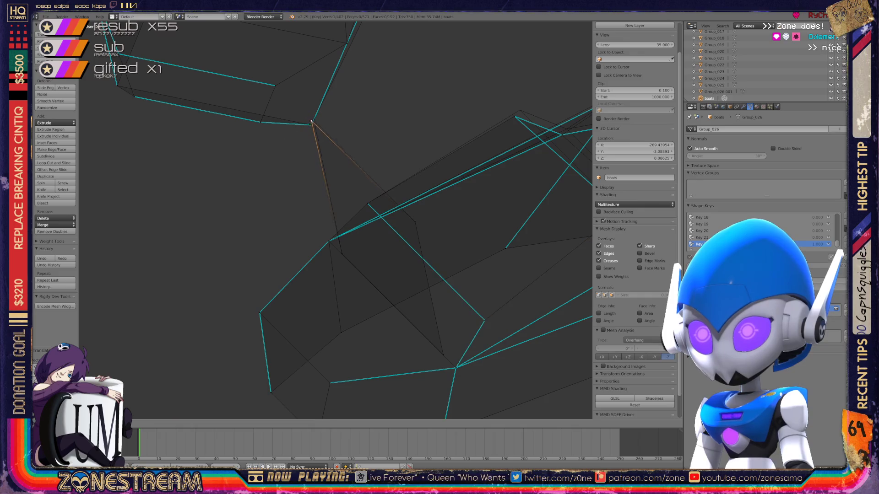
{"action": "key", "text": "Return"}
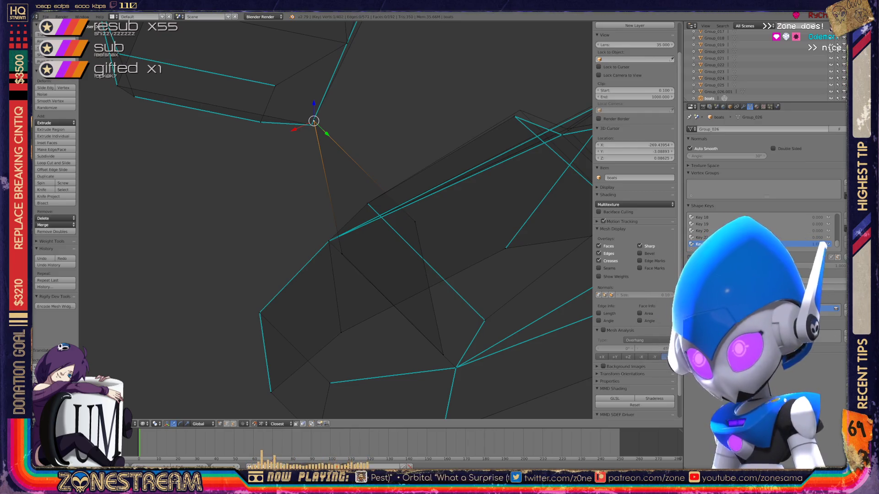
{"action": "scroll", "coordinate": [335, 220], "scroll_direction": "down", "scroll_amount": 2}
{"action": "scroll", "coordinate": [336, 219], "scroll_direction": "down", "scroll_amount": 3}
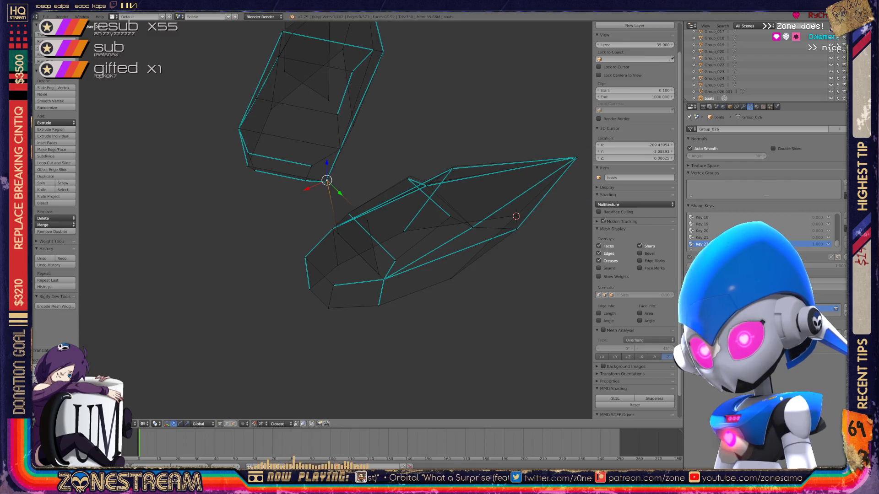
Step: Reposition the outline-junction, lower outline and bottom-corner vertices, then return to Object Mode
{"action": "mouse_move", "coordinate": [385, 295]}
{"action": "middle_mouse_down"}
{"action": "mouse_move", "coordinate": [447, 333]}
{"action": "mouse_move", "coordinate": [153, 229]}
{"action": "mouse_move", "coordinate": [190, 239]}
{"action": "mouse_move", "coordinate": [181, 255]}
{"action": "middle_mouse_up"}
{"action": "scroll", "coordinate": [180, 255], "scroll_direction": "up", "scroll_amount": 4}
{"action": "scroll", "coordinate": [181, 255], "scroll_direction": "down", "scroll_amount": 1}
{"action": "scroll", "coordinate": [181, 254], "scroll_direction": "up", "scroll_amount": 1}
{"action": "right_click", "coordinate": [377, 155]}
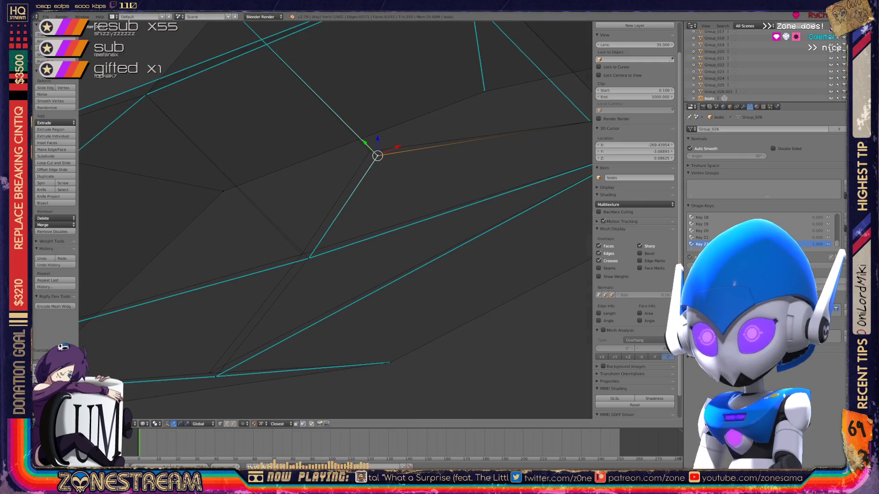
{"action": "key", "text": "g"}
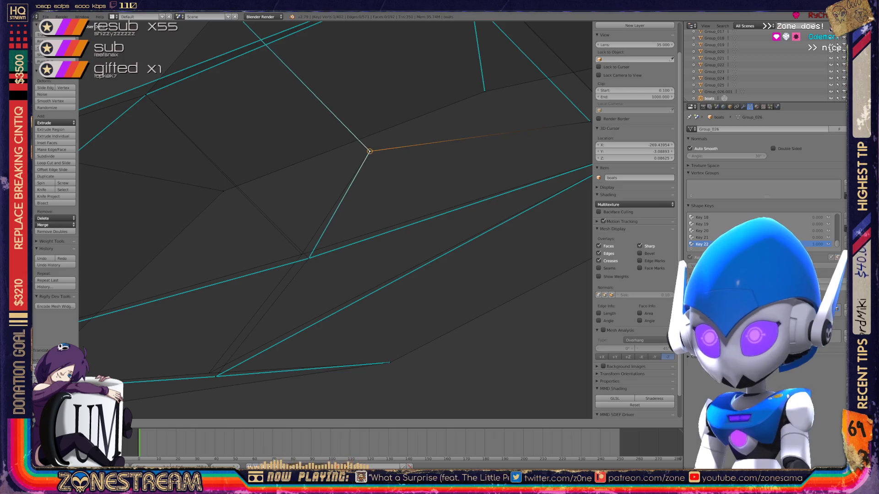
{"action": "left_click", "coordinate": [369, 151]}
{"action": "right_click", "coordinate": [309, 258]}
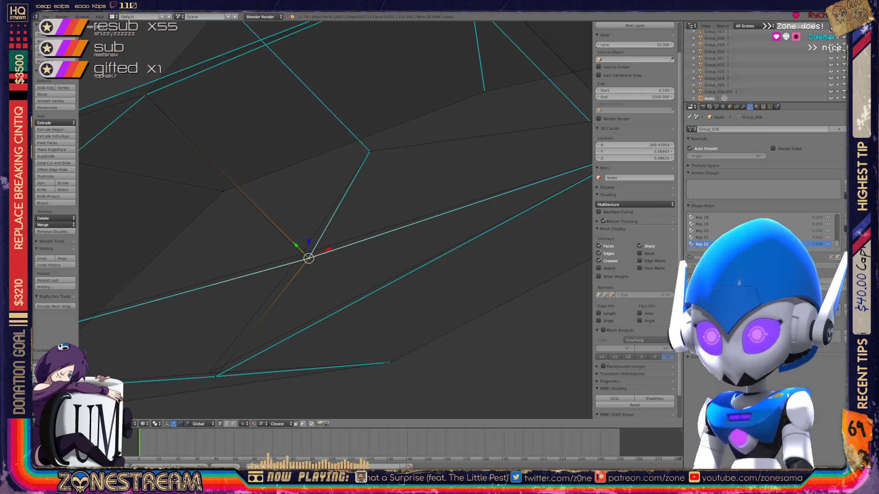
{"action": "key", "text": "g"}
{"action": "key", "text": "Return"}
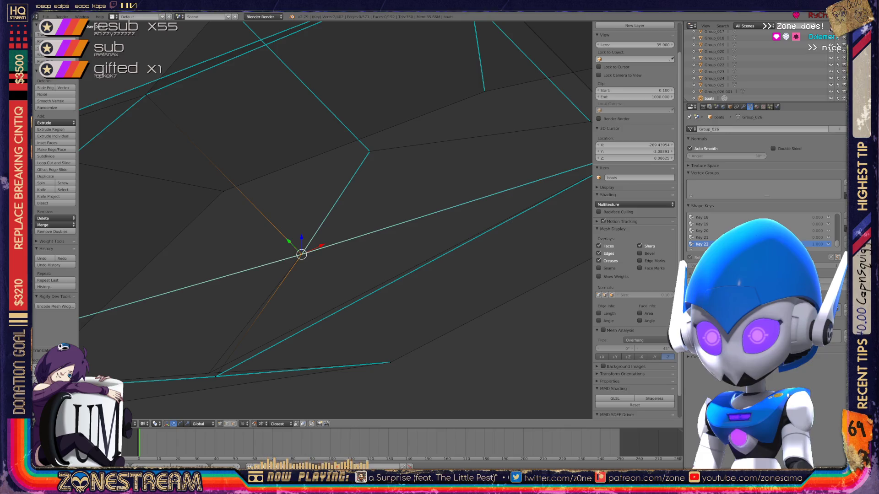
{"action": "right_click", "coordinate": [215, 375]}
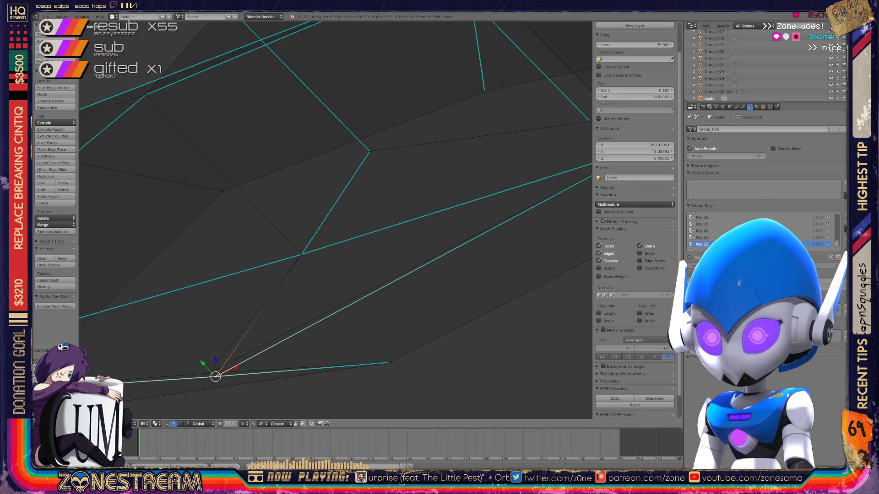
{"action": "key", "text": "g"}
{"action": "key", "text": "Return"}
{"action": "scroll", "coordinate": [209, 373], "scroll_direction": "down", "scroll_amount": 5}
{"action": "key", "text": "Tab"}
{"action": "scroll", "coordinate": [209, 373], "scroll_direction": "down", "scroll_amount": 2}
{"action": "mouse_move", "coordinate": [309, 241]}
{"action": "middle_mouse_down"}
{"action": "mouse_move", "coordinate": [425, 207]}
{"action": "mouse_move", "coordinate": [329, 237]}
{"action": "mouse_move", "coordinate": [391, 226]}
{"action": "middle_mouse_up"}
{"action": "scroll", "coordinate": [309, 240], "scroll_direction": "down", "scroll_amount": 3}
{"action": "scroll", "coordinate": [309, 240], "scroll_direction": "up", "scroll_amount": 3}
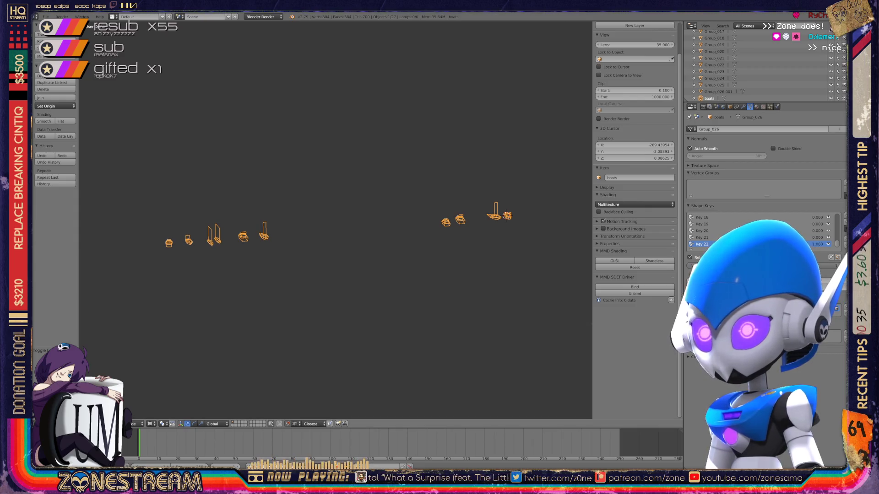
{"action": "scroll", "coordinate": [635, 172], "scroll_direction": "up", "scroll_amount": 1}
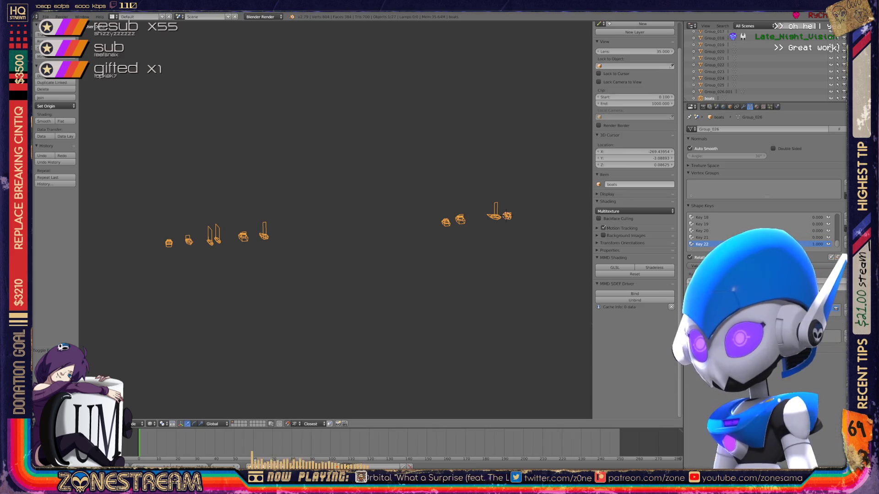
{"action": "scroll", "coordinate": [335, 217], "scroll_direction": "up", "scroll_amount": 5}
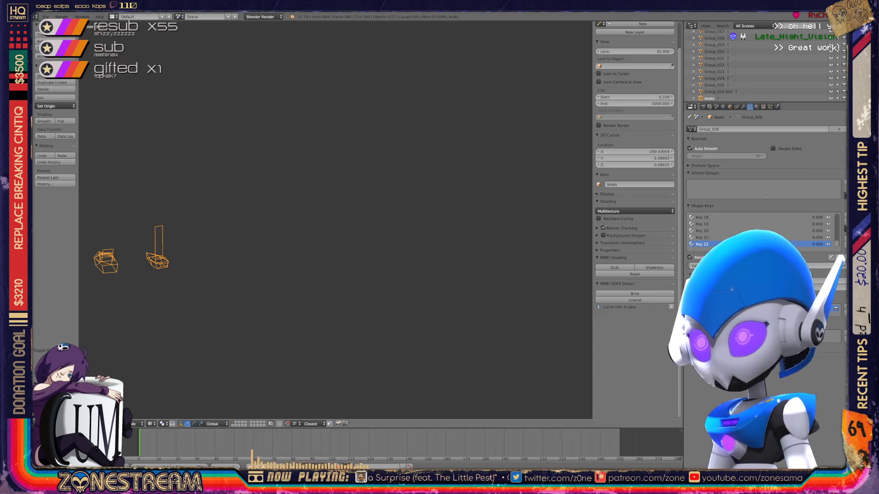
Step: Delete the selected objects from the scene
{"action": "key", "text": "Tab"}
{"action": "key", "text": "Tab"}
{"action": "key", "text": "a"}
{"action": "key", "text": "a"}
{"action": "key", "text": "a"}
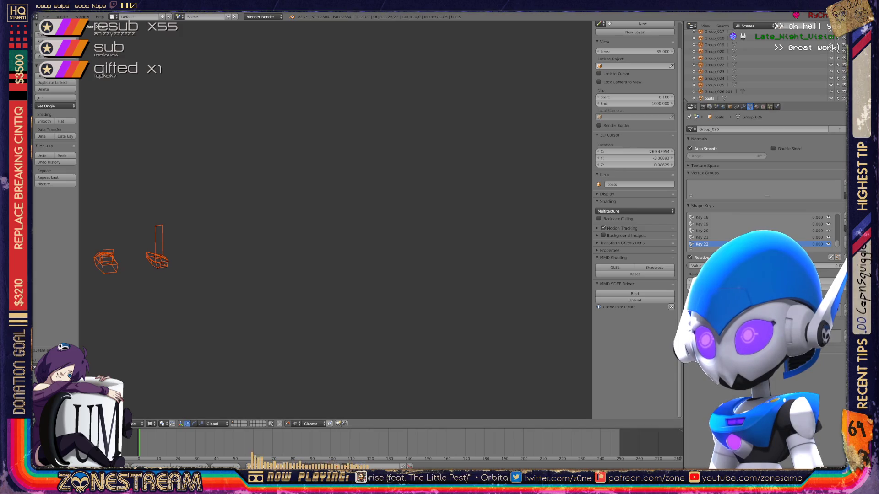
{"action": "key", "text": "x"}
{"action": "left_click", "coordinate": [284, 200]}
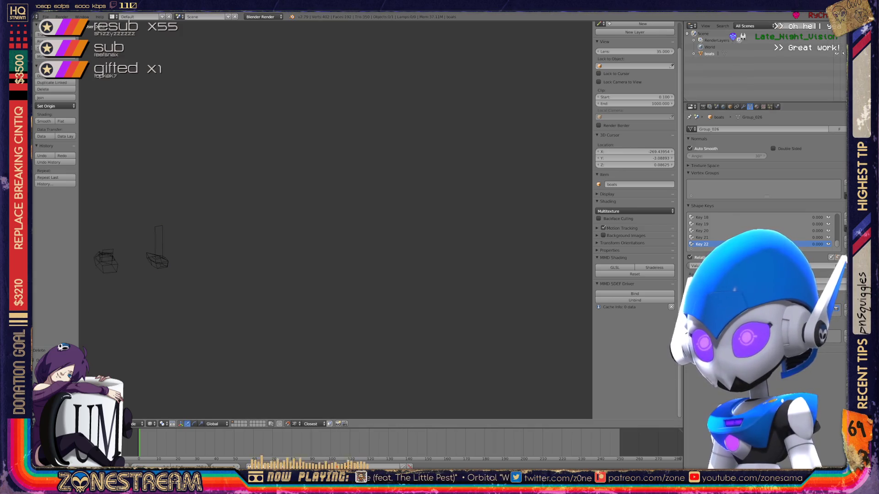
Step: Purge all orphan data via the Outliner's Orphan Data view, then show All Scenes again
{"action": "left_click", "coordinate": [743, 26]}
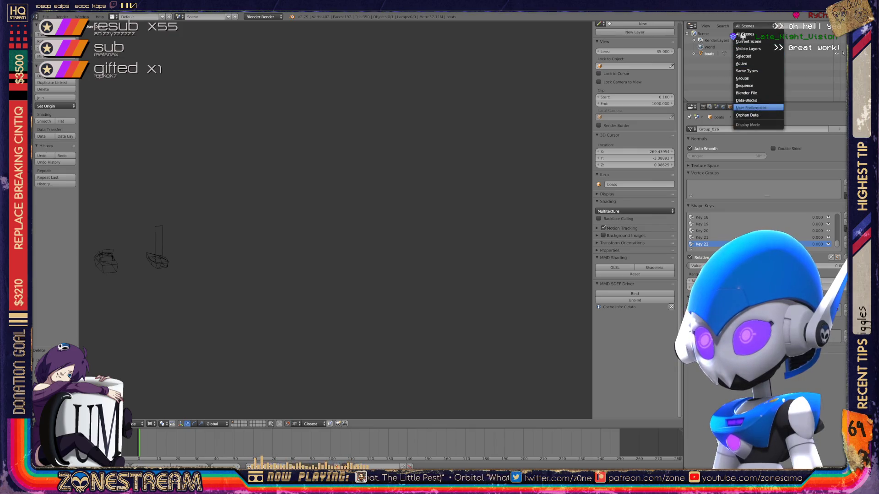
{"action": "left_click", "coordinate": [748, 115]}
{"action": "left_click", "coordinate": [826, 26]}
{"action": "left_click", "coordinate": [826, 21]}
{"action": "left_click", "coordinate": [826, 20]}
{"action": "left_click", "coordinate": [826, 21]}
{"action": "left_click", "coordinate": [827, 20]}
{"action": "left_click", "coordinate": [826, 20]}
{"action": "left_click", "coordinate": [749, 26]}
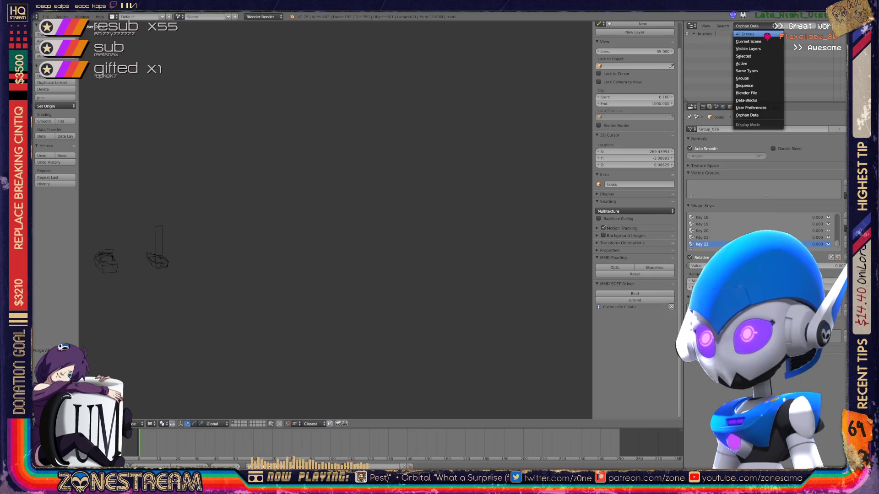
{"action": "left_click", "coordinate": [745, 34]}
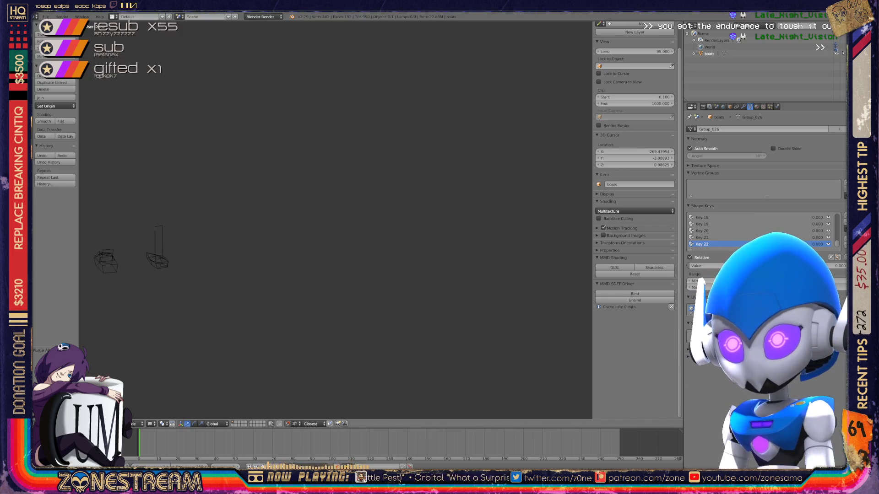
{"action": "scroll", "coordinate": [335, 220], "scroll_direction": "down", "scroll_amount": 3}
{"action": "scroll", "coordinate": [335, 219], "scroll_direction": "down", "scroll_amount": 2}
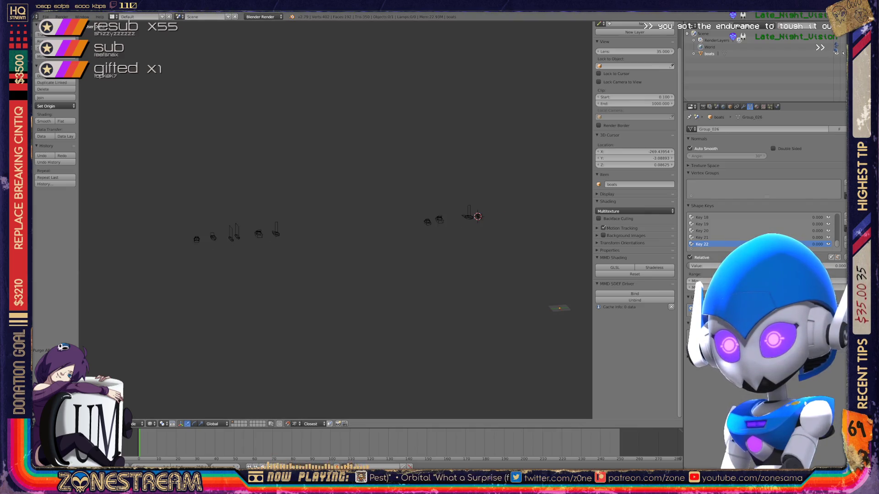
Step: Look over the scattered objects and bring up the import format list for Wavefront OBJ
{"action": "middle_click_drag", "start_coordinate": [344, 275], "coordinate": [450, 257], "text": "shift"}
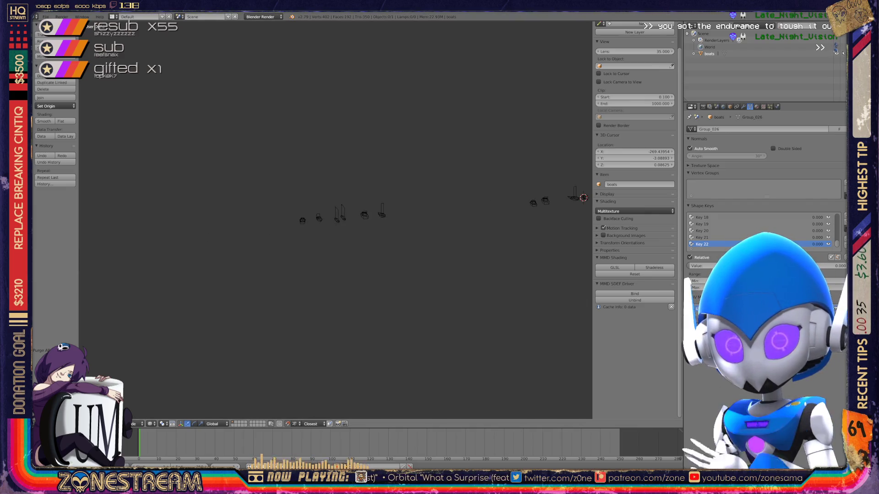
{"action": "middle_click_drag", "start_coordinate": [337, 220], "coordinate": [412, 206]}
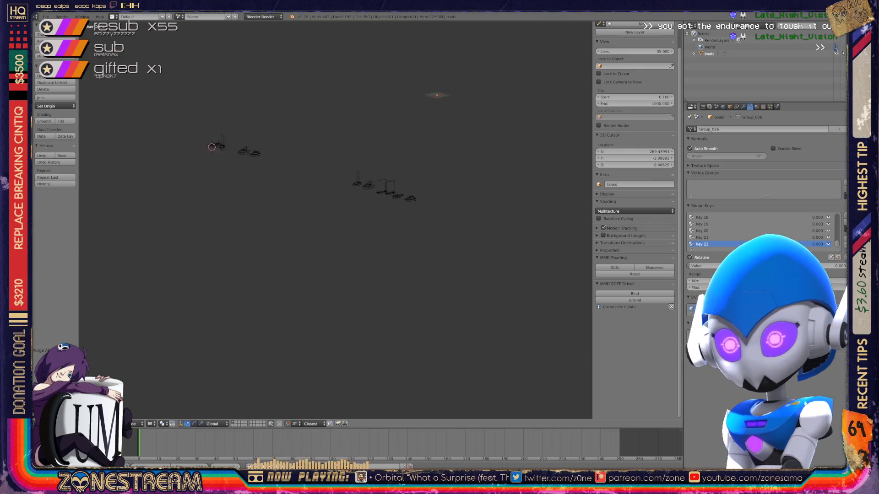
{"action": "middle_click_drag", "start_coordinate": [336, 220], "coordinate": [371, 206]}
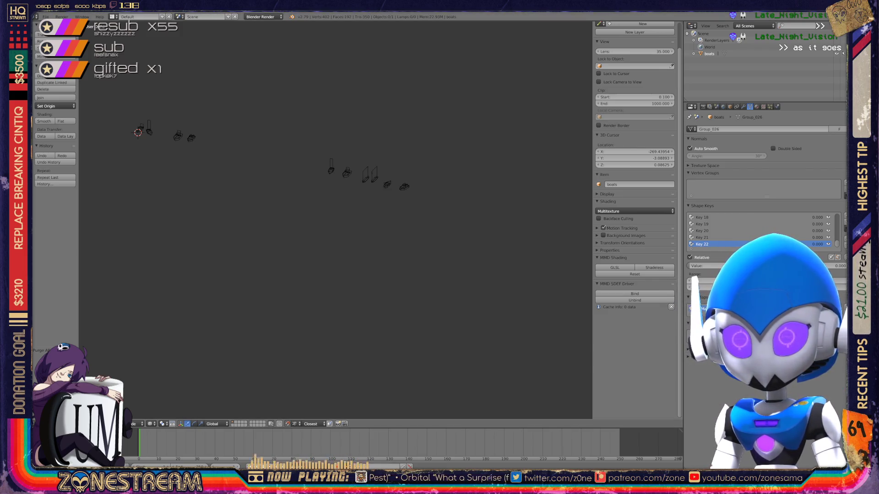
{"action": "left_click", "coordinate": [45, 16]}
{"action": "mouse_move", "coordinate": [62, 144]}
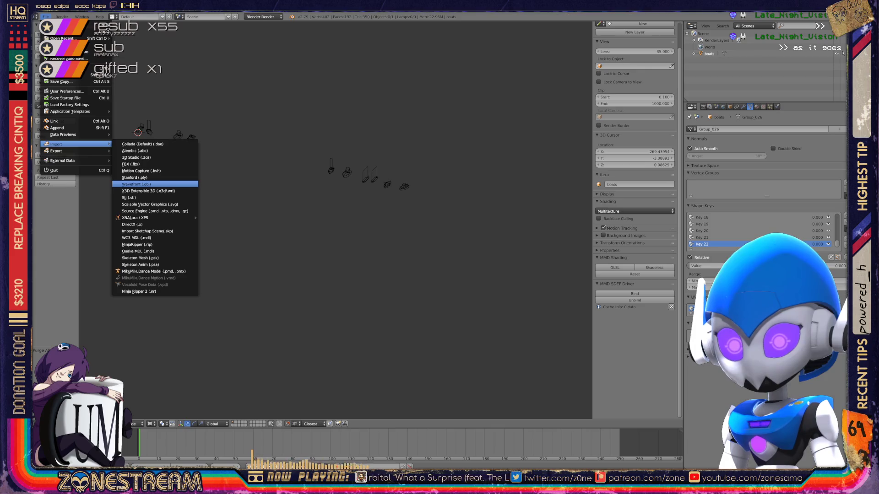
Step: Import the 01151.obj model through the Wavefront OBJ file browser
{"action": "left_click", "coordinate": [151, 185]}
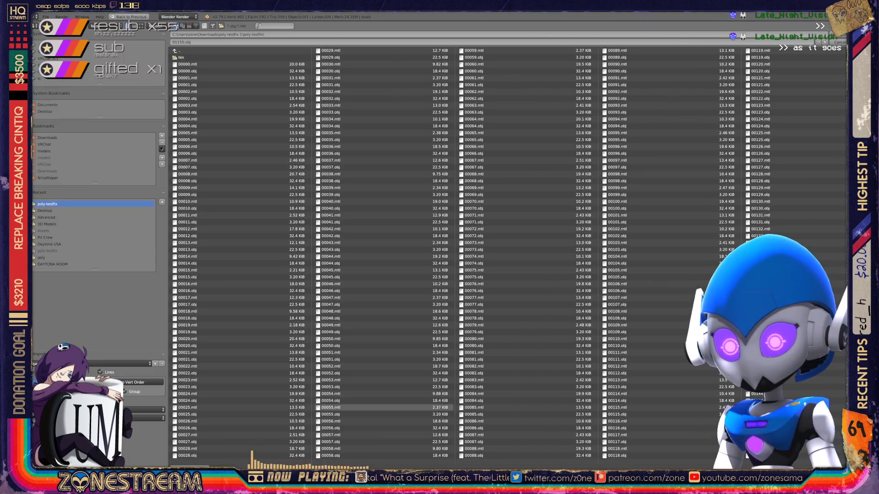
{"action": "scroll", "coordinate": [508, 259], "scroll_direction": "down", "scroll_amount": 2}
{"action": "scroll", "coordinate": [507, 258], "scroll_direction": "down", "scroll_amount": 2}
{"action": "scroll", "coordinate": [507, 258], "scroll_direction": "down", "scroll_amount": 1}
{"action": "scroll", "coordinate": [508, 259], "scroll_direction": "down", "scroll_amount": 4}
{"action": "scroll", "coordinate": [507, 258], "scroll_direction": "down", "scroll_amount": 3}
{"action": "scroll", "coordinate": [507, 258], "scroll_direction": "down", "scroll_amount": 4}
{"action": "scroll", "coordinate": [508, 258], "scroll_direction": "down", "scroll_amount": 3}
{"action": "scroll", "coordinate": [507, 258], "scroll_direction": "down", "scroll_amount": 3}
{"action": "scroll", "coordinate": [507, 259], "scroll_direction": "down", "scroll_amount": 4}
{"action": "scroll", "coordinate": [507, 259], "scroll_direction": "down", "scroll_amount": 5}
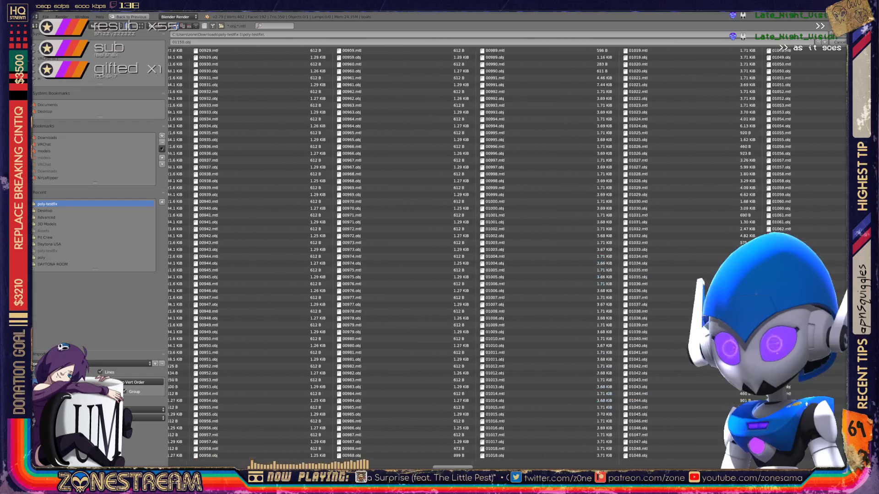
{"action": "scroll", "coordinate": [507, 258], "scroll_direction": "down", "scroll_amount": 4}
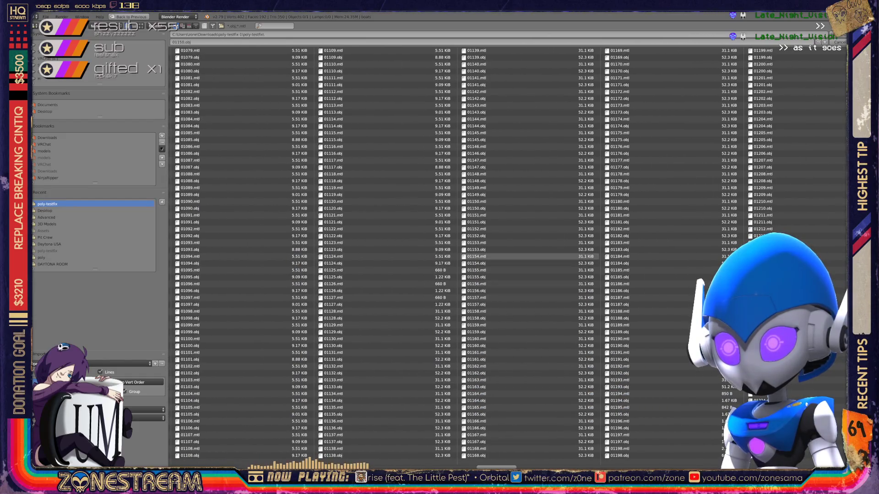
{"action": "left_click", "coordinate": [480, 222]}
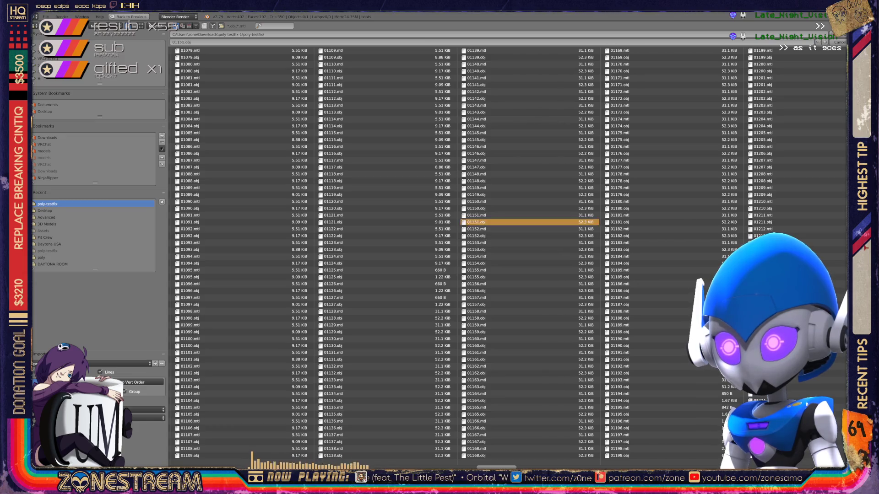
{"action": "double_click", "coordinate": [481, 222]}
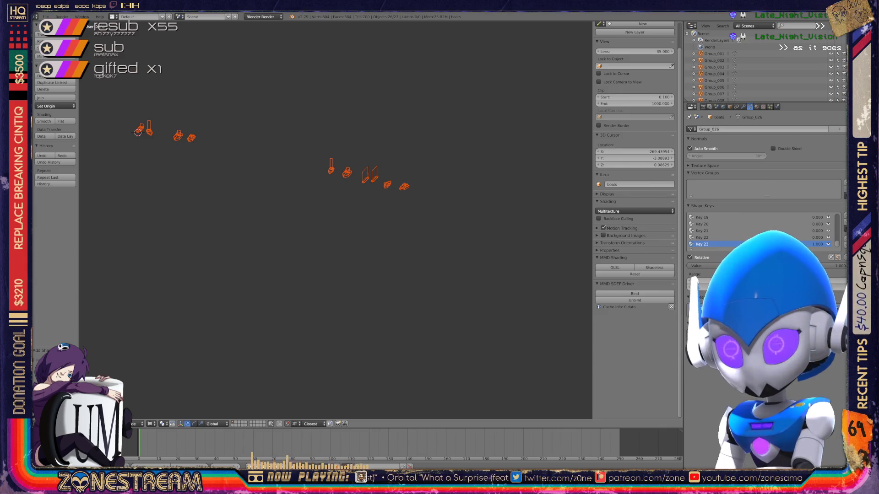
Step: Frame one imported boat hull and enter Edit Mode on it
{"action": "middle_click_drag", "start_coordinate": [343, 206], "coordinate": [302, 203], "text": "shift"}
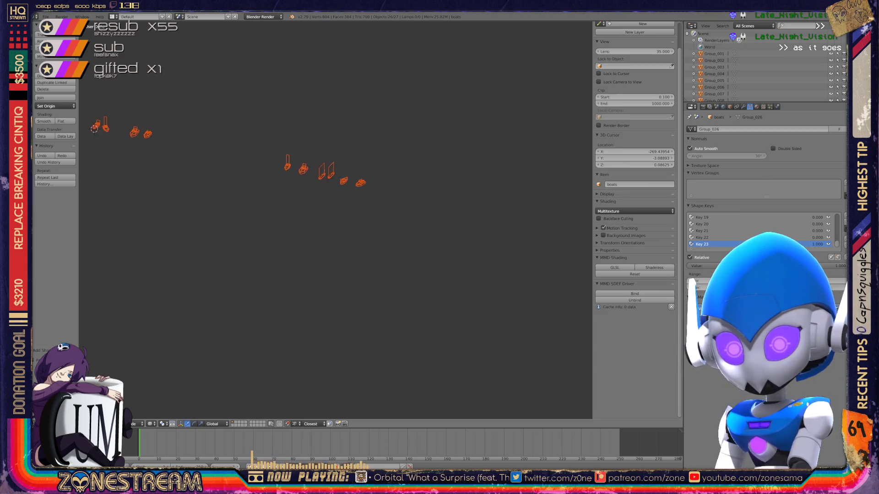
{"action": "scroll", "coordinate": [226, 151], "scroll_direction": "up", "scroll_amount": 5}
{"action": "scroll", "coordinate": [310, 182], "scroll_direction": "up", "scroll_amount": 3}
{"action": "scroll", "coordinate": [288, 152], "scroll_direction": "up", "scroll_amount": 2}
{"action": "scroll", "coordinate": [281, 233], "scroll_direction": "up", "scroll_amount": 3}
{"action": "scroll", "coordinate": [275, 241], "scroll_direction": "up", "scroll_amount": 3}
{"action": "scroll", "coordinate": [308, 206], "scroll_direction": "down", "scroll_amount": 1}
{"action": "scroll", "coordinate": [329, 186], "scroll_direction": "up", "scroll_amount": 2}
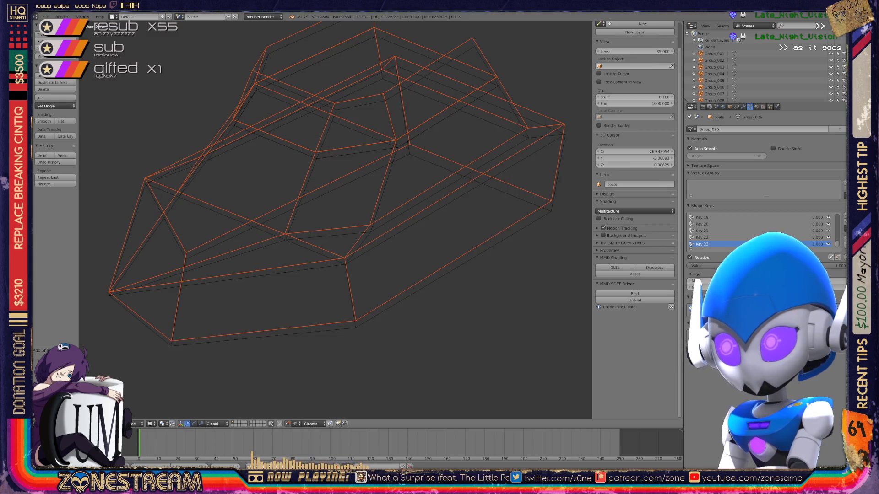
{"action": "key", "text": "Tab"}
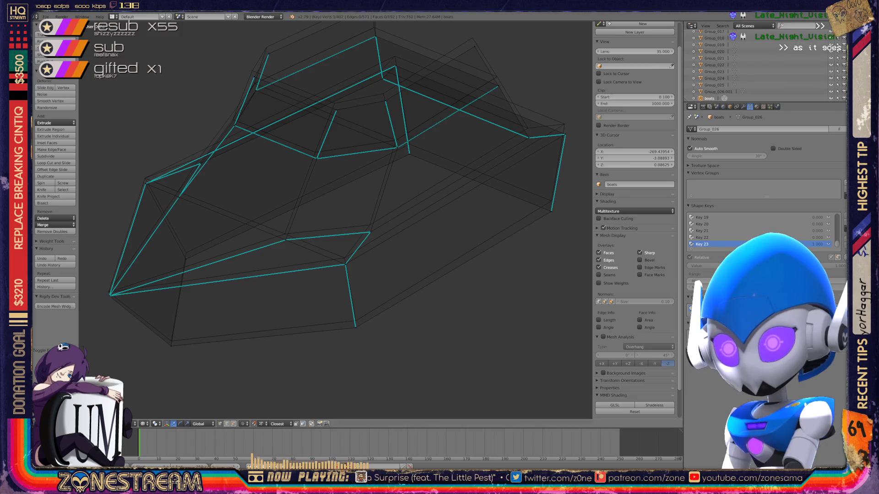
Step: Raise the hull's lower-left, right-side and upper-right vertices slightly
{"action": "right_click", "coordinate": [354, 323]}
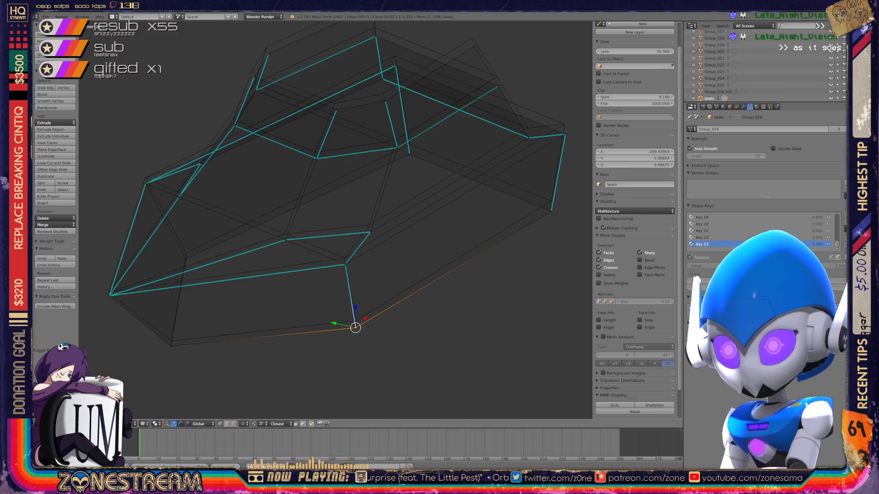
{"action": "key", "text": "ctrl+space"}
{"action": "right_click", "coordinate": [171, 344]}
{"action": "left_click_drag", "start_coordinate": [171, 345], "coordinate": [171, 341]}
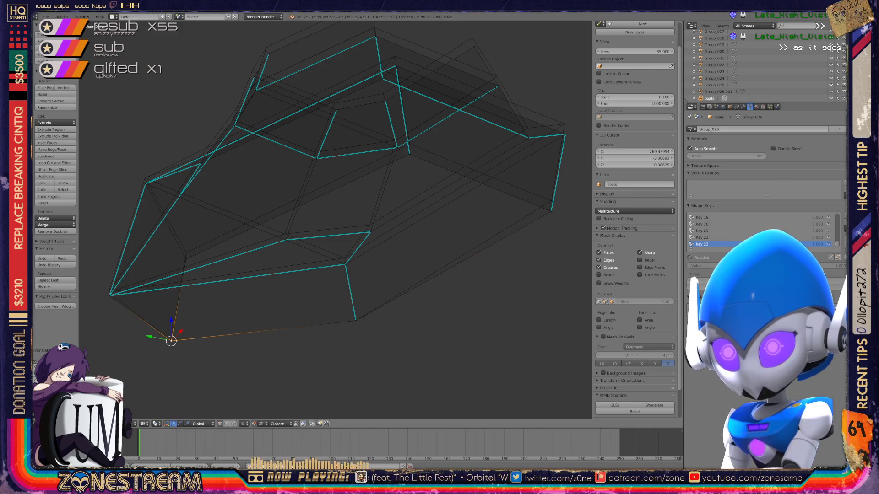
{"action": "right_click", "coordinate": [551, 211]}
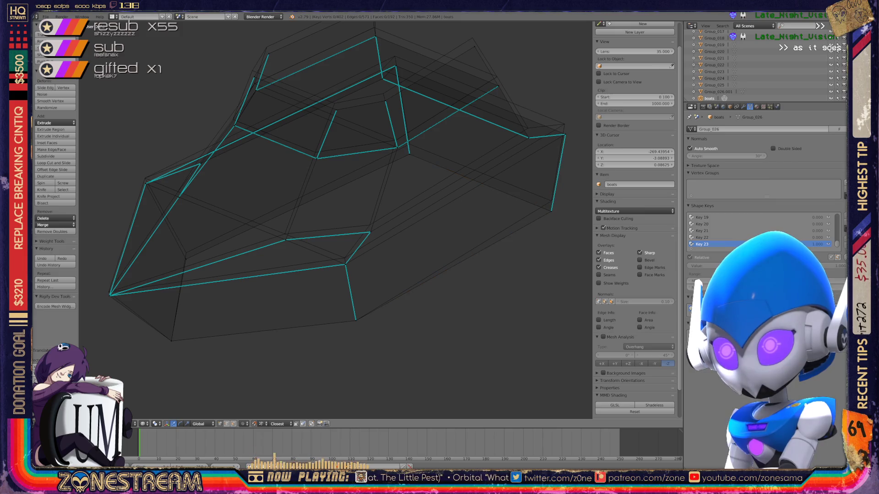
{"action": "left_click_drag", "start_coordinate": [551, 210], "coordinate": [551, 200]}
{"action": "right_click", "coordinate": [564, 134]}
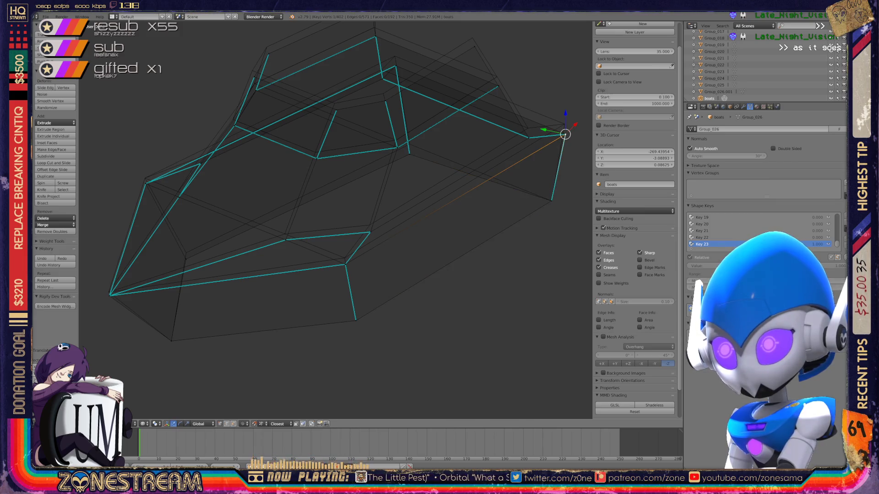
{"action": "left_click_drag", "start_coordinate": [564, 135], "coordinate": [563, 125]}
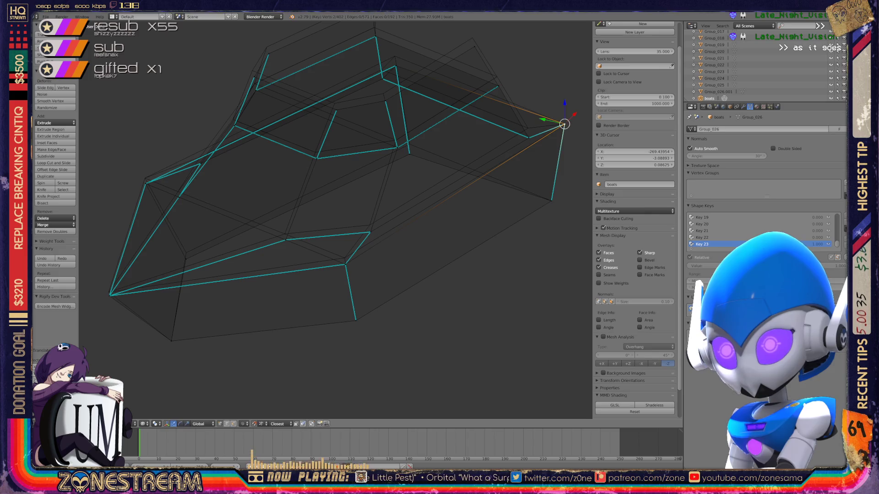
{"action": "right_click", "coordinate": [344, 258]}
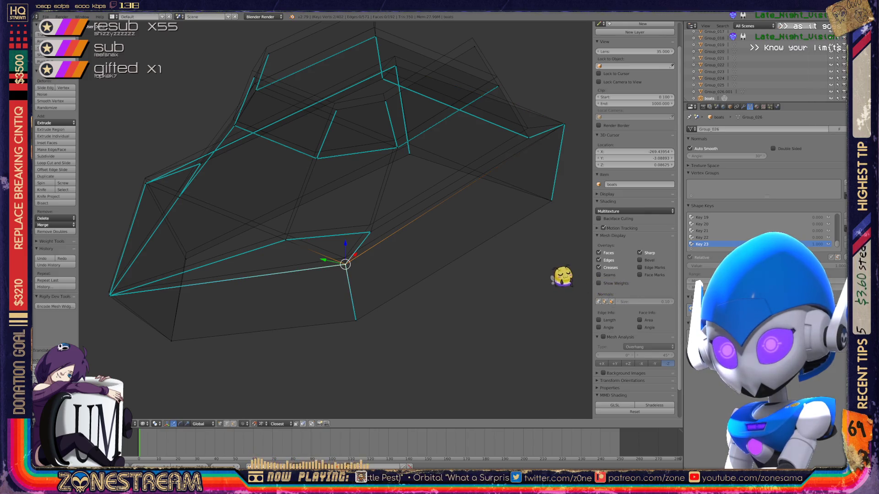
Step: Raise the inner bow vertex, two lower-edge vertices and the upper-right rim vertex
{"action": "key", "text": "a"}
{"action": "right_click", "coordinate": [109, 291]}
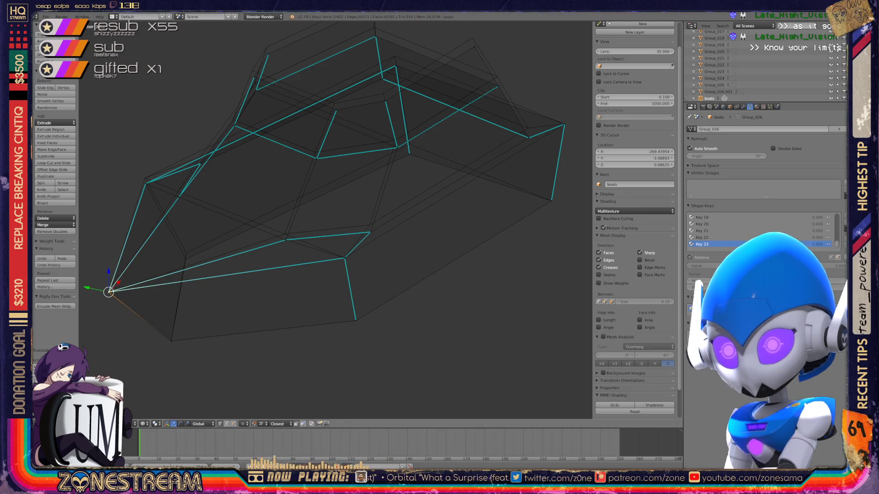
{"action": "right_click", "coordinate": [185, 259]}
{"action": "right_click_drag", "start_coordinate": [185, 259], "coordinate": [186, 252]}
{"action": "right_click", "coordinate": [285, 240]}
{"action": "right_click_drag", "start_coordinate": [285, 240], "coordinate": [285, 235]}
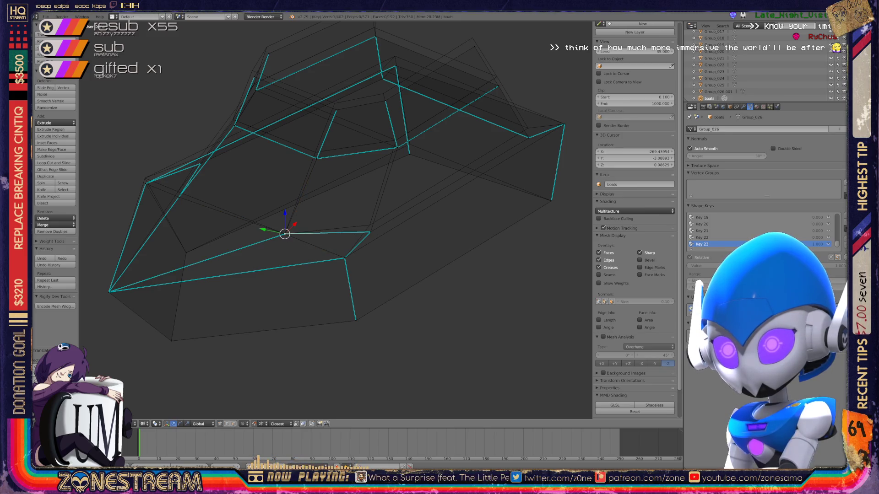
{"action": "right_click_drag", "start_coordinate": [370, 232], "coordinate": [370, 225]}
{"action": "right_click", "coordinate": [528, 137]}
{"action": "right_click_drag", "start_coordinate": [528, 138], "coordinate": [528, 127]}
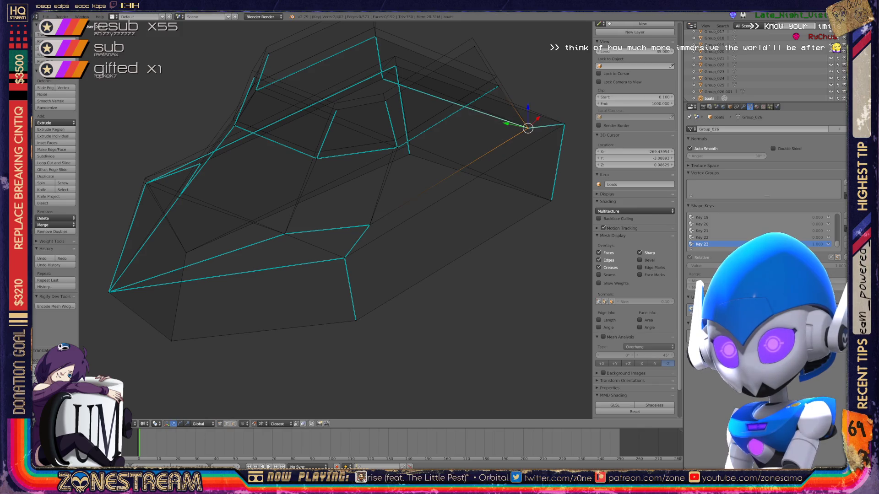
{"action": "scroll", "coordinate": [333, 220], "scroll_direction": "down", "scroll_amount": 2}
{"action": "middle_click_drag", "start_coordinate": [333, 220], "coordinate": [384, 206]}
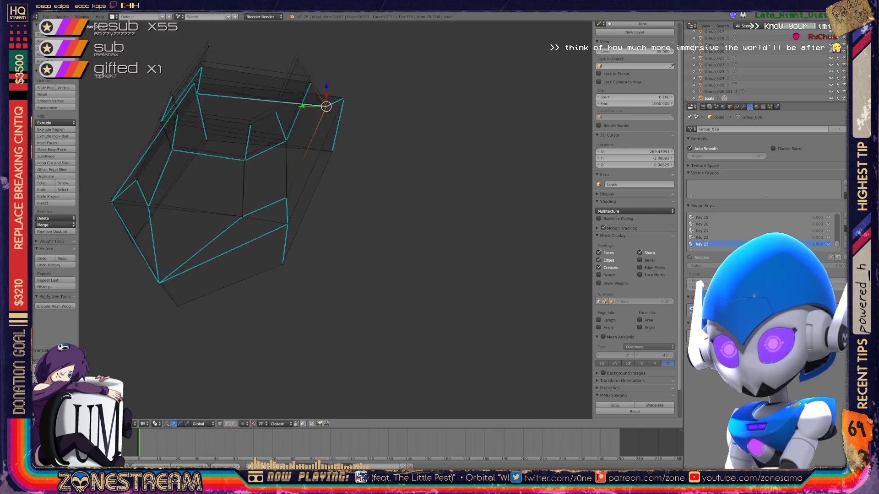
{"action": "scroll", "coordinate": [333, 220], "scroll_direction": "up", "scroll_amount": 5}
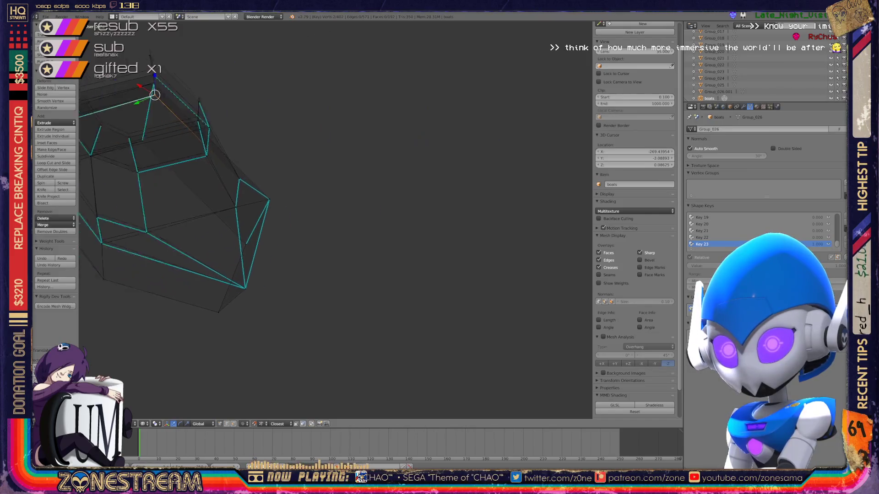
{"action": "middle_click_drag", "start_coordinate": [332, 219], "coordinate": [385, 206]}
{"action": "middle_click_drag", "start_coordinate": [333, 219], "coordinate": [384, 206]}
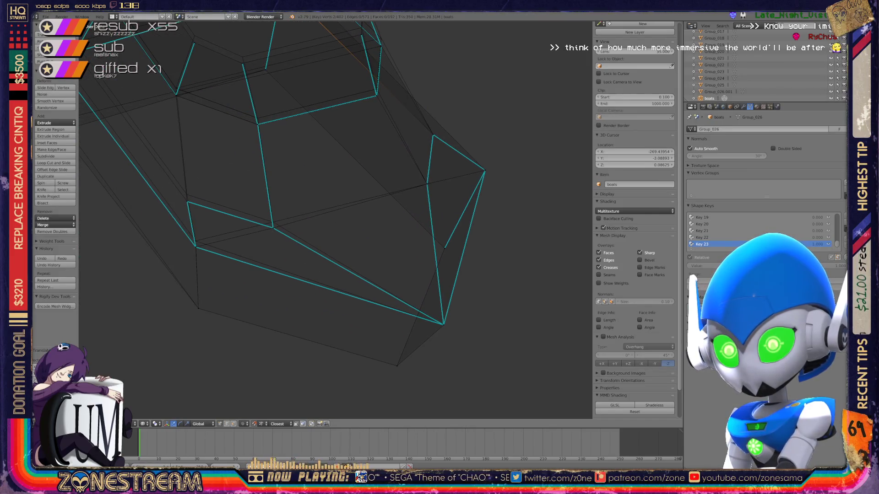
{"action": "left_click_drag", "start_coordinate": [273, 227], "coordinate": [273, 221]}
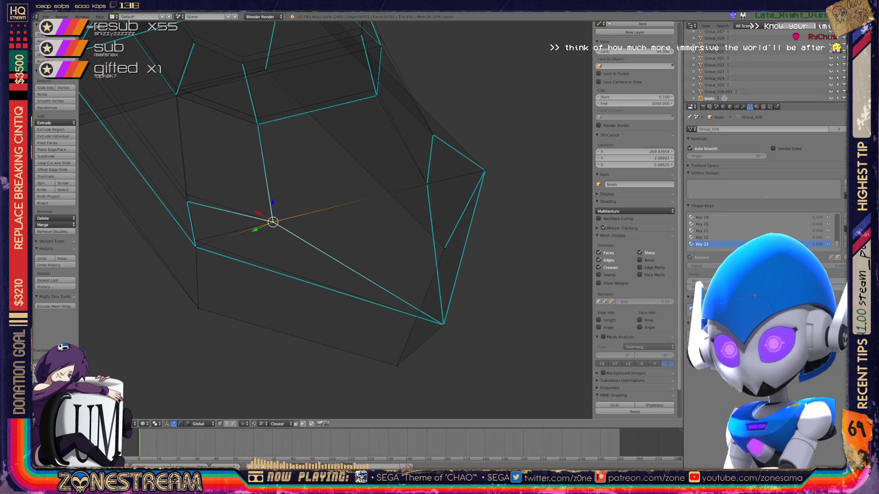
{"action": "left_click", "coordinate": [186, 202]}
{"action": "left_click_drag", "start_coordinate": [187, 200], "coordinate": [186, 195]}
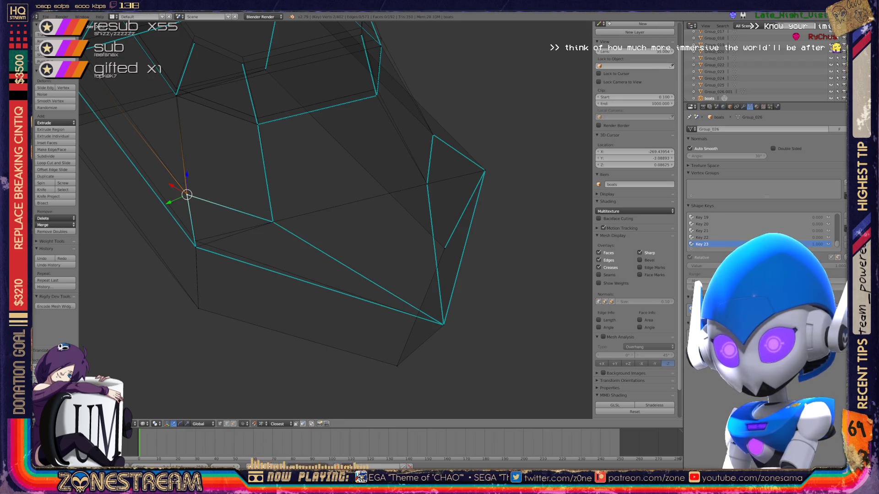
{"action": "left_click", "coordinate": [196, 246]}
{"action": "left_click_drag", "start_coordinate": [196, 246], "coordinate": [196, 240]}
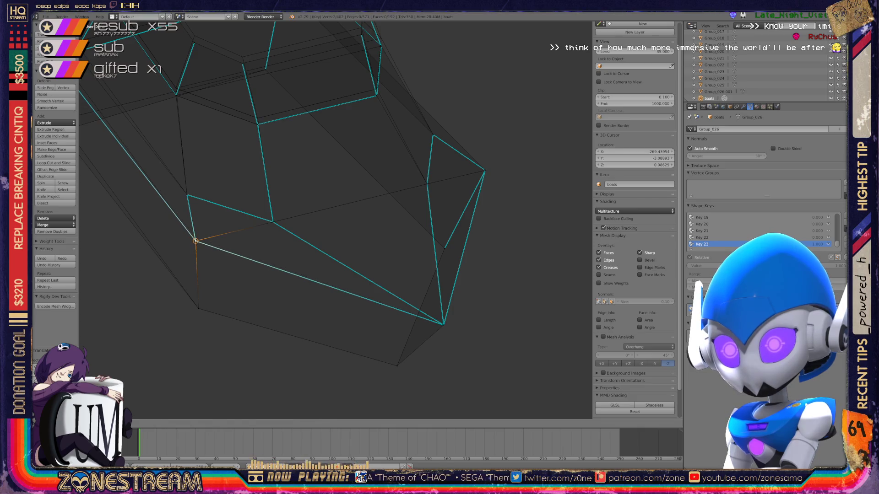
{"action": "middle_click_drag", "start_coordinate": [399, 252], "coordinate": [499, 383]}
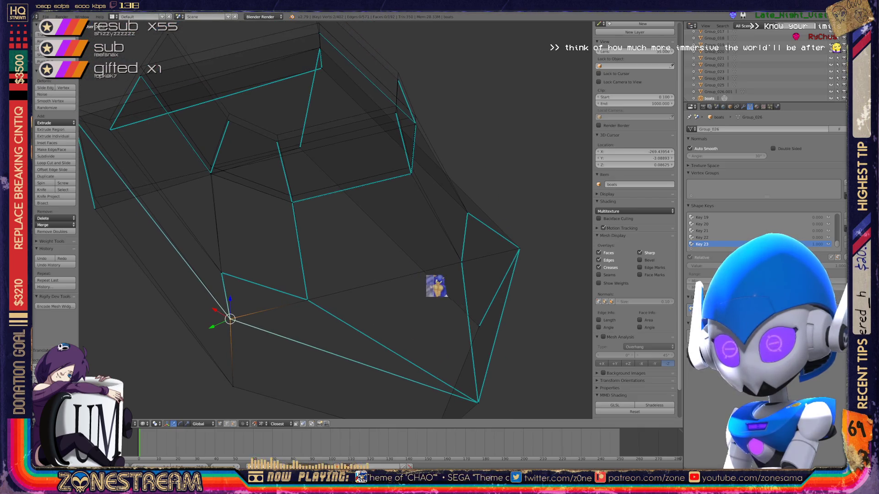
{"action": "left_click", "coordinate": [315, 147]}
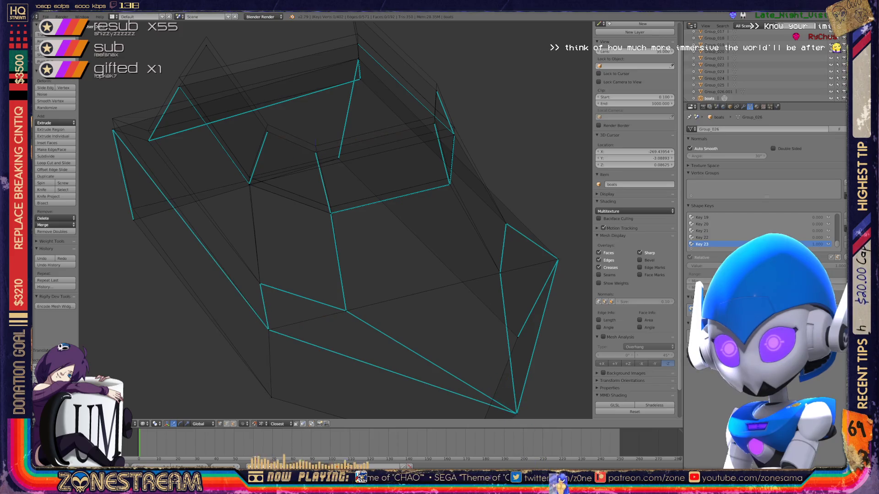
{"action": "mouse_move", "coordinate": [315, 147]}
{"action": "left_mouse_down"}
{"action": "mouse_move", "coordinate": [254, 134]}
{"action": "mouse_move", "coordinate": [267, 131]}
{"action": "left_mouse_up"}
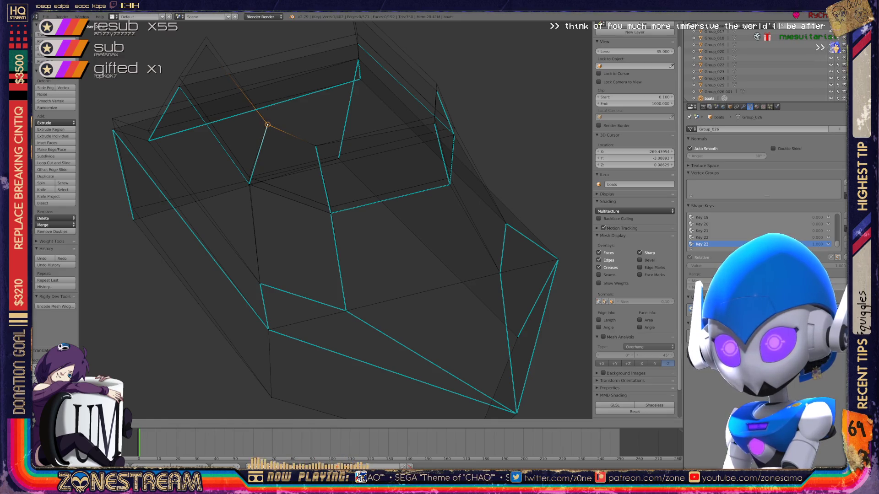
{"action": "left_click_drag", "start_coordinate": [266, 132], "coordinate": [267, 124]}
{"action": "right_click", "coordinate": [206, 36]}
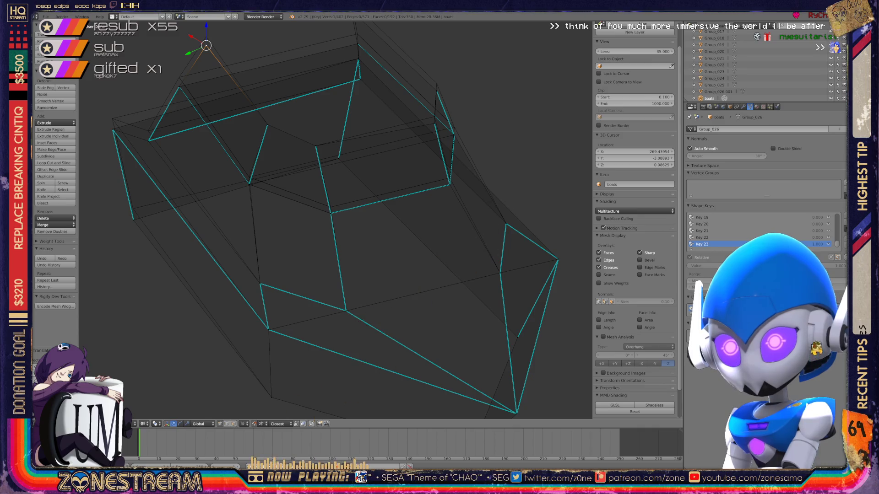
{"action": "middle_click_drag", "start_coordinate": [337, 206], "coordinate": [302, 275], "text": "shift"}
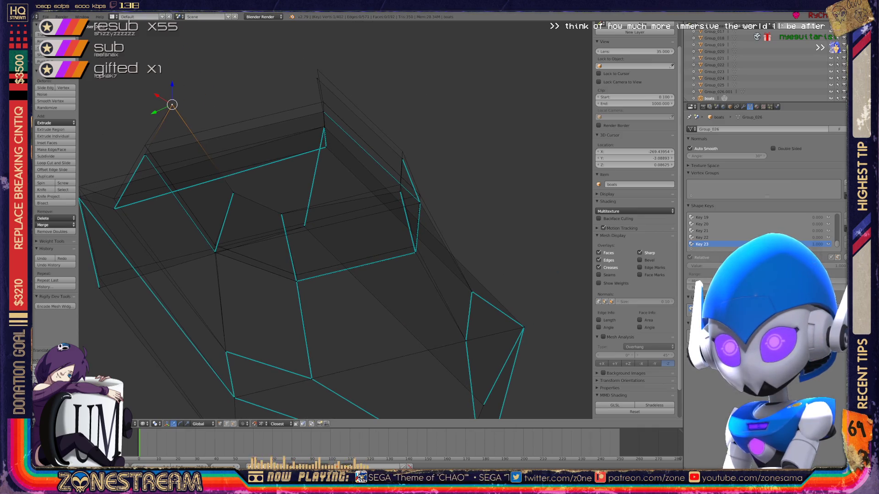
{"action": "left_click_drag", "start_coordinate": [316, 59], "coordinate": [317, 50]}
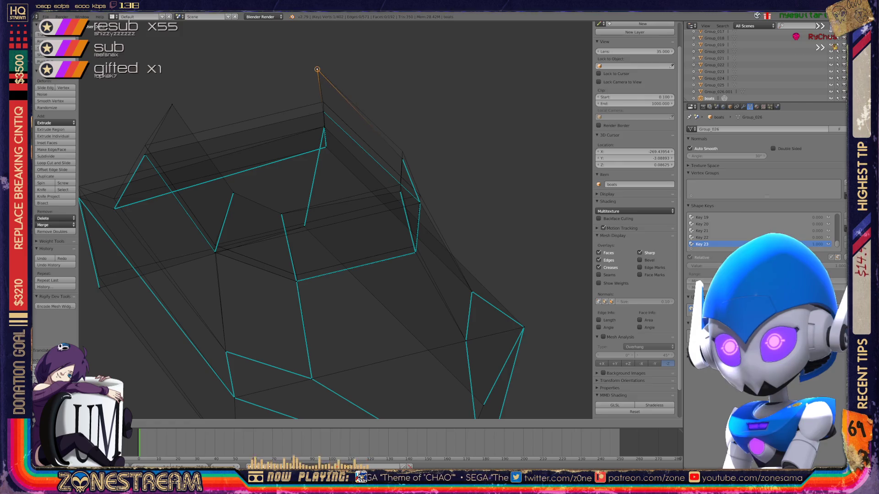
{"action": "right_click", "coordinate": [402, 158]}
{"action": "key", "text": "a"}
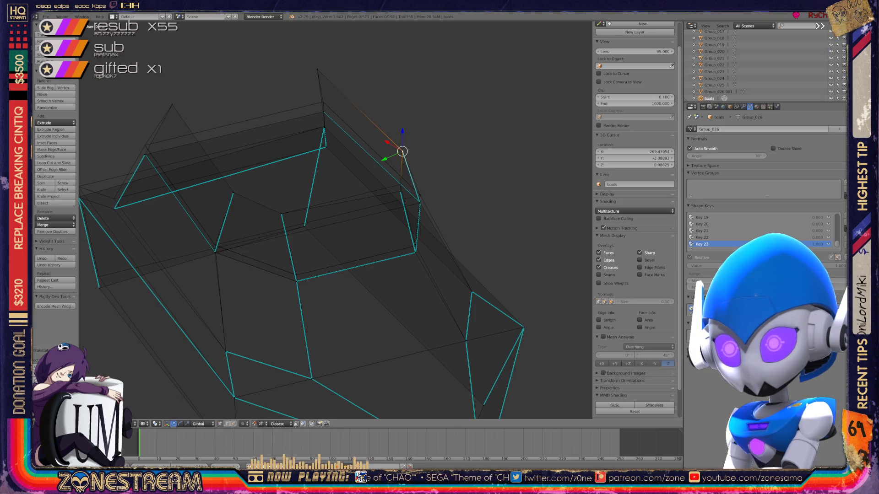
{"action": "middle_click_drag", "start_coordinate": [401, 159], "coordinate": [554, 118]}
{"action": "middle_click_drag", "start_coordinate": [481, 206], "coordinate": [402, 180]}
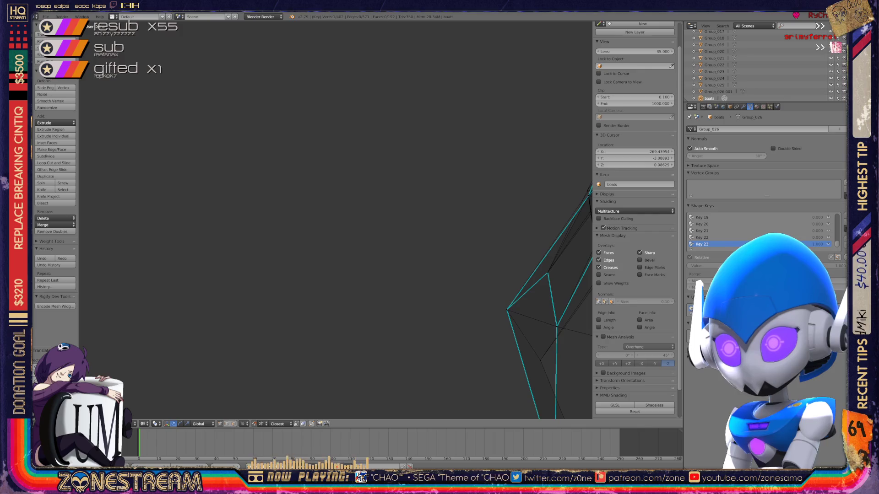
{"action": "right_click", "coordinate": [402, 180]}
{"action": "scroll", "coordinate": [337, 220], "scroll_direction": "up", "scroll_amount": 5}
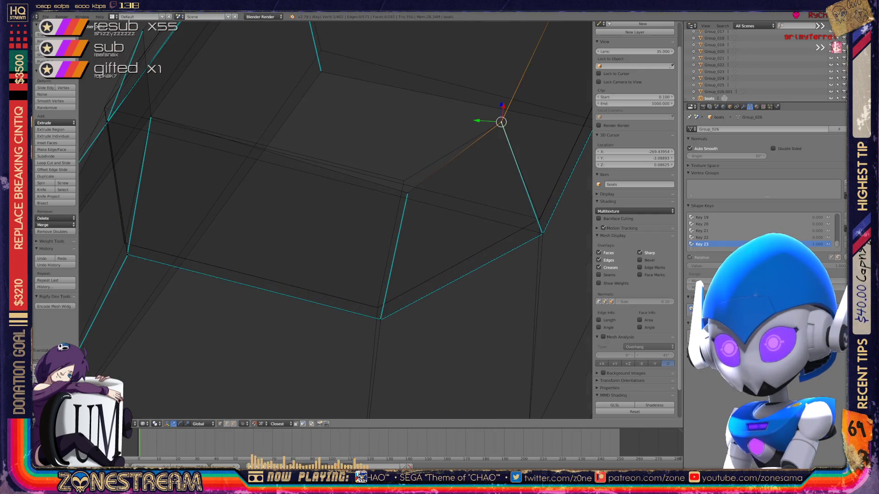
Step: Raise the selected corner vertex on the hull's side slightly
{"action": "right_click", "coordinate": [403, 180]}
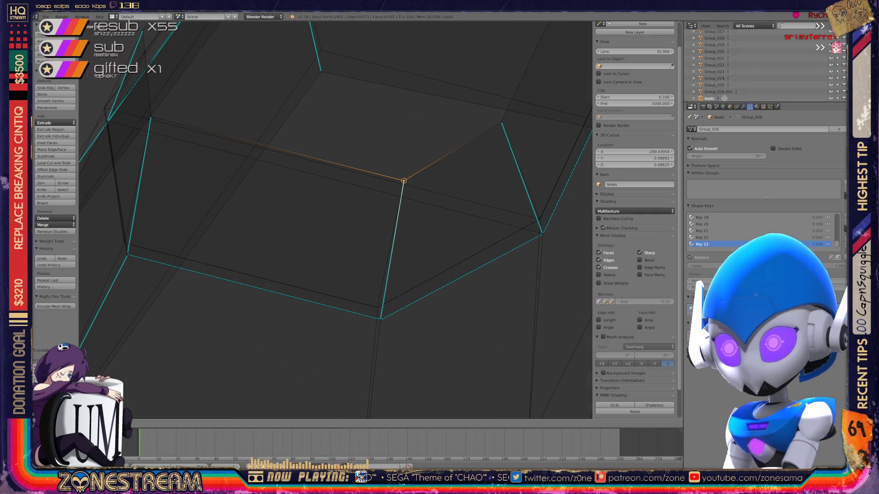
{"action": "scroll", "coordinate": [336, 219], "scroll_direction": "down", "scroll_amount": 4}
{"action": "middle_click_drag", "start_coordinate": [336, 220], "coordinate": [275, 207]}
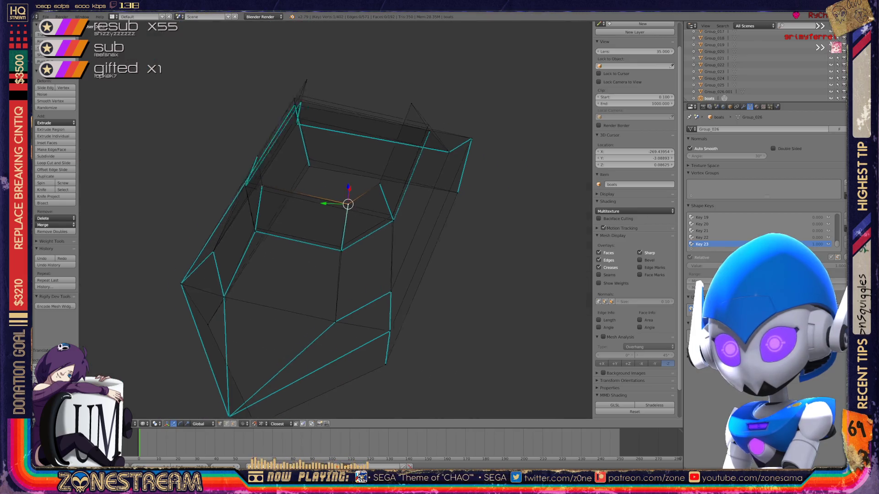
{"action": "middle_click_drag", "start_coordinate": [337, 220], "coordinate": [411, 206]}
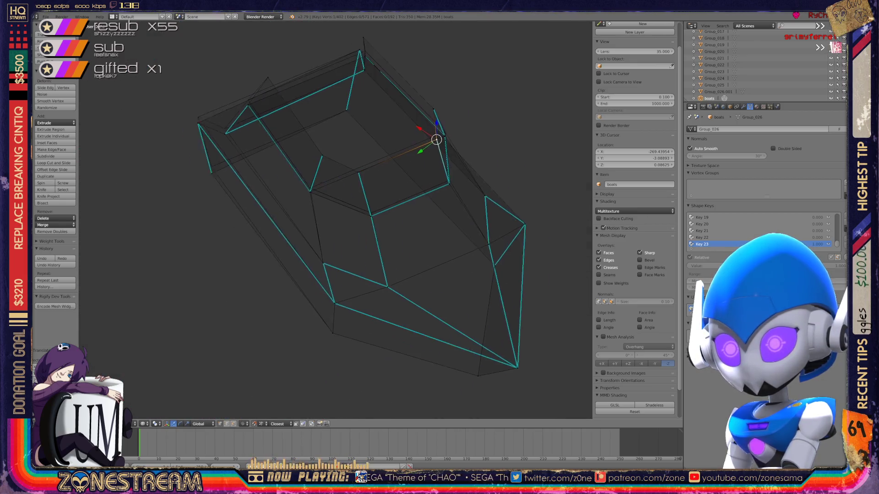
{"action": "scroll", "coordinate": [337, 220], "scroll_direction": "up", "scroll_amount": 3}
{"action": "middle_click_drag", "start_coordinate": [336, 219], "coordinate": [385, 206]}
{"action": "scroll", "coordinate": [337, 220], "scroll_direction": "up", "scroll_amount": 3}
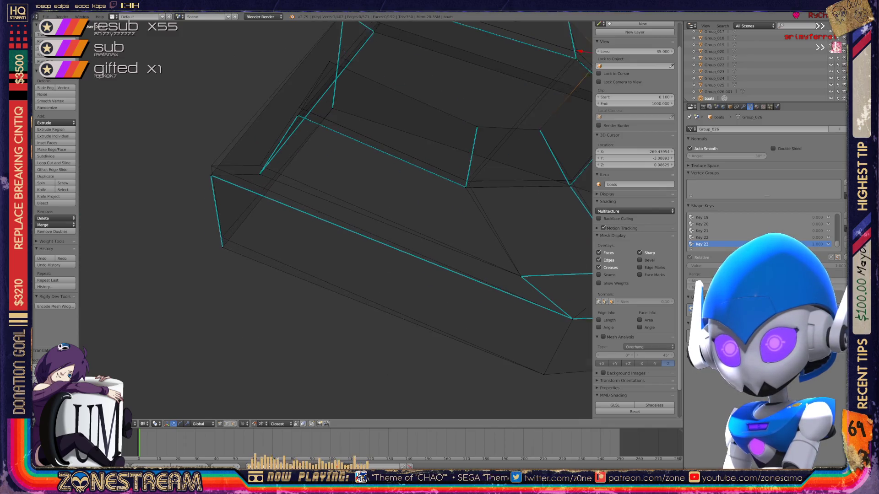
{"action": "mouse_move", "coordinate": [269, 193]}
{"action": "left_mouse_down"}
{"action": "mouse_move", "coordinate": [269, 184]}
{"action": "mouse_move", "coordinate": [220, 195]}
{"action": "left_mouse_up"}
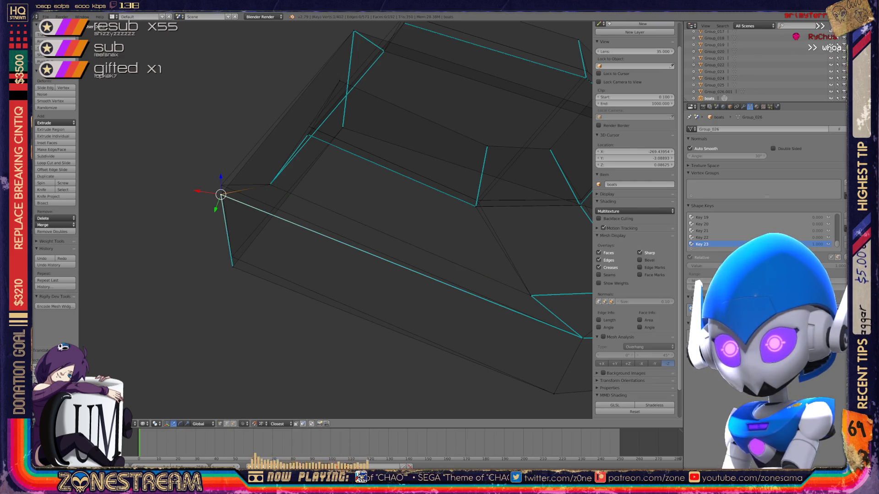
{"action": "left_click_drag", "start_coordinate": [221, 177], "coordinate": [221, 168]}
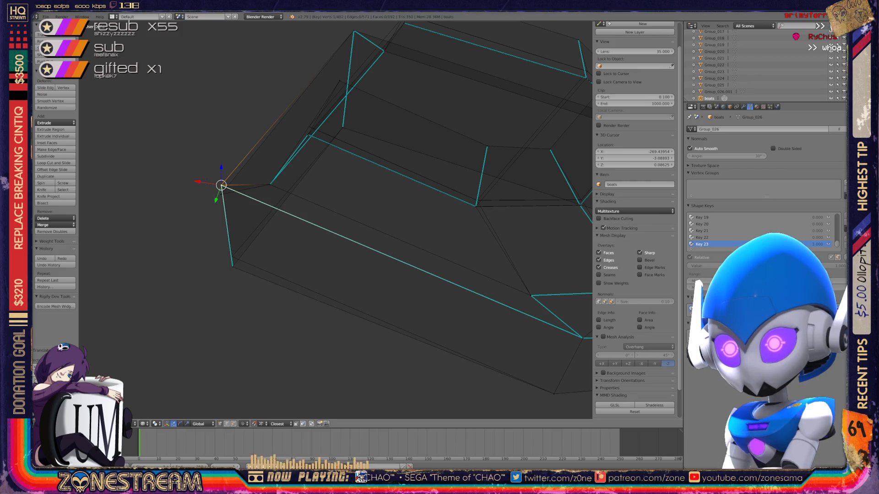
{"action": "left_click", "coordinate": [220, 186]}
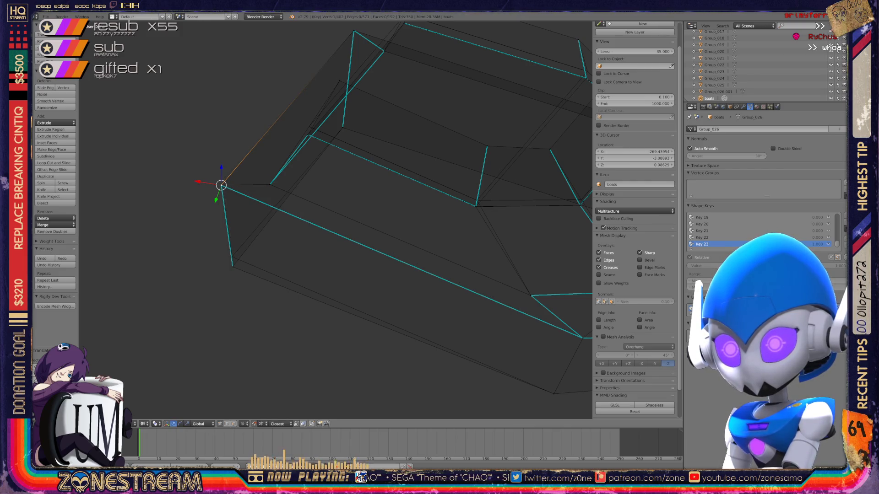
Step: Raise the lower vertex on the hull side slightly and close in on its edges
{"action": "left_click", "coordinate": [232, 265]}
{"action": "left_click_drag", "start_coordinate": [232, 250], "coordinate": [232, 241]}
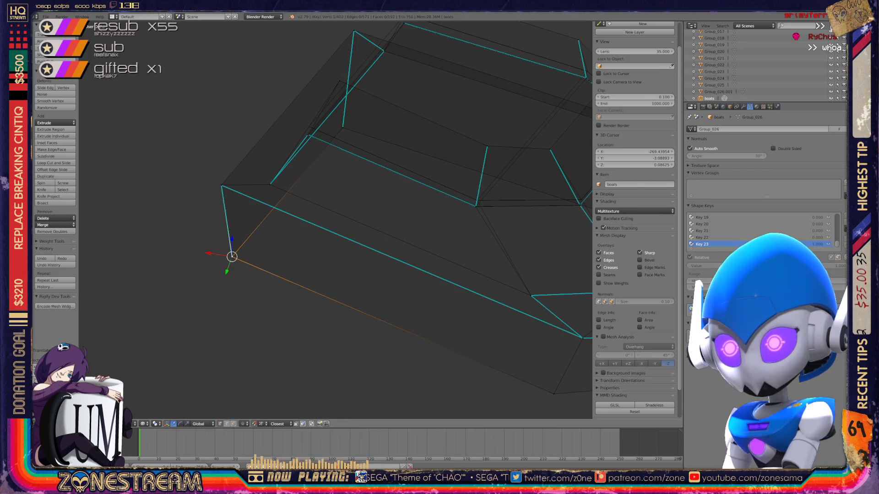
{"action": "scroll", "coordinate": [338, 218], "scroll_direction": "down", "scroll_amount": 4}
{"action": "mouse_move", "coordinate": [337, 219]}
{"action": "middle_mouse_down"}
{"action": "mouse_move", "coordinate": [310, 206]}
{"action": "mouse_move", "coordinate": [323, 206]}
{"action": "mouse_move", "coordinate": [309, 206]}
{"action": "mouse_move", "coordinate": [323, 226]}
{"action": "middle_mouse_up"}
{"action": "scroll", "coordinate": [336, 220], "scroll_direction": "up", "scroll_amount": 2}
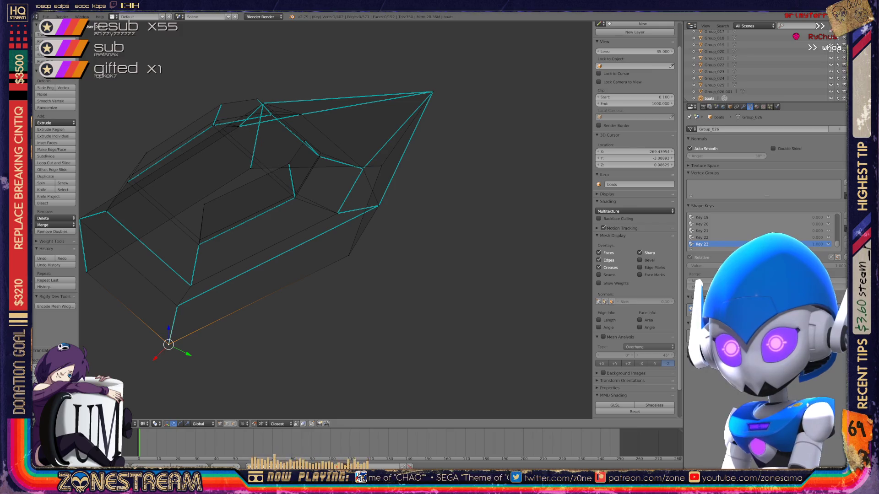
{"action": "scroll", "coordinate": [336, 220], "scroll_direction": "up", "scroll_amount": 3}
{"action": "mouse_move", "coordinate": [337, 220]}
{"action": "middle_mouse_down"}
{"action": "mouse_move", "coordinate": [316, 206]}
{"action": "mouse_move", "coordinate": [296, 274]}
{"action": "mouse_move", "coordinate": [281, 285]}
{"action": "middle_mouse_up"}
{"action": "scroll", "coordinate": [337, 219], "scroll_direction": "up", "scroll_amount": 4}
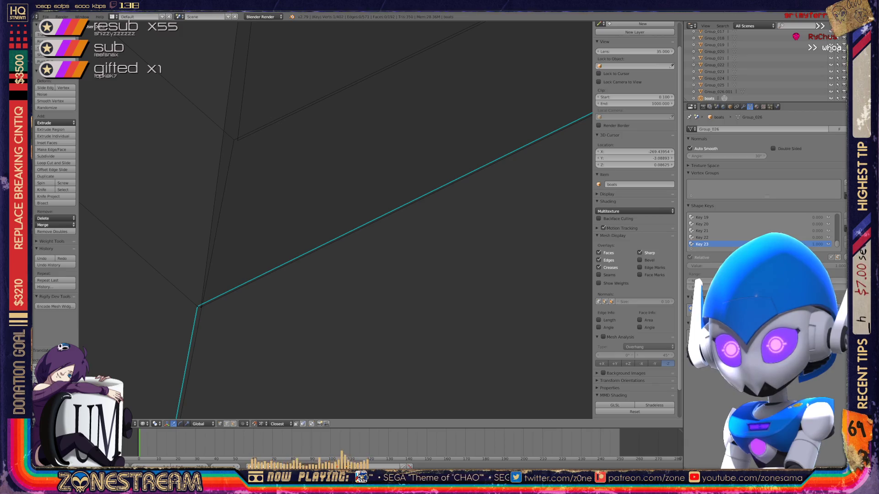
Step: Move the vertex at the long edge's end onto its neighbouring vertex
{"action": "right_click", "coordinate": [199, 307]}
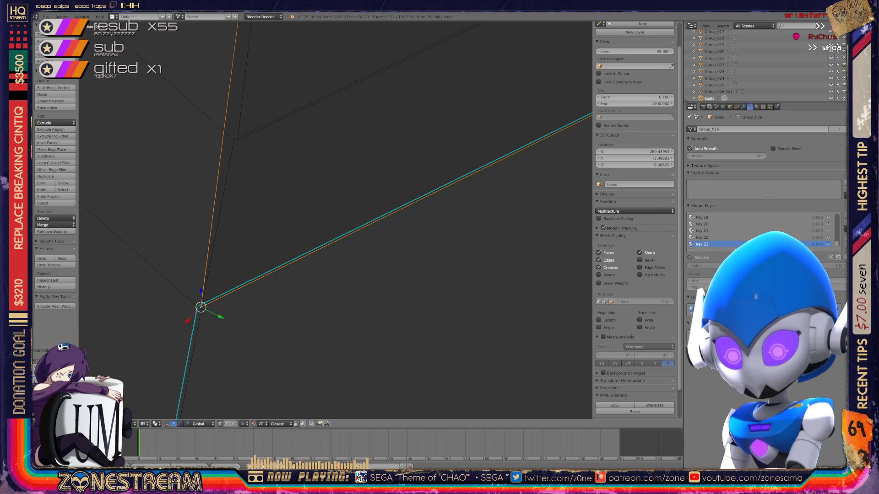
{"action": "right_click", "coordinate": [237, 141]}
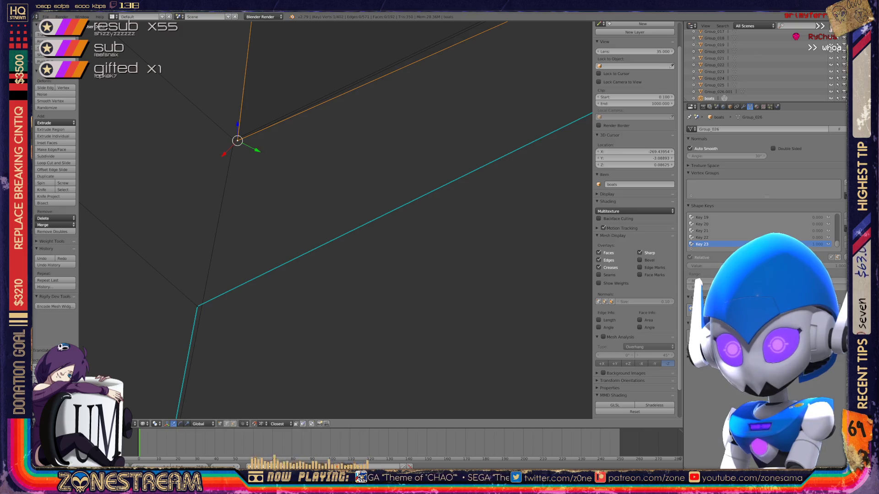
{"action": "middle_click_drag", "start_coordinate": [337, 219], "coordinate": [323, 207]}
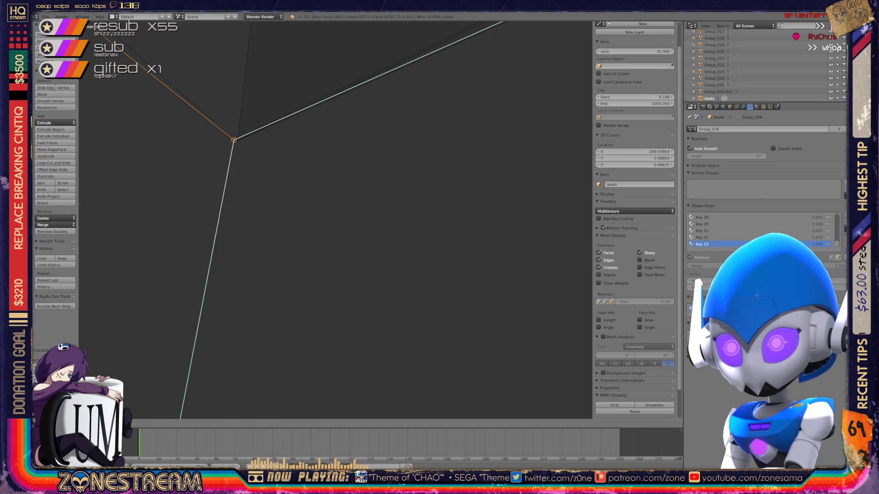
{"action": "scroll", "coordinate": [335, 220], "scroll_direction": "down", "scroll_amount": 3}
{"action": "scroll", "coordinate": [335, 219], "scroll_direction": "down", "scroll_amount": 3}
{"action": "mouse_move", "coordinate": [323, 206]}
{"action": "middle_mouse_down"}
{"action": "mouse_move", "coordinate": [381, 206]}
{"action": "mouse_move", "coordinate": [373, 192]}
{"action": "mouse_move", "coordinate": [314, 293]}
{"action": "mouse_move", "coordinate": [307, 336]}
{"action": "middle_mouse_up"}
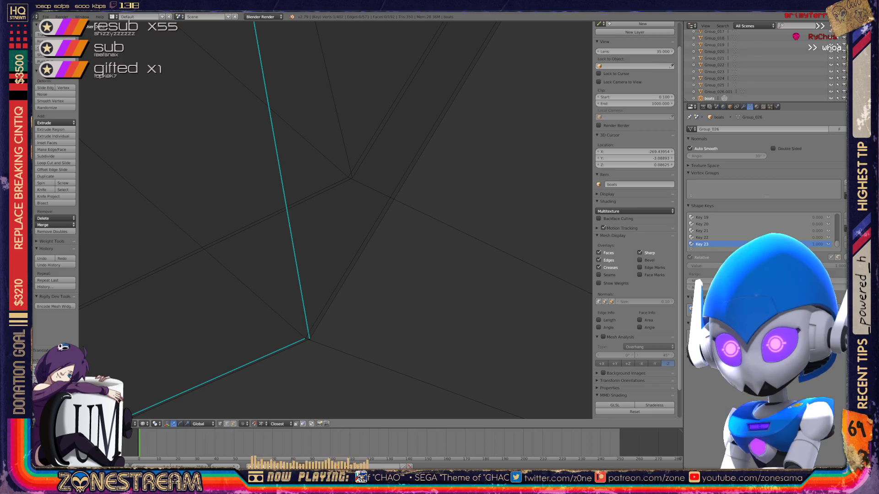
{"action": "right_click", "coordinate": [308, 338]}
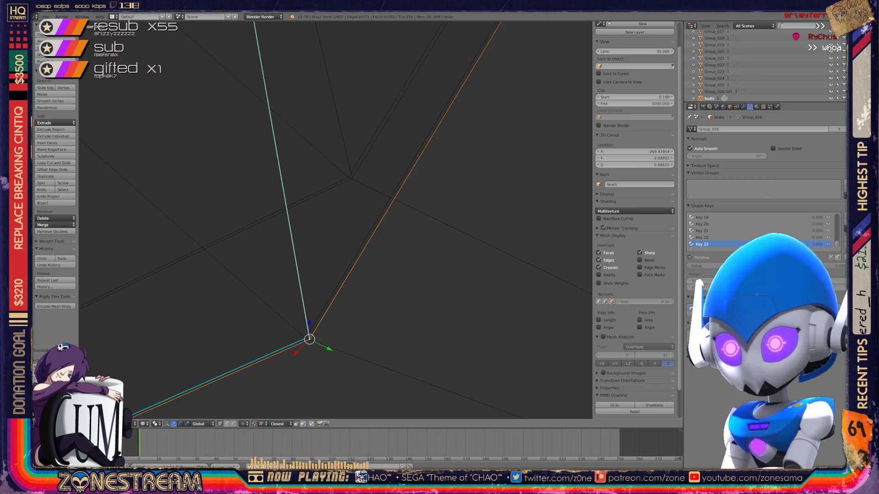
{"action": "key", "text": "g"}
{"action": "left_click", "coordinate": [350, 177]}
{"action": "right_click", "coordinate": [305, 339]}
{"action": "right_click", "coordinate": [305, 339], "text": "shift"}
{"action": "key", "text": "g"}
{"action": "left_click", "coordinate": [348, 177]}
{"action": "mouse_move", "coordinate": [337, 220]}
{"action": "middle_mouse_down"}
{"action": "mouse_move", "coordinate": [288, 275]}
{"action": "mouse_move", "coordinate": [337, 186]}
{"action": "mouse_move", "coordinate": [347, 142]}
{"action": "mouse_move", "coordinate": [289, 371]}
{"action": "middle_mouse_up"}
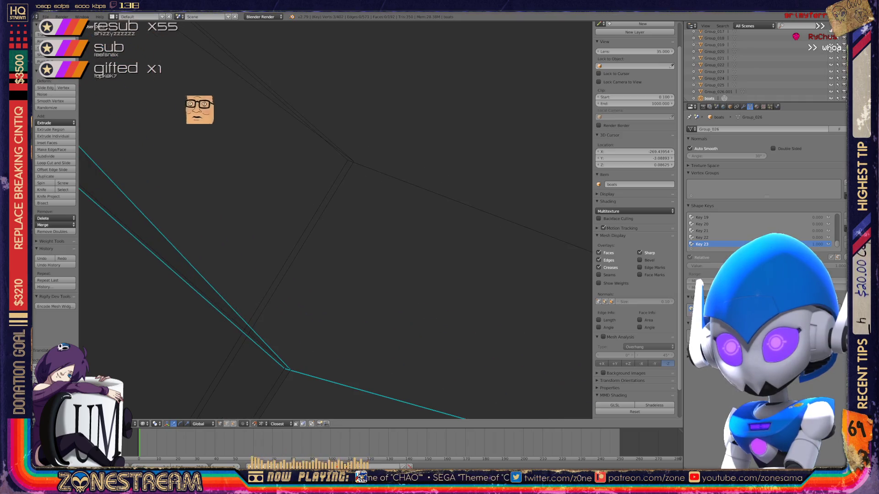
Step: Snap the lower hull vertex onto the vertex above it, redoing after an undo
{"action": "right_click", "coordinate": [289, 371]}
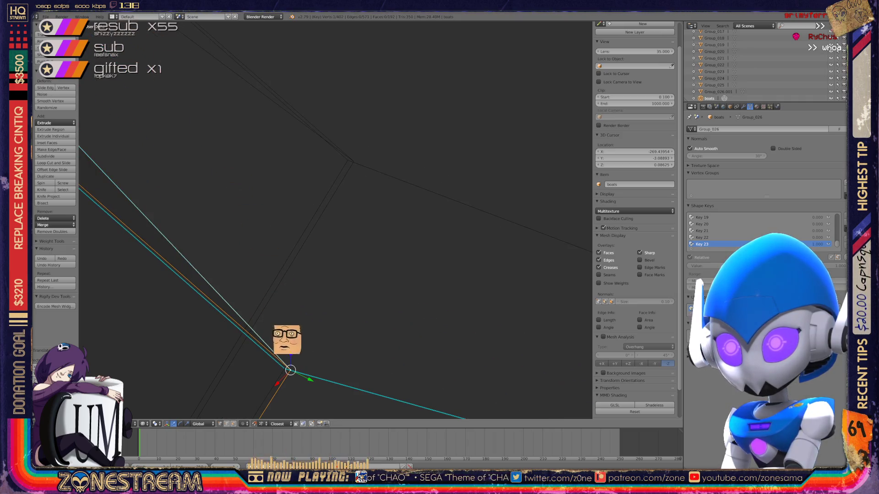
{"action": "right_click_drag", "start_coordinate": [290, 371], "coordinate": [354, 162]}
{"action": "key", "text": "ctrl+z"}
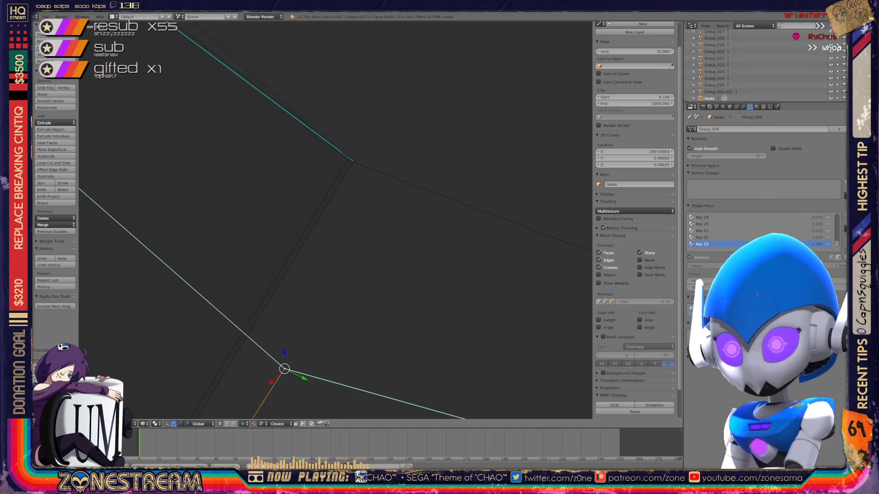
{"action": "key", "text": "ctrl+z"}
{"action": "right_click", "coordinate": [284, 368]}
{"action": "right_click_drag", "start_coordinate": [285, 369], "coordinate": [348, 161]}
{"action": "scroll", "coordinate": [337, 219], "scroll_direction": "down", "scroll_amount": 3}
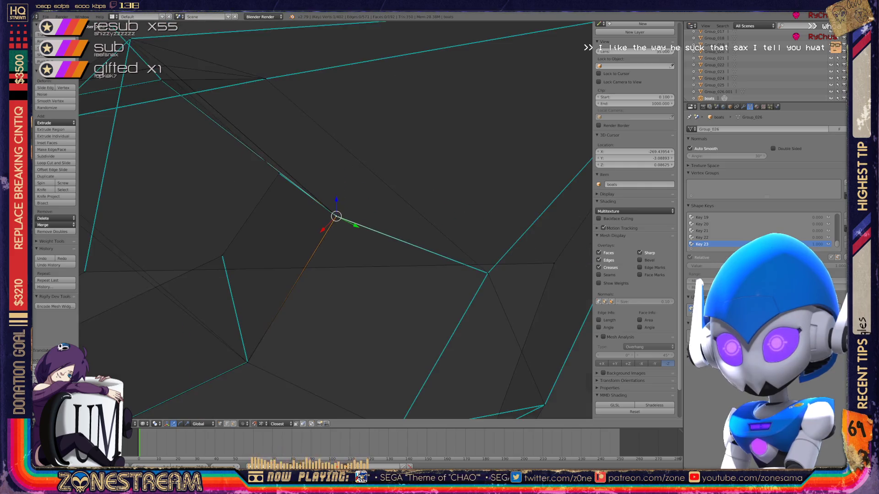
{"action": "scroll", "coordinate": [337, 219], "scroll_direction": "down", "scroll_amount": 3}
Step: At another mesh corner, merge the lower corner vertex onto the upper one (Alt+M)
{"action": "mouse_move", "coordinate": [337, 219]}
{"action": "middle_mouse_down"}
{"action": "mouse_move", "coordinate": [295, 199]}
{"action": "mouse_move", "coordinate": [124, 220]}
{"action": "middle_mouse_up"}
{"action": "mouse_move", "coordinate": [336, 385]}
{"action": "middle_mouse_down"}
{"action": "mouse_move", "coordinate": [337, 206]}
{"action": "mouse_move", "coordinate": [309, 206]}
{"action": "mouse_move", "coordinate": [309, 34]}
{"action": "mouse_move", "coordinate": [364, 14]}
{"action": "middle_mouse_up"}
{"action": "scroll", "coordinate": [337, 220], "scroll_direction": "up", "scroll_amount": 3}
{"action": "middle_click_drag", "start_coordinate": [344, 109], "coordinate": [350, 352]}
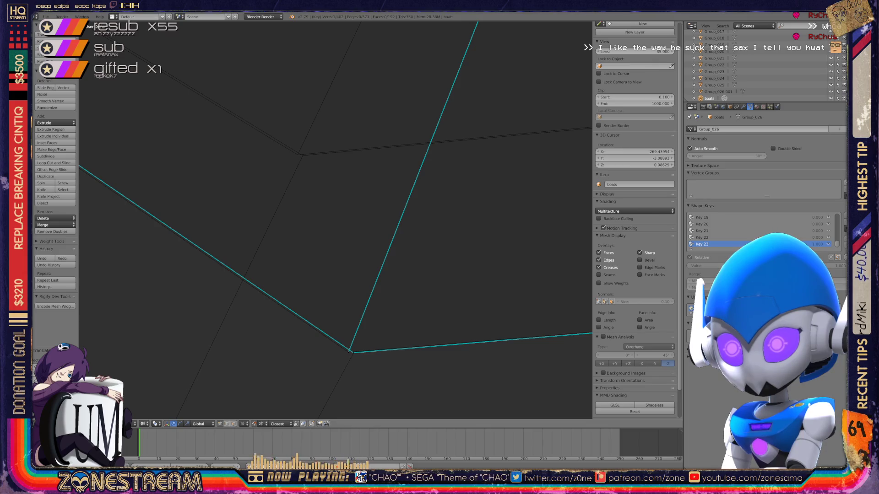
{"action": "key", "text": "g"}
{"action": "left_click", "coordinate": [297, 154]}
{"action": "right_click", "coordinate": [353, 352]}
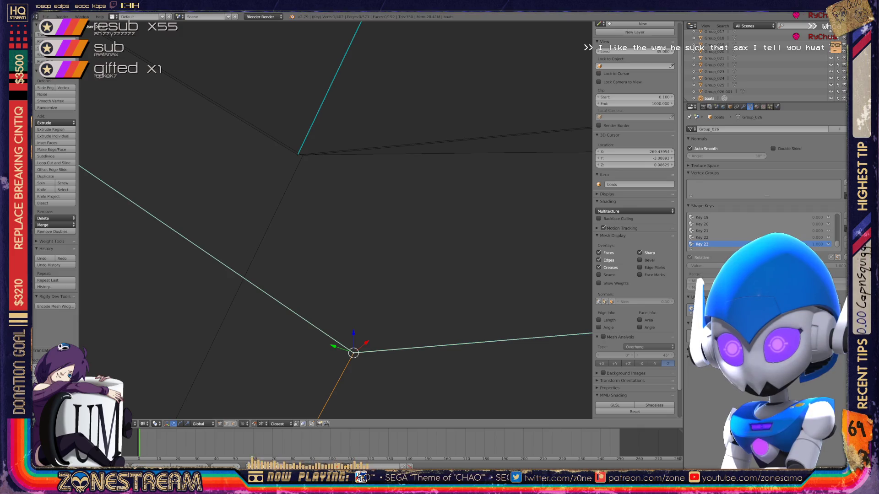
{"action": "key", "text": "alt+m"}
Step: Move the lower vertex at the sharp-edge junction onto the upper vertex
{"action": "middle_click_drag", "start_coordinate": [343, 241], "coordinate": [276, 296], "text": "shift"}
{"action": "middle_click_drag", "start_coordinate": [336, 220], "coordinate": [365, 289]}
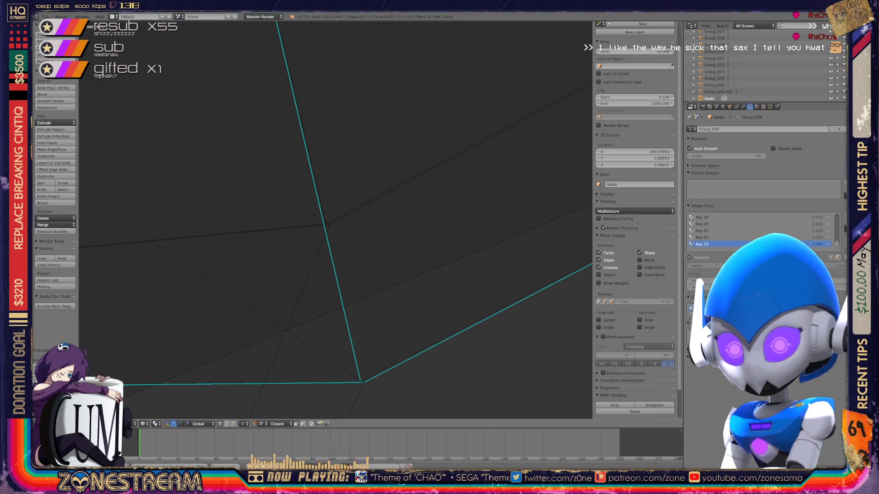
{"action": "mouse_move", "coordinate": [361, 380]}
{"action": "middle_mouse_down"}
{"action": "mouse_move", "coordinate": [337, 330]}
{"action": "mouse_move", "coordinate": [378, 320]}
{"action": "middle_mouse_up"}
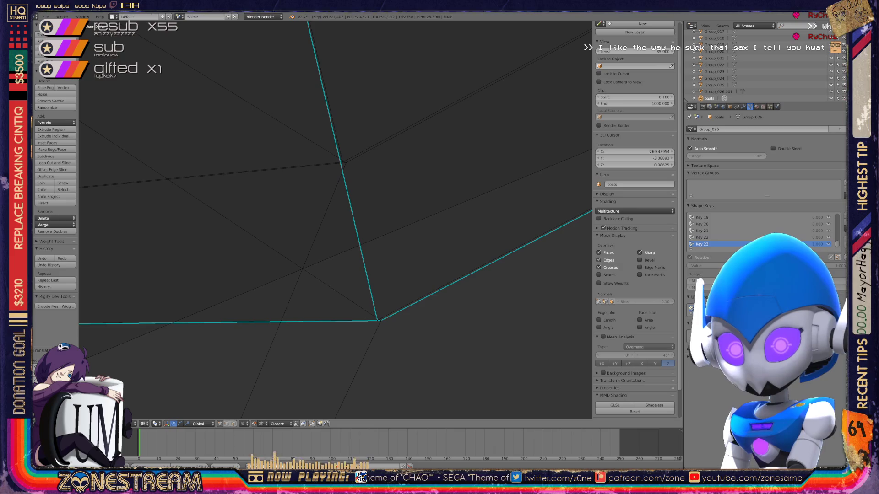
{"action": "right_click", "coordinate": [378, 320]}
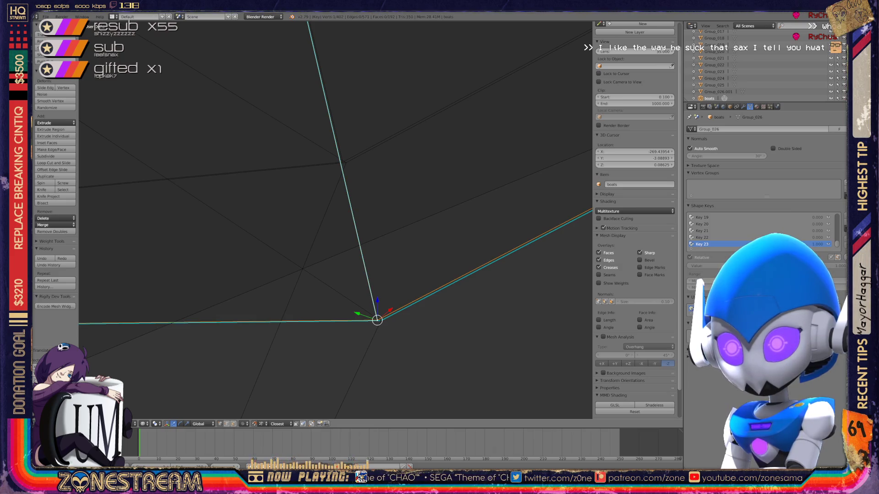
{"action": "right_click", "coordinate": [342, 161]}
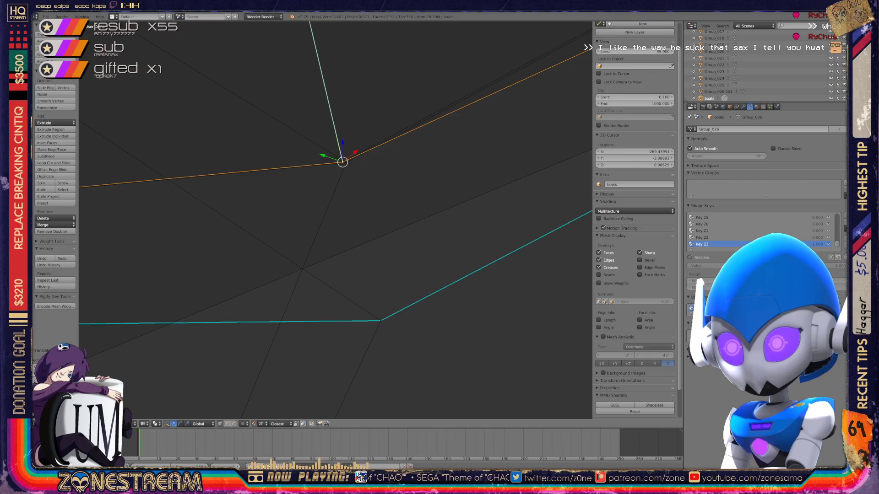
{"action": "right_click", "coordinate": [381, 321]}
{"action": "key", "text": "g"}
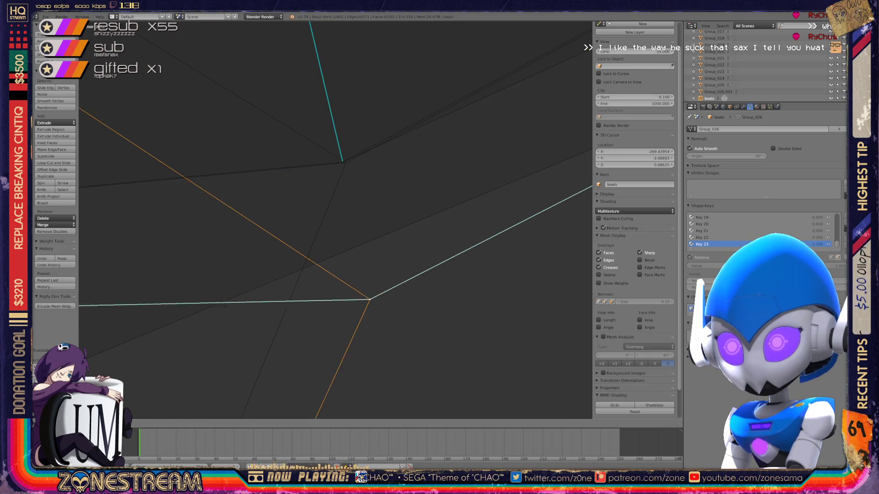
{"action": "left_click", "coordinate": [345, 162]}
{"action": "scroll", "coordinate": [335, 220], "scroll_direction": "down", "scroll_amount": 4}
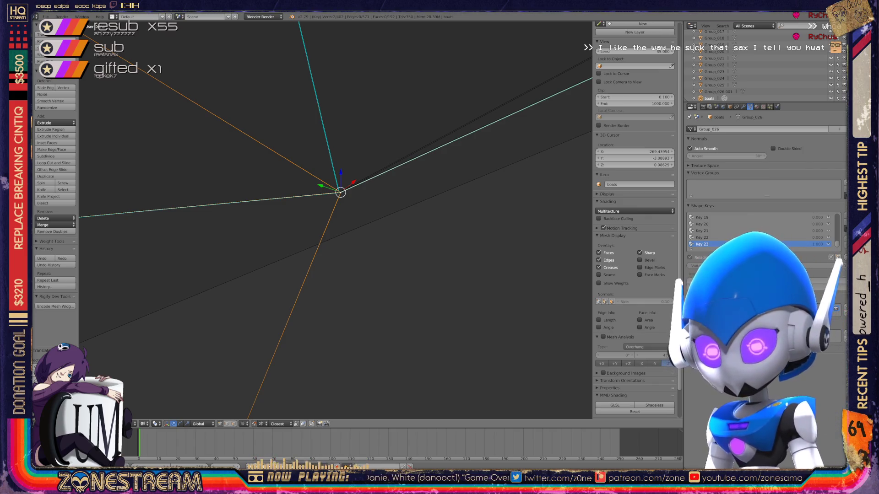
Step: Move the edge-end vertex up to a new higher position on the hull
{"action": "mouse_move", "coordinate": [337, 206]}
{"action": "middle_mouse_down"}
{"action": "mouse_move", "coordinate": [329, 220]}
{"action": "mouse_move", "coordinate": [274, 247]}
{"action": "mouse_move", "coordinate": [296, 261]}
{"action": "middle_mouse_up"}
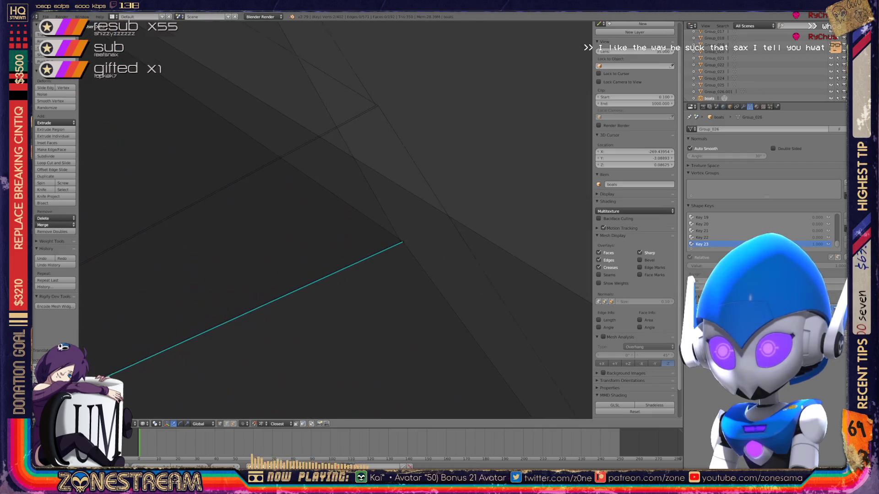
{"action": "middle_click_drag", "start_coordinate": [392, 242], "coordinate": [313, 255]}
{"action": "right_click", "coordinate": [288, 266]}
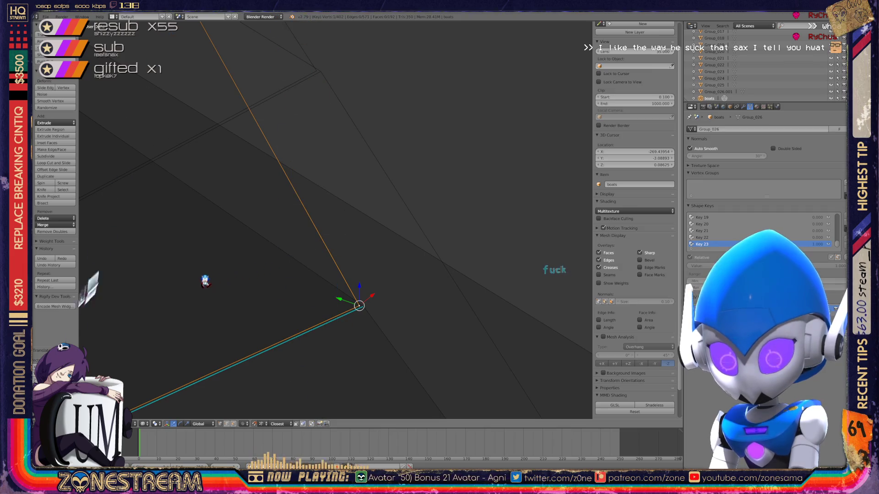
{"action": "key", "text": "g"}
{"action": "left_click", "coordinate": [316, 70]}
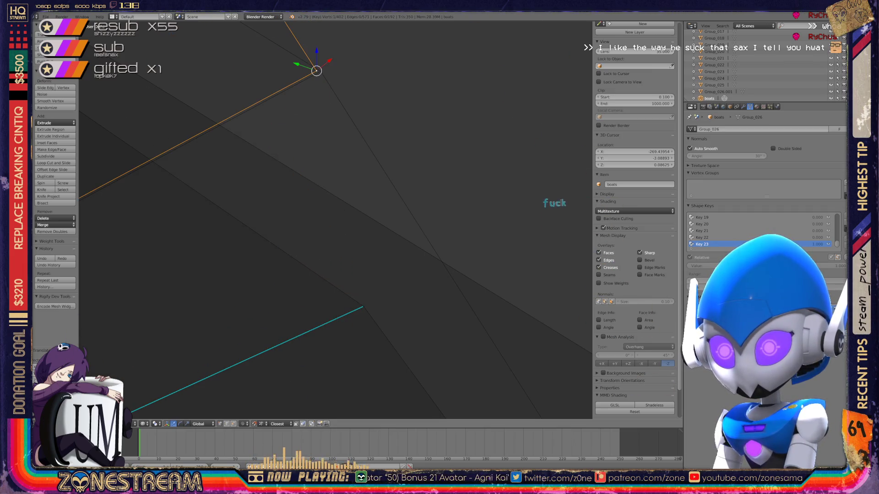
{"action": "key", "text": "ctrl+z"}
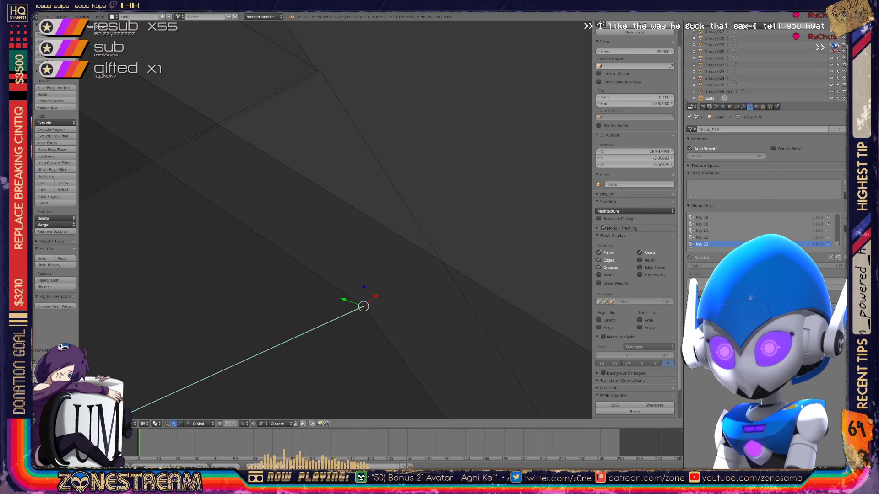
{"action": "key", "text": "g"}
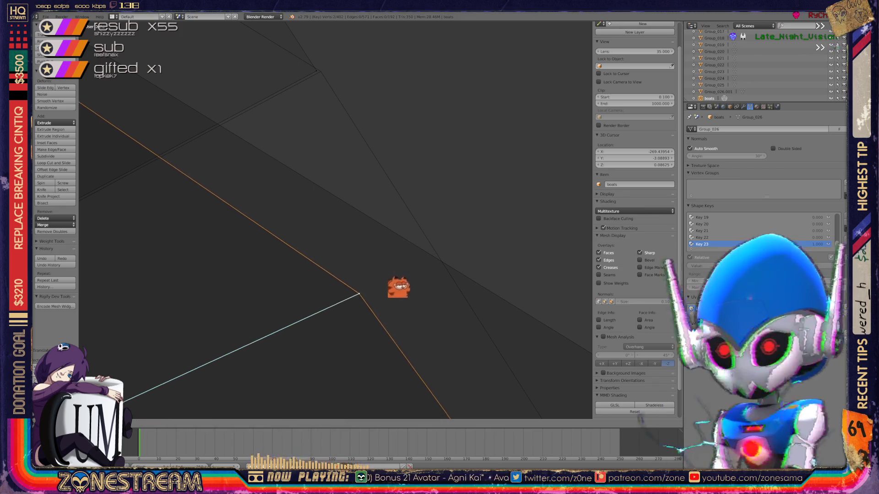
{"action": "left_click", "coordinate": [320, 71]}
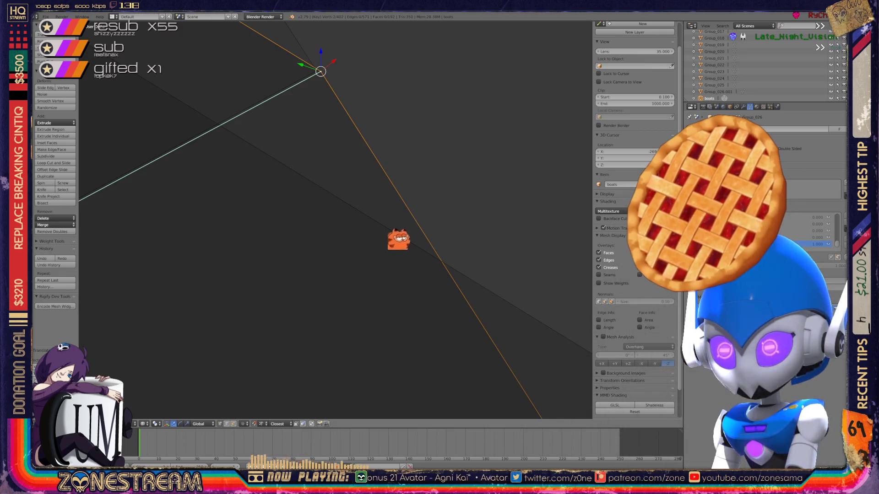
{"action": "scroll", "coordinate": [335, 220], "scroll_direction": "down", "scroll_amount": 3}
{"action": "scroll", "coordinate": [336, 220], "scroll_direction": "down", "scroll_amount": 1}
{"action": "scroll", "coordinate": [335, 220], "scroll_direction": "down", "scroll_amount": 2}
{"action": "scroll", "coordinate": [335, 219], "scroll_direction": "down", "scroll_amount": 2}
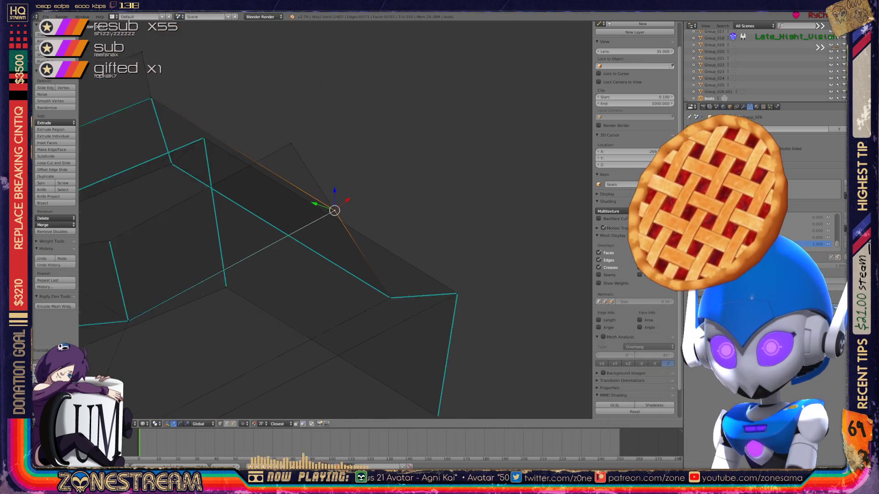
{"action": "scroll", "coordinate": [335, 219], "scroll_direction": "down", "scroll_amount": 1}
{"action": "scroll", "coordinate": [335, 220], "scroll_direction": "down", "scroll_amount": 1}
Step: Toggle out to whole objects, then enter Edit Mode on both boat hulls together
{"action": "middle_click_drag", "start_coordinate": [335, 220], "coordinate": [357, 206]}
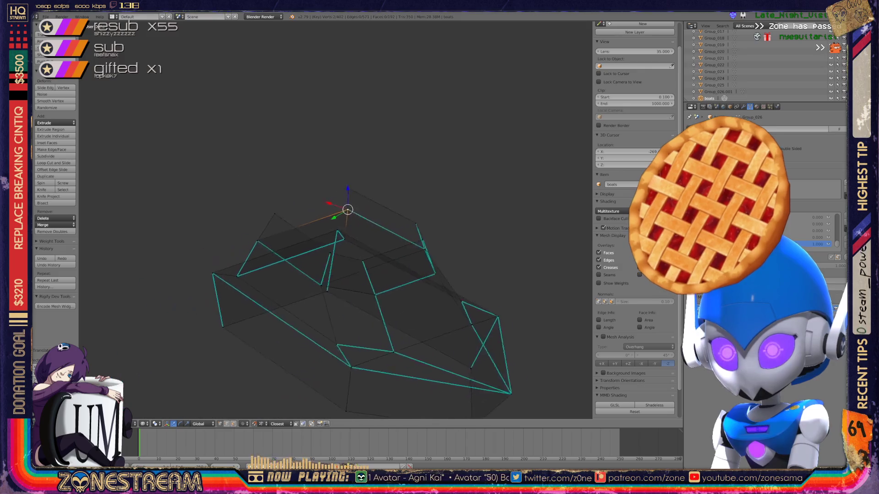
{"action": "key", "text": "Tab"}
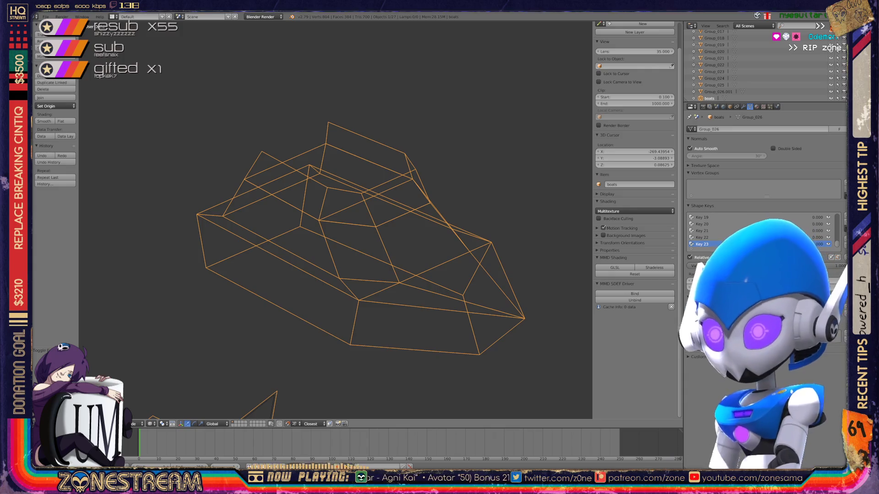
{"action": "scroll", "coordinate": [335, 220], "scroll_direction": "up", "scroll_amount": 3}
{"action": "key", "text": "Tab"}
{"action": "scroll", "coordinate": [335, 219], "scroll_direction": "down", "scroll_amount": 3}
{"action": "key", "text": "Tab"}
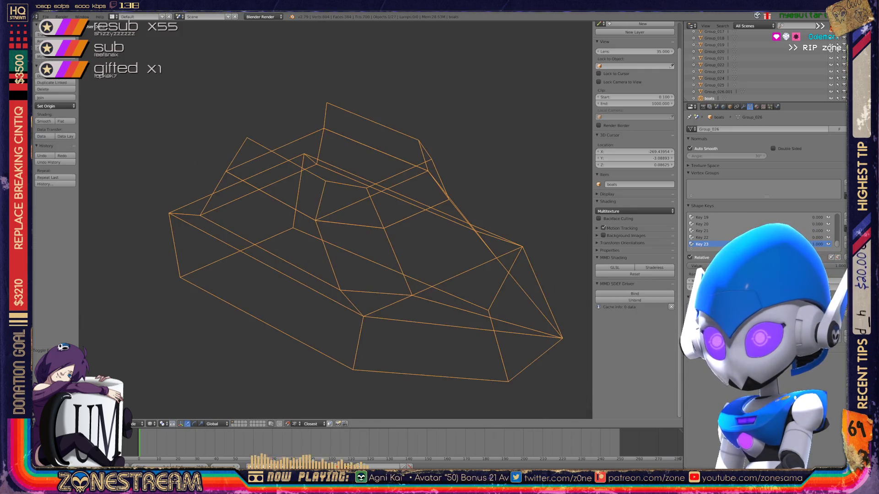
{"action": "scroll", "coordinate": [335, 220], "scroll_direction": "up", "scroll_amount": 2}
{"action": "middle_click_drag", "start_coordinate": [336, 220], "coordinate": [262, 192]}
{"action": "scroll", "coordinate": [288, 213], "scroll_direction": "down", "scroll_amount": 3}
{"action": "scroll", "coordinate": [288, 213], "scroll_direction": "down", "scroll_amount": 3}
{"action": "scroll", "coordinate": [289, 213], "scroll_direction": "down", "scroll_amount": 2}
{"action": "scroll", "coordinate": [288, 214], "scroll_direction": "down", "scroll_amount": 2}
{"action": "scroll", "coordinate": [288, 212], "scroll_direction": "down", "scroll_amount": 1}
{"action": "scroll", "coordinate": [302, 213], "scroll_direction": "up", "scroll_amount": 2}
{"action": "scroll", "coordinate": [302, 214], "scroll_direction": "up", "scroll_amount": 3}
{"action": "scroll", "coordinate": [303, 213], "scroll_direction": "up", "scroll_amount": 3}
{"action": "key", "text": "Tab"}
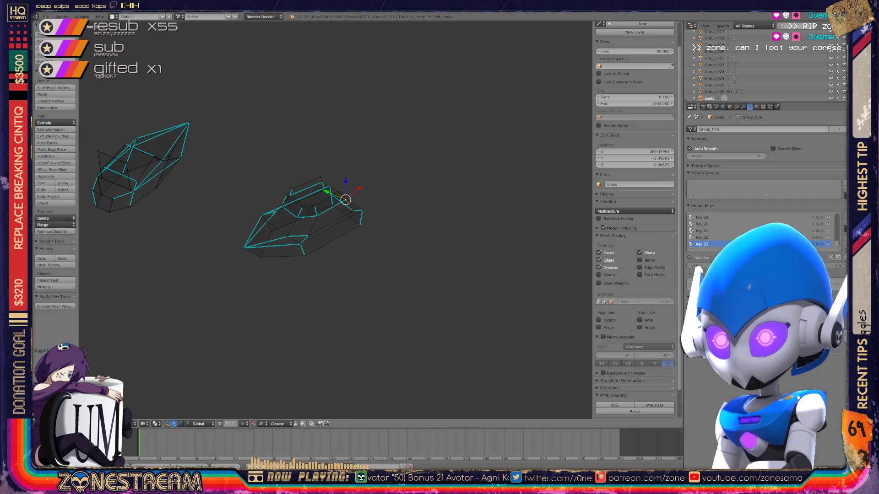
Step: Nudge the chosen corner vertex, then undo it back onto the mesh corner
{"action": "key", "text": "Tab"}
{"action": "scroll", "coordinate": [337, 220], "scroll_direction": "up", "scroll_amount": 2}
{"action": "scroll", "coordinate": [336, 220], "scroll_direction": "up", "scroll_amount": 2}
{"action": "key", "text": "Tab"}
{"action": "scroll", "coordinate": [337, 220], "scroll_direction": "up", "scroll_amount": 1}
{"action": "scroll", "coordinate": [337, 220], "scroll_direction": "up", "scroll_amount": 3}
{"action": "scroll", "coordinate": [337, 220], "scroll_direction": "up", "scroll_amount": 2}
{"action": "middle_click_drag", "start_coordinate": [337, 220], "coordinate": [357, 223], "text": "shift"}
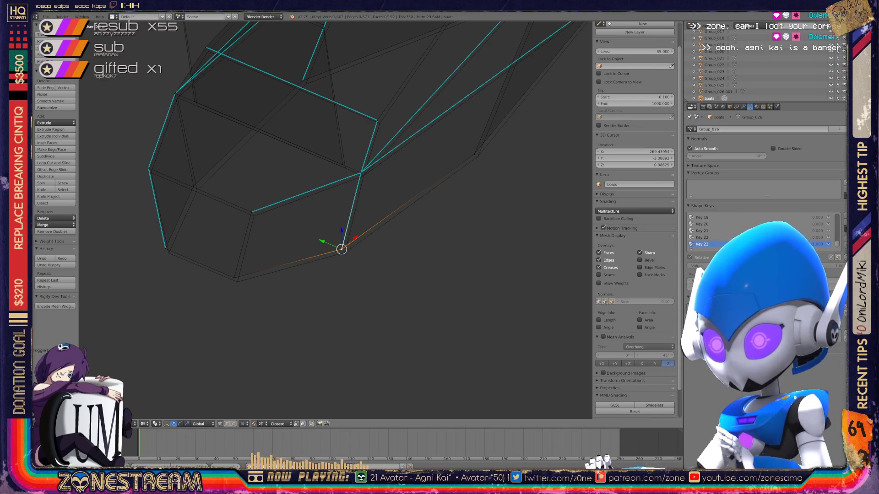
{"action": "scroll", "coordinate": [344, 247], "scroll_direction": "up", "scroll_amount": 2}
{"action": "scroll", "coordinate": [343, 247], "scroll_direction": "up", "scroll_amount": 1}
{"action": "key", "text": "g"}
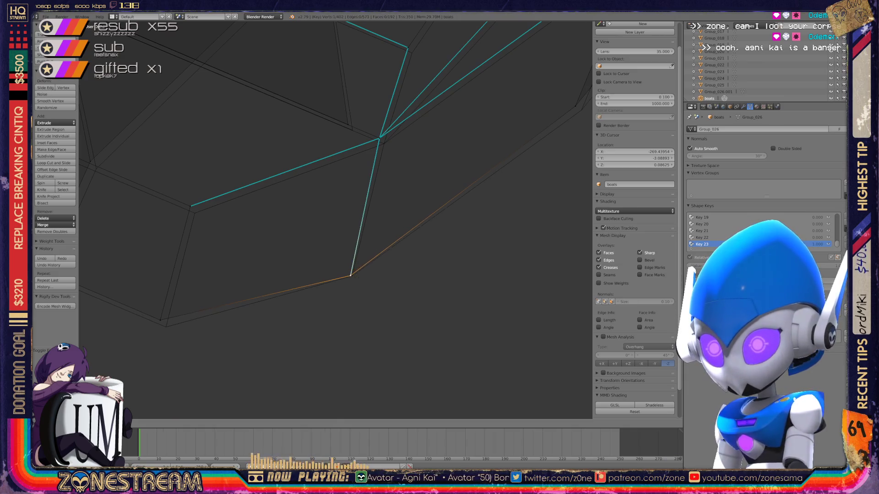
{"action": "left_click", "coordinate": [352, 276]}
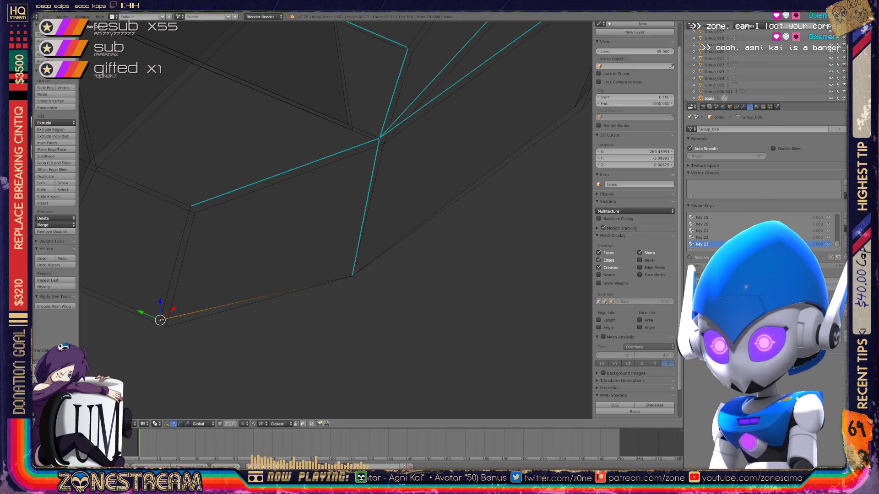
{"action": "key", "text": "ctrl+z"}
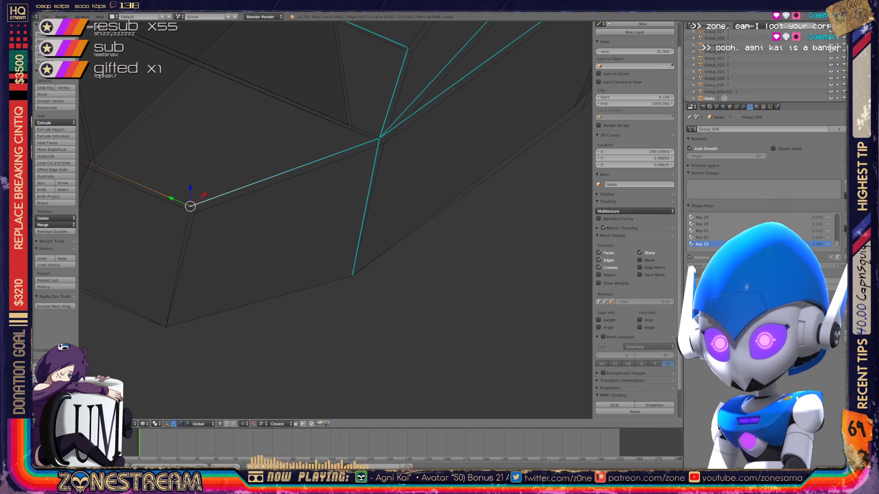
{"action": "key", "text": "KP_Decimal"}
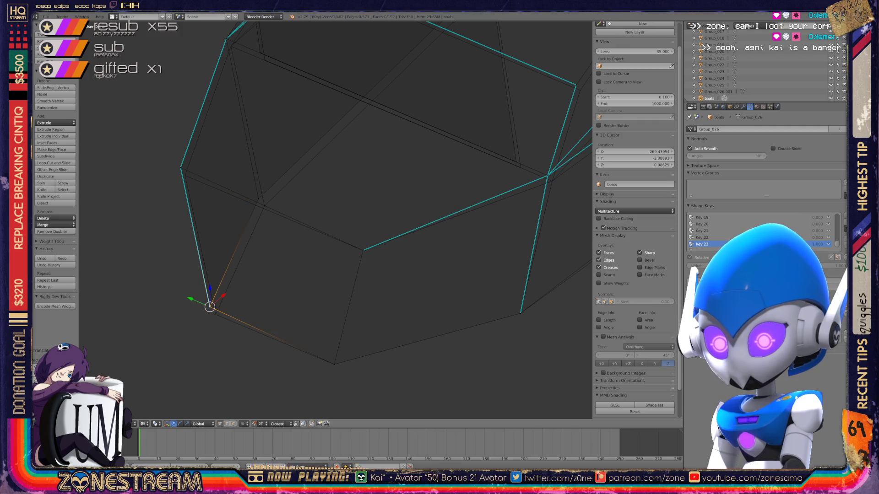
{"action": "key", "text": "ctrl+z"}
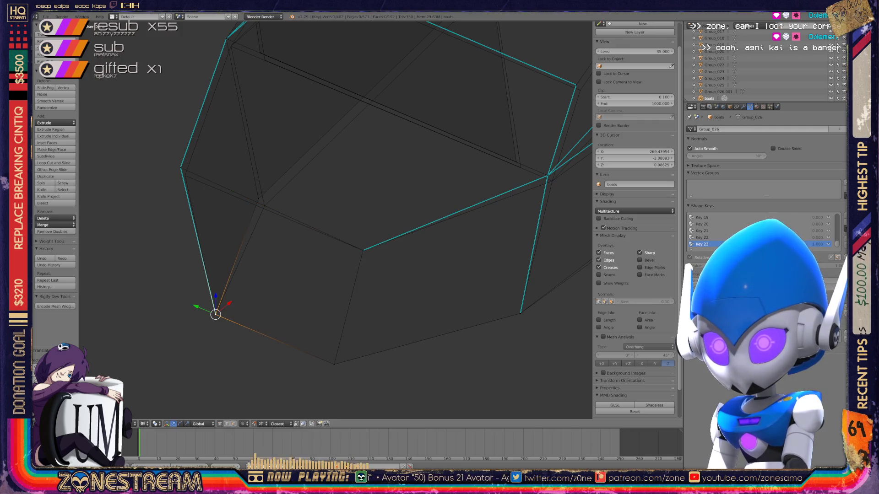
{"action": "key", "text": "ctrl+z"}
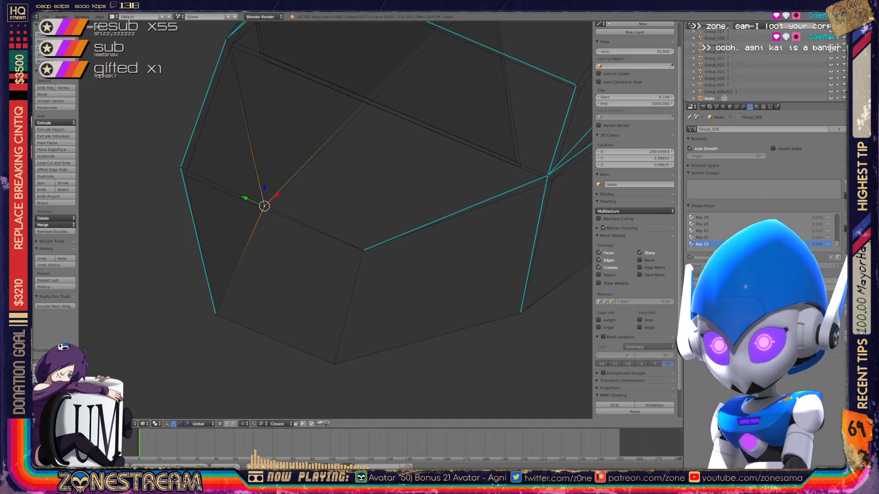
{"action": "key", "text": "ctrl+z"}
{"action": "key", "text": "ctrl+z"}
Step: Select the upper-left hull vertex and begin moving it
{"action": "middle_click_drag", "start_coordinate": [344, 206], "coordinate": [278, 251], "text": "shift"}
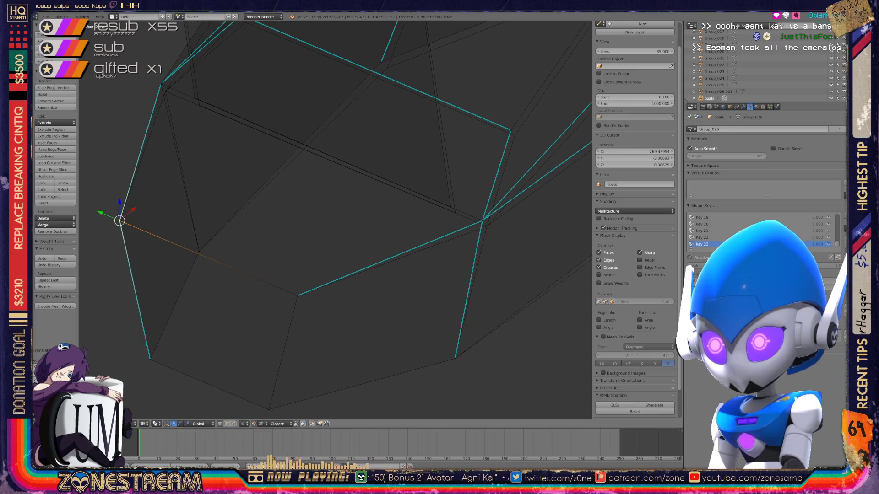
{"action": "right_click", "coordinate": [483, 221]}
{"action": "key", "text": "a"}
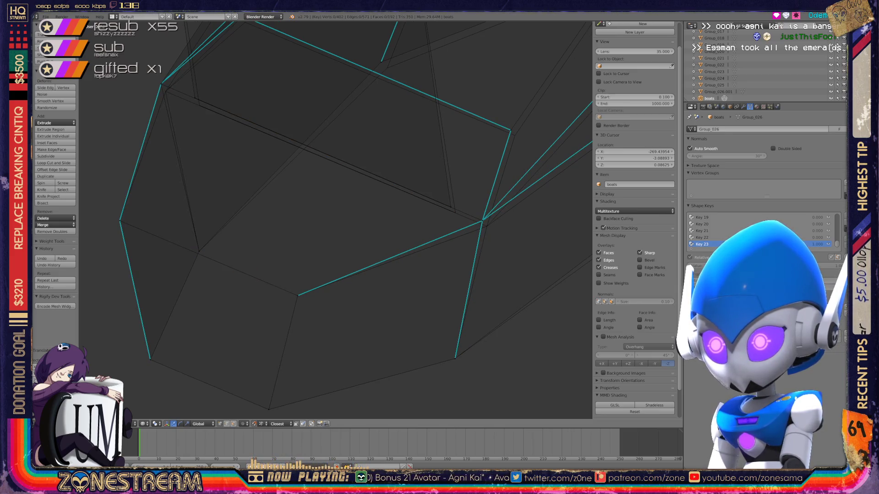
{"action": "middle_click_drag", "start_coordinate": [344, 206], "coordinate": [410, 275], "text": "shift"}
{"action": "right_click", "coordinate": [224, 149]}
{"action": "key", "text": "g"}
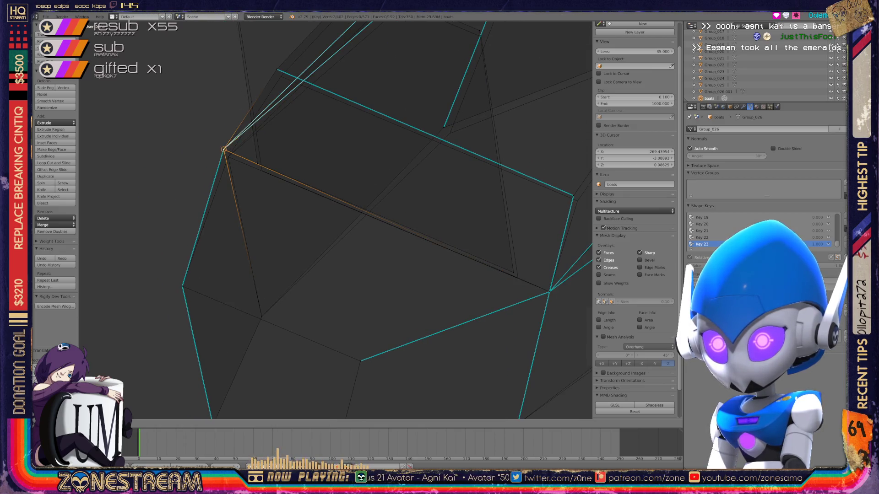
Step: Nudge a few lower hull corner vertices slightly, moving them down and up-left into place
{"action": "key", "text": "Return"}
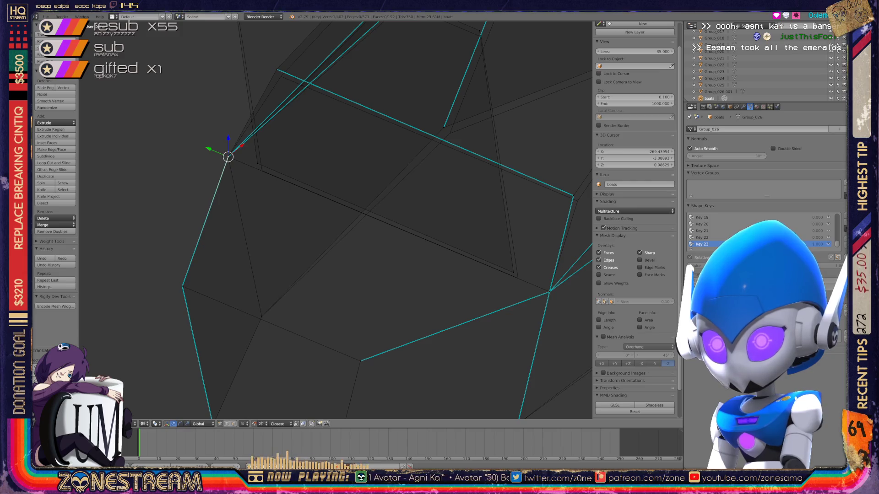
{"action": "key", "text": "g"}
{"action": "key", "text": "Return"}
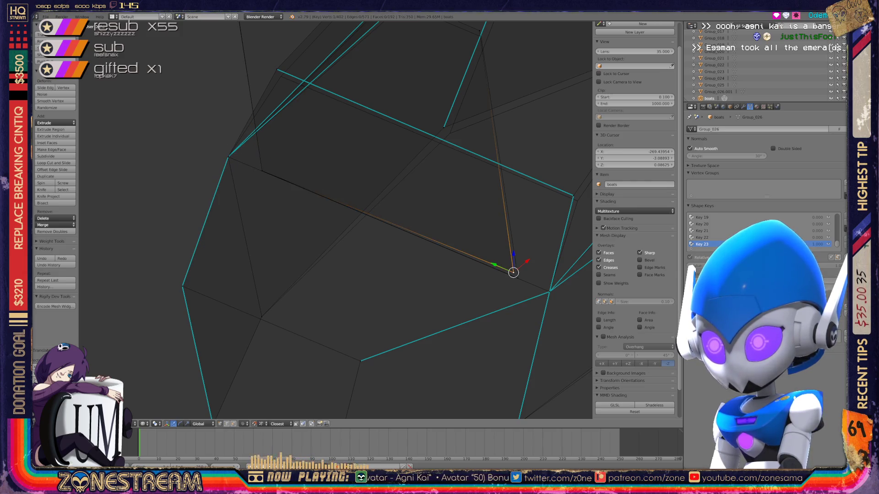
{"action": "key", "text": "g"}
{"action": "key", "text": "Return"}
{"action": "middle_click_drag", "start_coordinate": [517, 278], "coordinate": [388, 321], "text": "shift"}
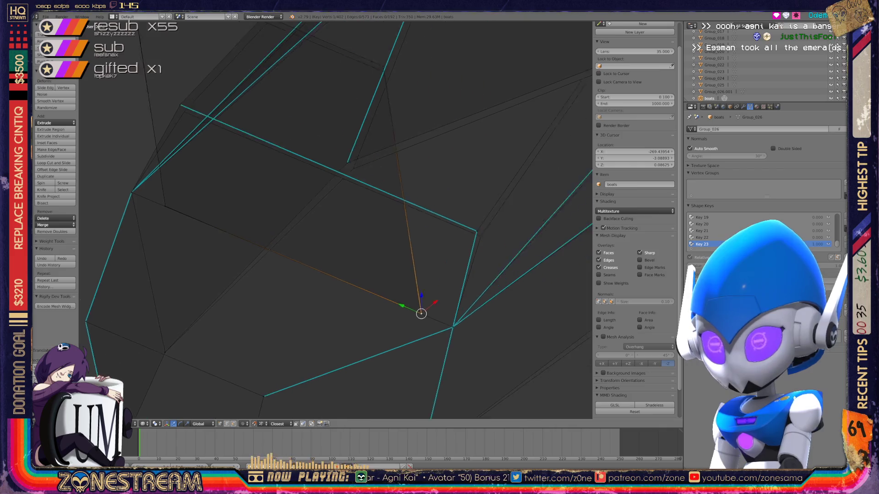
{"action": "key", "text": "g"}
{"action": "key", "text": "Return"}
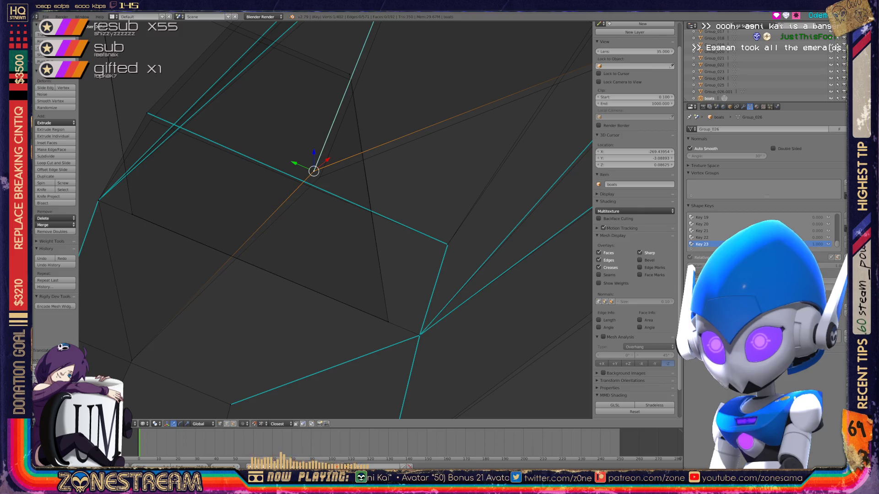
{"action": "middle_click_drag", "start_coordinate": [313, 171], "coordinate": [352, 236], "text": "shift"}
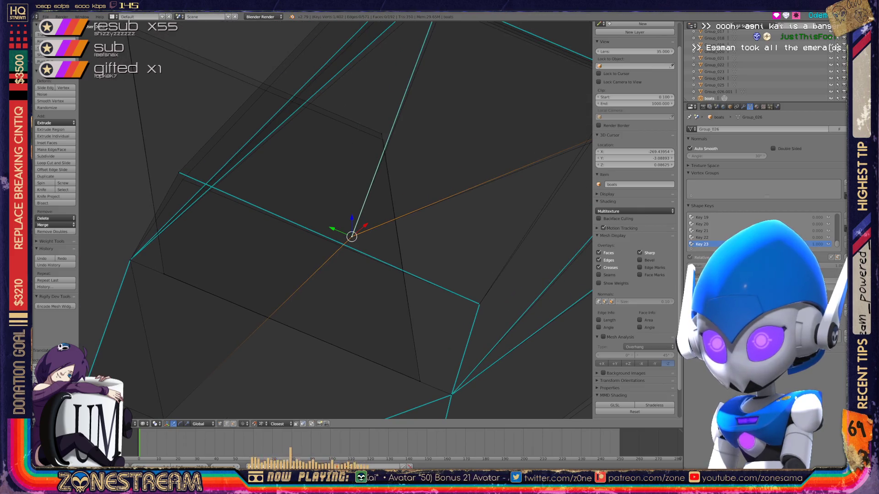
{"action": "key", "text": "g"}
{"action": "key", "text": "Return"}
Step: Nudge the next hull vertices down and down-right, then orbit around the hull to check its shape
{"action": "middle_click_drag", "start_coordinate": [382, 138], "coordinate": [414, 190], "text": "shift"}
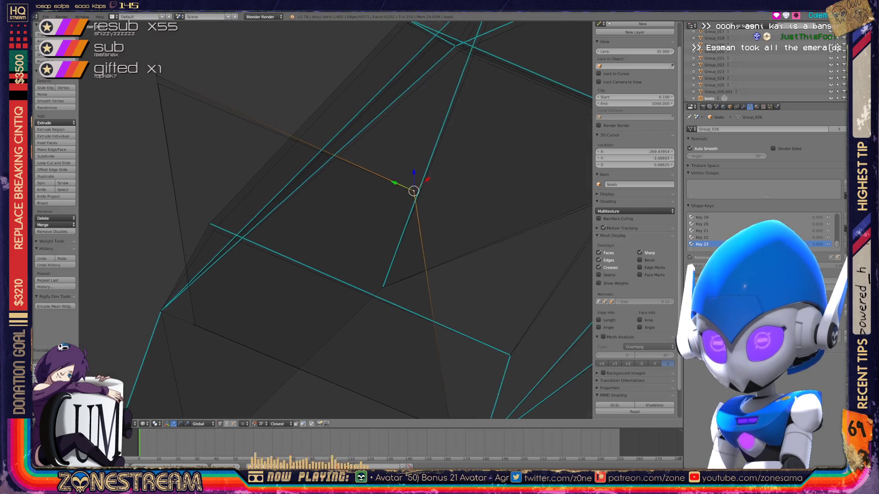
{"action": "key", "text": "g"}
{"action": "key", "text": "Return"}
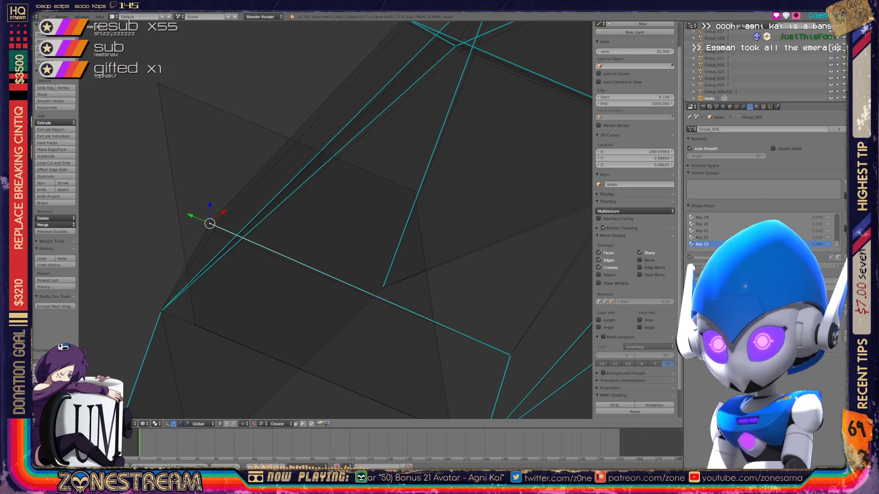
{"action": "key", "text": "g"}
{"action": "key", "text": "Return"}
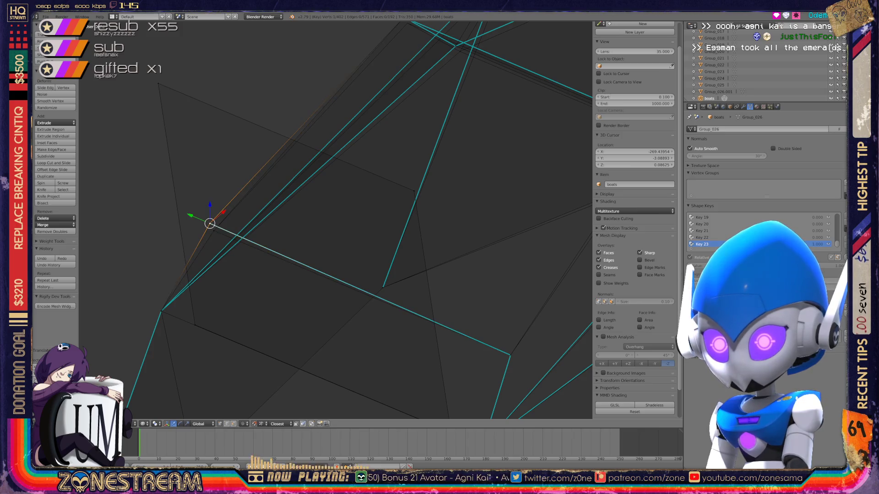
{"action": "key", "text": "g"}
{"action": "key", "text": "Return"}
{"action": "middle_click_drag", "start_coordinate": [344, 207], "coordinate": [385, 206]}
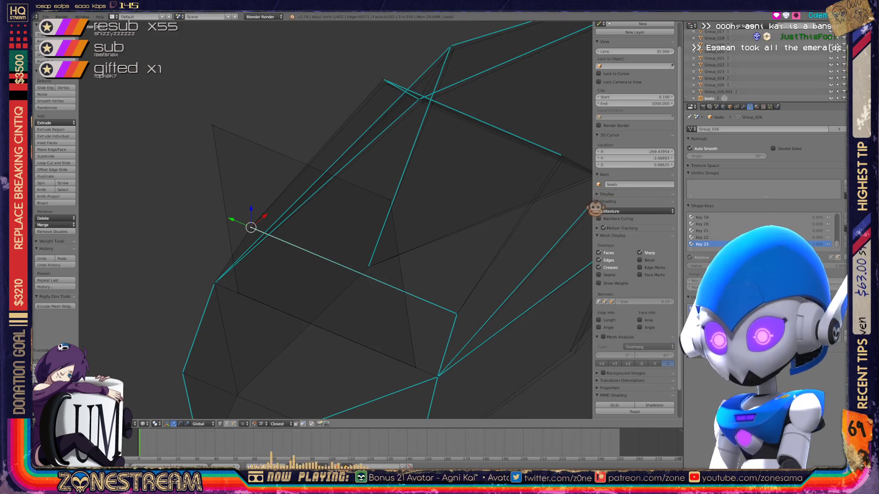
{"action": "middle_click_drag", "start_coordinate": [520, 284], "coordinate": [486, 333]}
{"action": "mouse_move", "coordinate": [452, 390]}
{"action": "middle_mouse_down"}
{"action": "mouse_move", "coordinate": [412, 309]}
{"action": "mouse_move", "coordinate": [309, 206]}
{"action": "middle_mouse_up"}
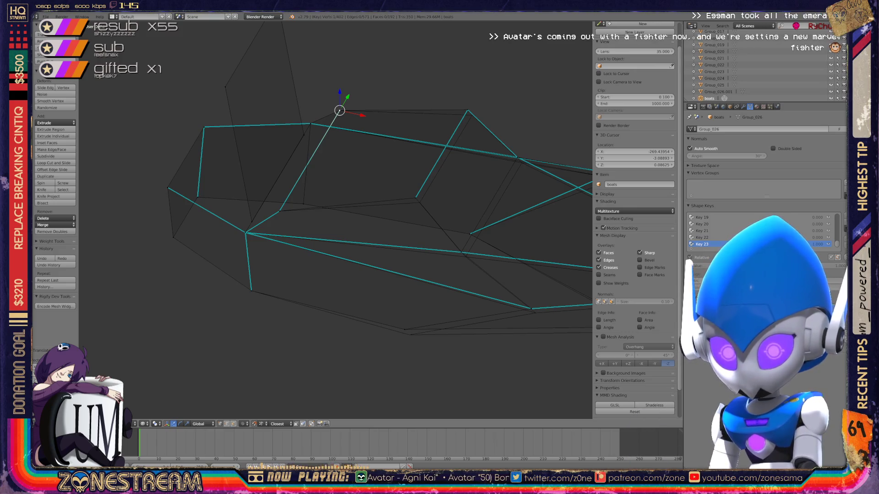
Step: Pull a hull vertex and an upper-edge vertex slightly down-right with the gizmo
{"action": "middle_click_drag", "start_coordinate": [357, 206], "coordinate": [275, 166]}
{"action": "scroll", "coordinate": [337, 220], "scroll_direction": "up", "scroll_amount": 2}
{"action": "scroll", "coordinate": [336, 220], "scroll_direction": "up", "scroll_amount": 1}
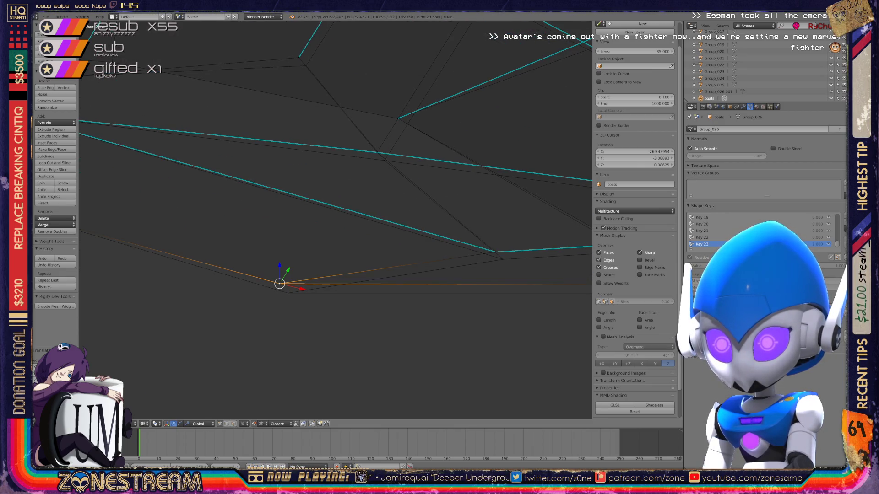
{"action": "left_click_drag", "start_coordinate": [279, 283], "coordinate": [288, 293]}
{"action": "left_click", "coordinate": [495, 252]}
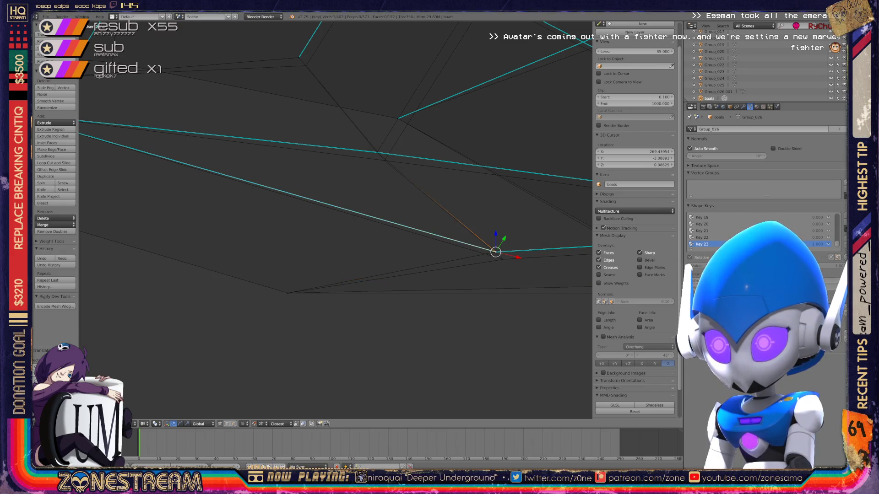
{"action": "middle_click_drag", "start_coordinate": [495, 252], "coordinate": [509, 338], "text": "shift"}
{"action": "left_click", "coordinate": [304, 137]}
{"action": "left_click_drag", "start_coordinate": [304, 136], "coordinate": [312, 145]}
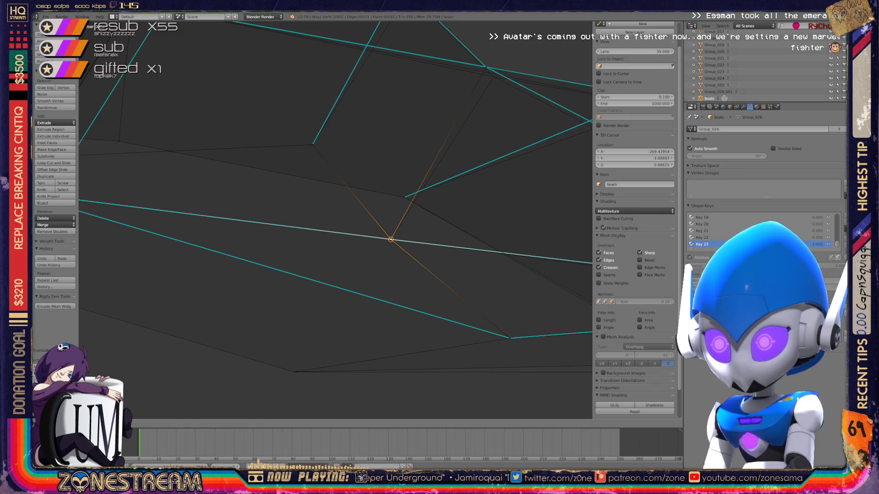
Step: Nudge another hull-edge vertex slightly downward and select the hull's top vertex
{"action": "middle_click_drag", "start_coordinate": [412, 206], "coordinate": [309, 313], "text": "shift"}
{"action": "left_click", "coordinate": [379, 169]}
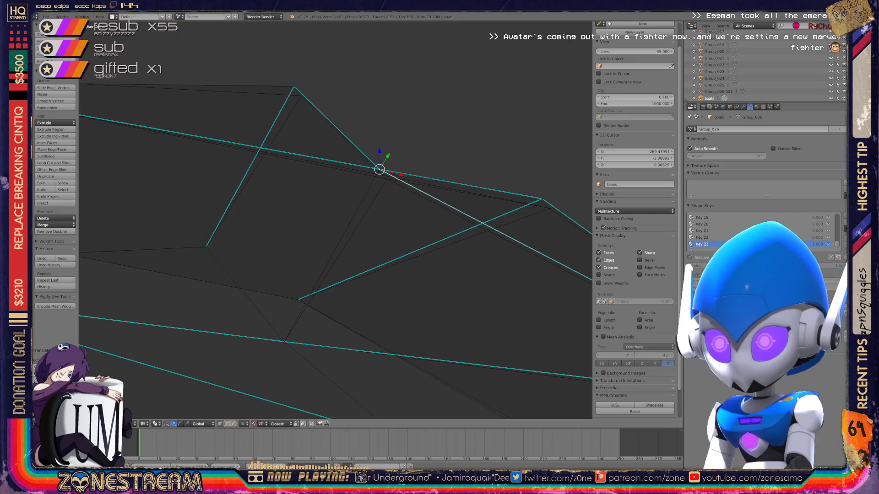
{"action": "left_click_drag", "start_coordinate": [379, 169], "coordinate": [387, 180]}
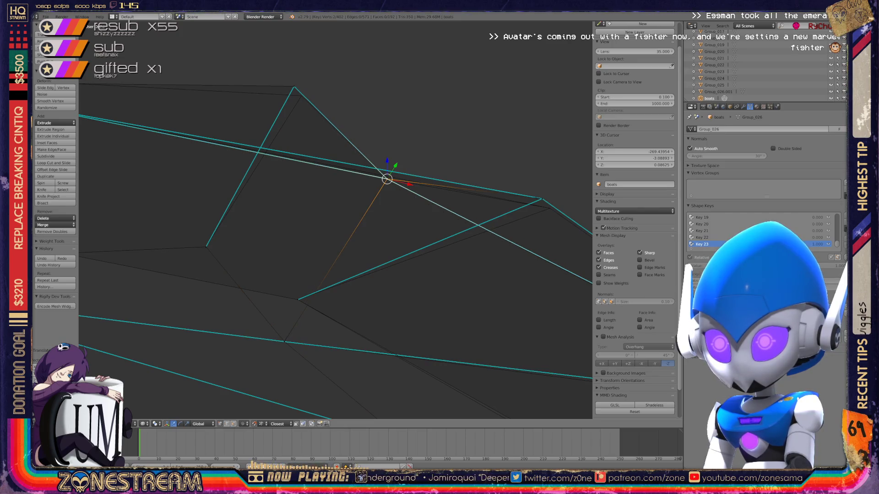
{"action": "left_click", "coordinate": [294, 87]}
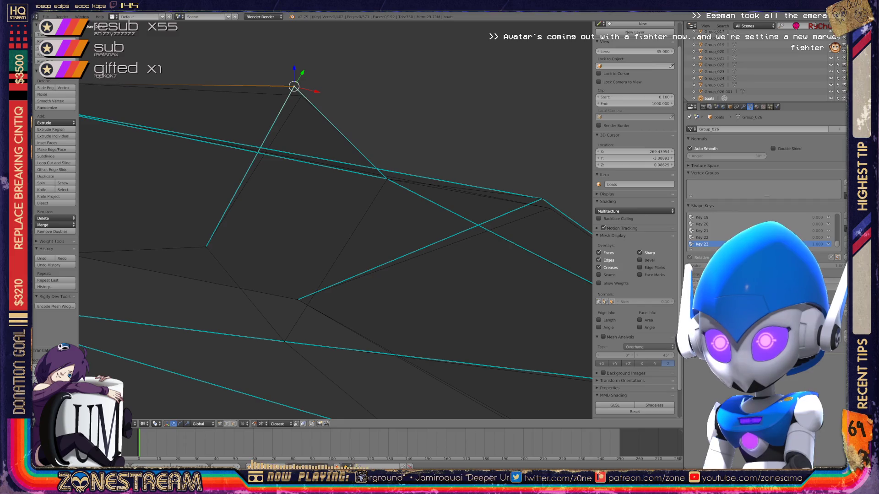
{"action": "scroll", "coordinate": [337, 220], "scroll_direction": "down", "scroll_amount": 6}
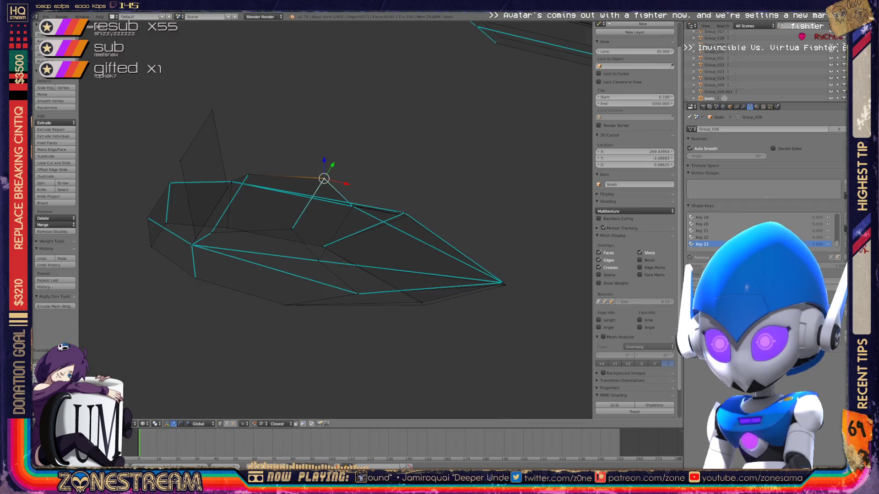
Step: Select a hull vertex and move it to a new position with G
{"action": "middle_click_drag", "start_coordinate": [336, 219], "coordinate": [385, 206]}
{"action": "scroll", "coordinate": [336, 220], "scroll_direction": "up", "scroll_amount": 3}
{"action": "scroll", "coordinate": [336, 220], "scroll_direction": "up", "scroll_amount": 4}
{"action": "scroll", "coordinate": [336, 220], "scroll_direction": "up", "scroll_amount": 2}
{"action": "scroll", "coordinate": [337, 220], "scroll_direction": "up", "scroll_amount": 1}
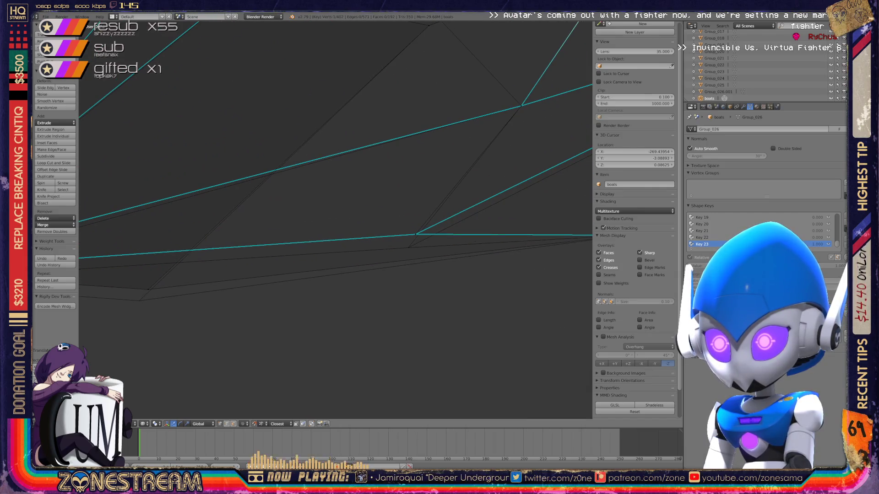
{"action": "right_click", "coordinate": [415, 235]}
{"action": "mouse_move", "coordinate": [413, 235]}
{"action": "middle_mouse_down"}
{"action": "mouse_move", "coordinate": [396, 243]}
{"action": "mouse_move", "coordinate": [426, 227]}
{"action": "mouse_move", "coordinate": [371, 248]}
{"action": "middle_mouse_up"}
{"action": "scroll", "coordinate": [396, 243], "scroll_direction": "down", "scroll_amount": 3}
{"action": "scroll", "coordinate": [426, 226], "scroll_direction": "up", "scroll_amount": 2}
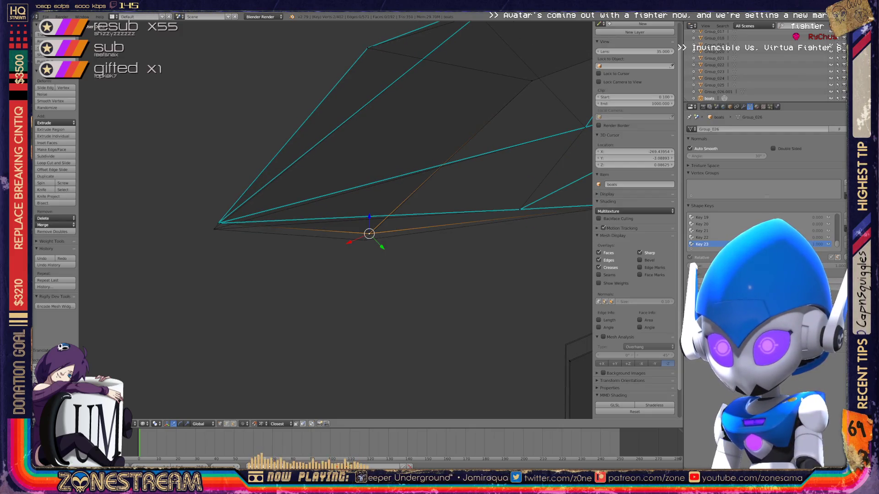
{"action": "key", "text": "g"}
{"action": "key", "text": "Return"}
Step: Nudge a second hull vertex slightly, then leave Edit Mode to view the whole hull
{"action": "right_click", "coordinate": [218, 224]}
{"action": "key", "text": "g"}
{"action": "key", "text": "Return"}
{"action": "scroll", "coordinate": [337, 220], "scroll_direction": "down", "scroll_amount": 3}
{"action": "middle_click_drag", "start_coordinate": [337, 221], "coordinate": [385, 193]}
{"action": "key", "text": "Tab"}
{"action": "mouse_move", "coordinate": [330, 206]}
{"action": "middle_mouse_down"}
{"action": "mouse_move", "coordinate": [296, 172]}
{"action": "mouse_move", "coordinate": [343, 185]}
{"action": "middle_mouse_up"}
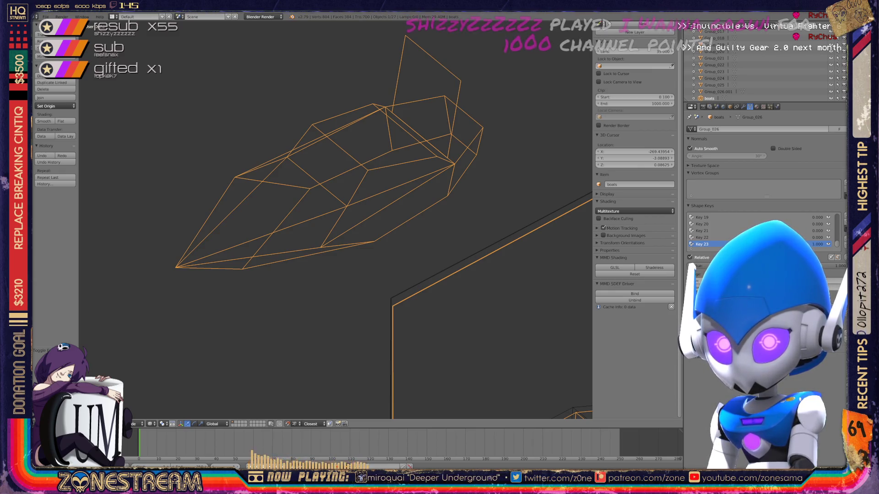
Step: Inspect the hull and other boat pieces, then enter Edit Mode on the boat mesh
{"action": "mouse_move", "coordinate": [343, 186]}
{"action": "middle_mouse_down"}
{"action": "mouse_move", "coordinate": [303, 227]}
{"action": "mouse_move", "coordinate": [344, 200]}
{"action": "middle_mouse_up"}
{"action": "key", "text": "Tab"}
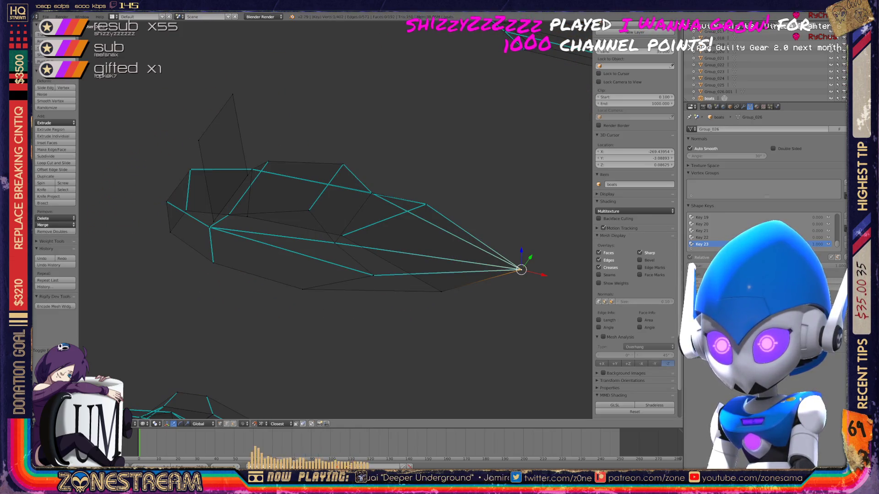
{"action": "key", "text": "Tab"}
{"action": "scroll", "coordinate": [336, 220], "scroll_direction": "down", "scroll_amount": 3}
{"action": "mouse_move", "coordinate": [337, 220]}
{"action": "middle_mouse_down"}
{"action": "mouse_move", "coordinate": [296, 261]}
{"action": "mouse_move", "coordinate": [323, 233]}
{"action": "mouse_move", "coordinate": [282, 254]}
{"action": "mouse_move", "coordinate": [336, 227]}
{"action": "mouse_move", "coordinate": [364, 200]}
{"action": "middle_mouse_up"}
{"action": "key", "text": "Tab"}
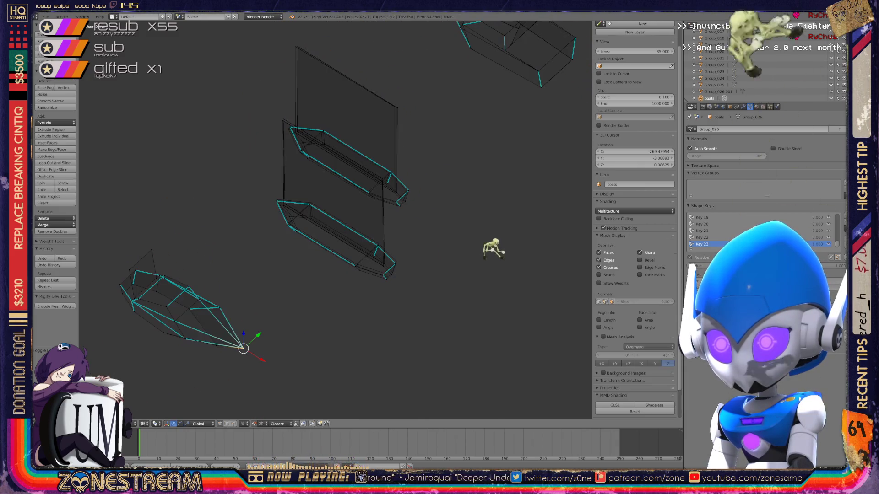
{"action": "middle_click_drag", "start_coordinate": [330, 226], "coordinate": [316, 207]}
{"action": "scroll", "coordinate": [335, 219], "scroll_direction": "up", "scroll_amount": 3}
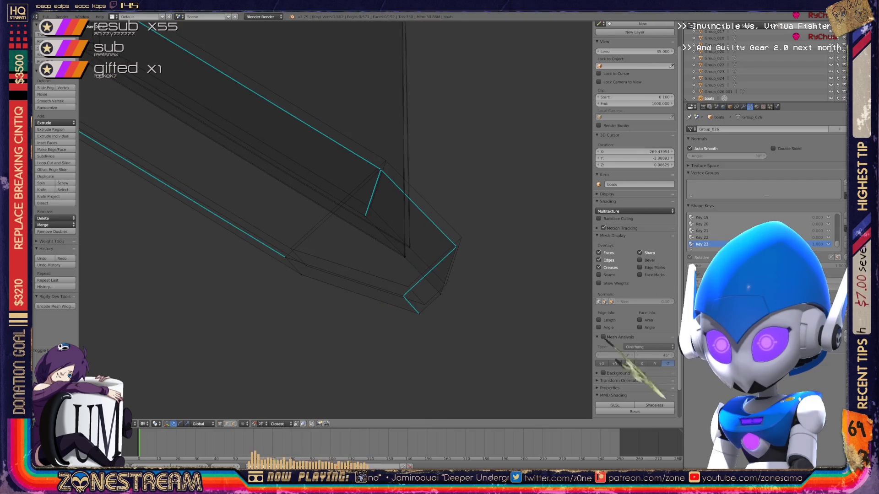
{"action": "scroll", "coordinate": [335, 220], "scroll_direction": "up", "scroll_amount": 2}
Step: Move the lower-edge and corner vertices at the hull's pointed end slightly upward
{"action": "left_click", "coordinate": [434, 330], "text": "shift"}
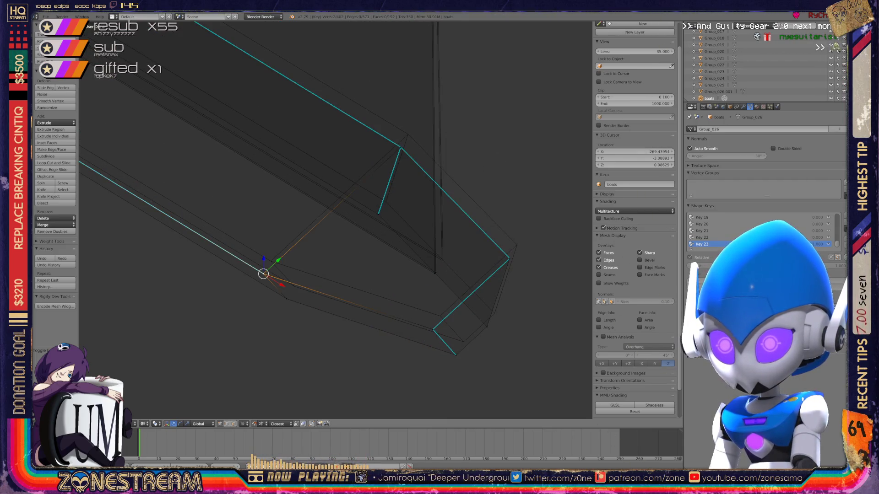
{"action": "key", "text": "g"}
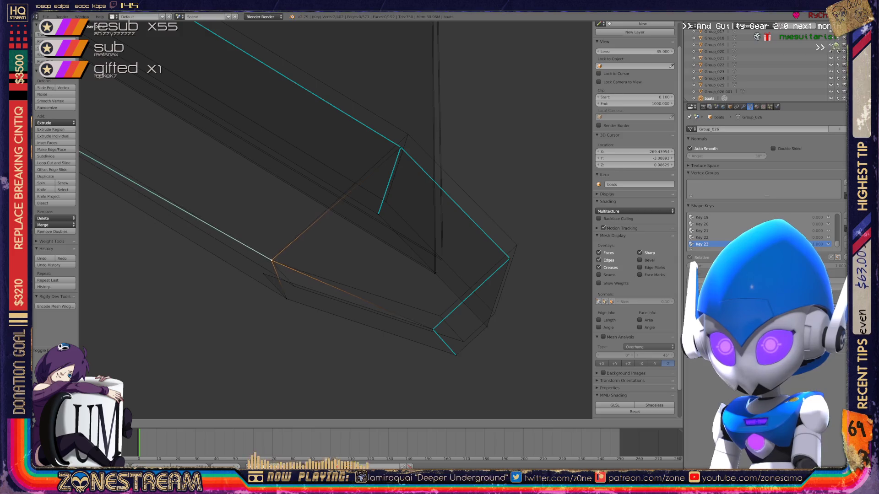
{"action": "left_click", "coordinate": [286, 299]}
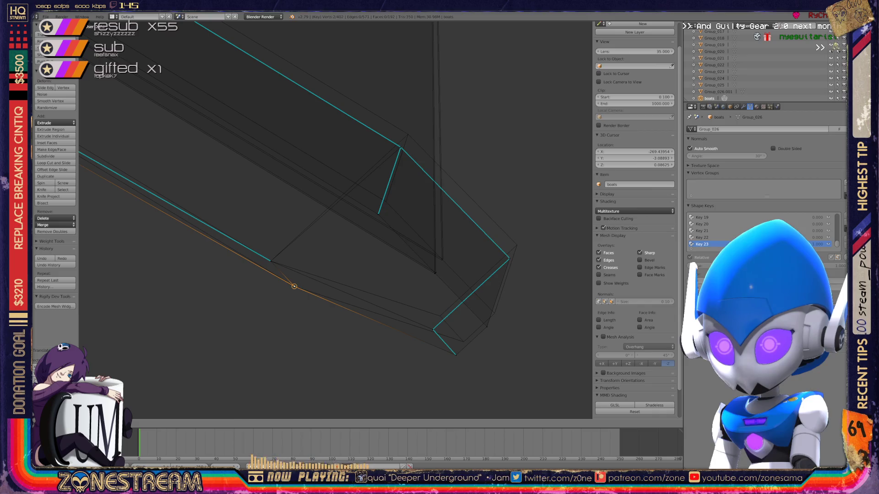
{"action": "middle_click_drag", "start_coordinate": [286, 299], "coordinate": [204, 274], "text": "shift"}
{"action": "right_click", "coordinate": [342, 317]}
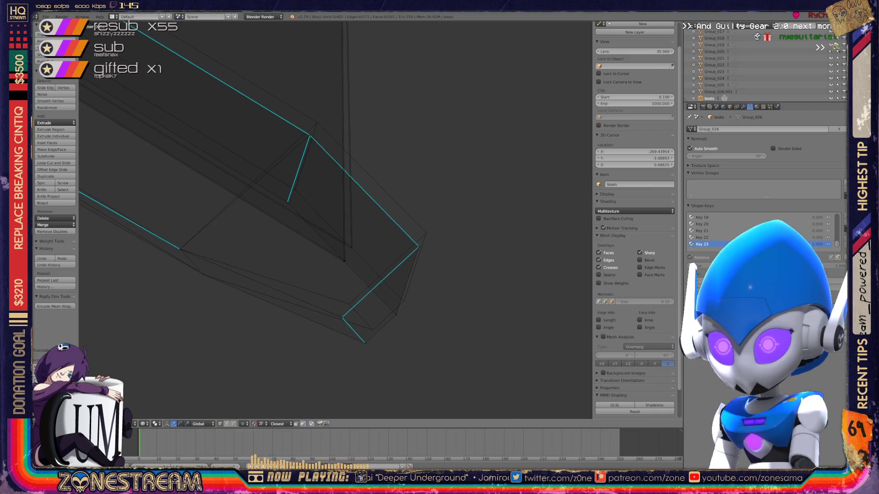
{"action": "key", "text": "g"}
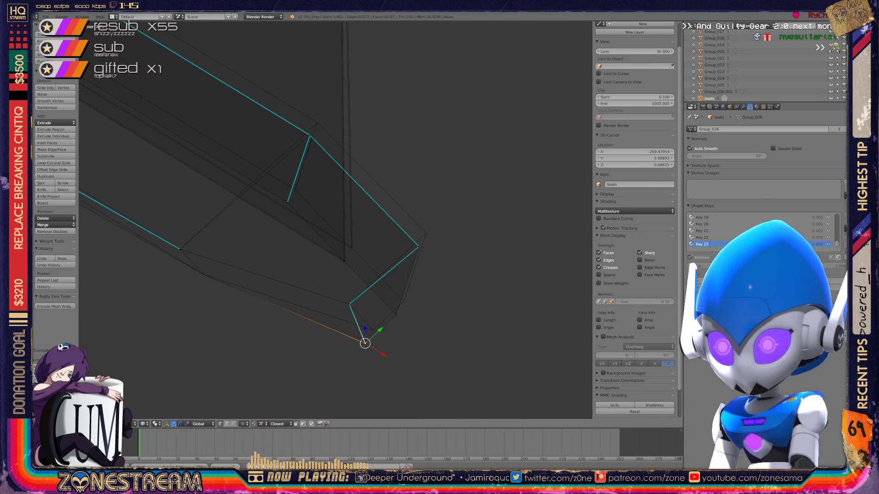
{"action": "key", "text": "g"}
{"action": "left_click", "coordinate": [373, 330]}
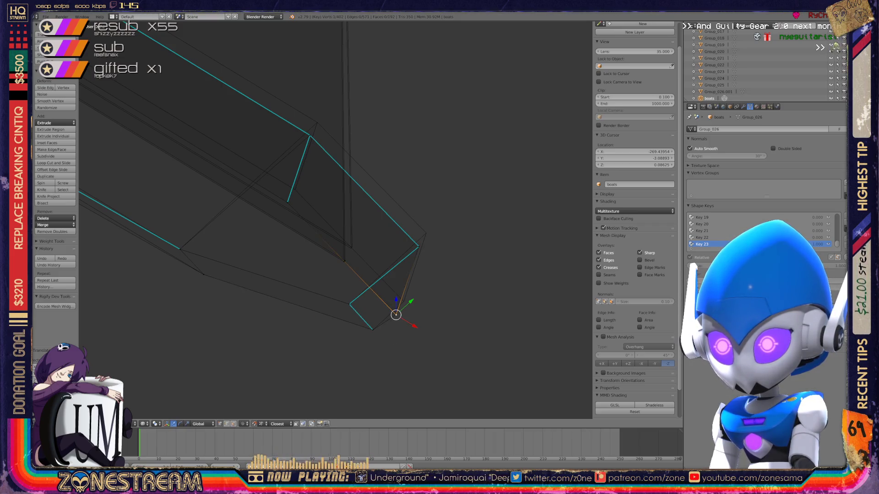
{"action": "key", "text": "g"}
{"action": "left_click", "coordinate": [404, 300]}
Step: Raise the upper-corner, side and upper-edge vertices of the hull end slightly
{"action": "right_click", "coordinate": [418, 246]}
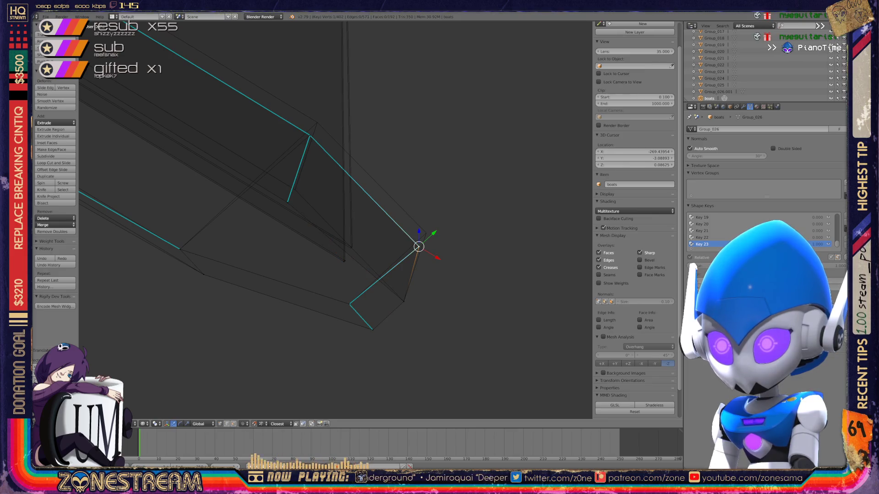
{"action": "key", "text": "g"}
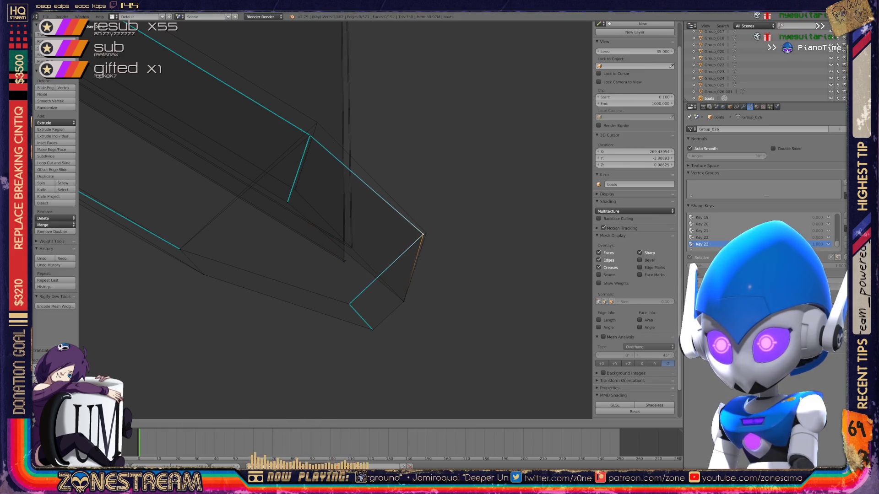
{"action": "left_click", "coordinate": [423, 231]}
{"action": "middle_click_drag", "start_coordinate": [424, 231], "coordinate": [435, 250], "text": "shift"}
{"action": "middle_click_drag", "start_coordinate": [296, 218], "coordinate": [332, 262], "text": "shift"}
{"action": "right_click", "coordinate": [331, 261]}
{"action": "key", "text": "g"}
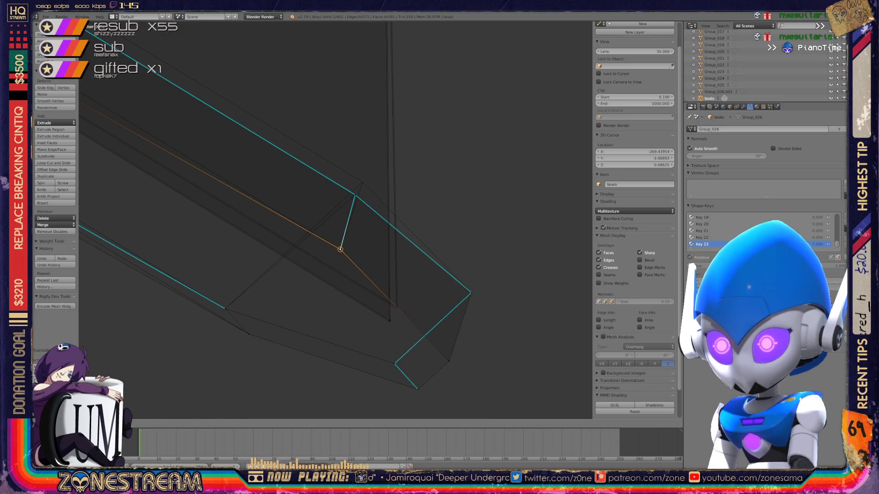
{"action": "left_click", "coordinate": [340, 247]}
{"action": "right_click", "coordinate": [354, 195]}
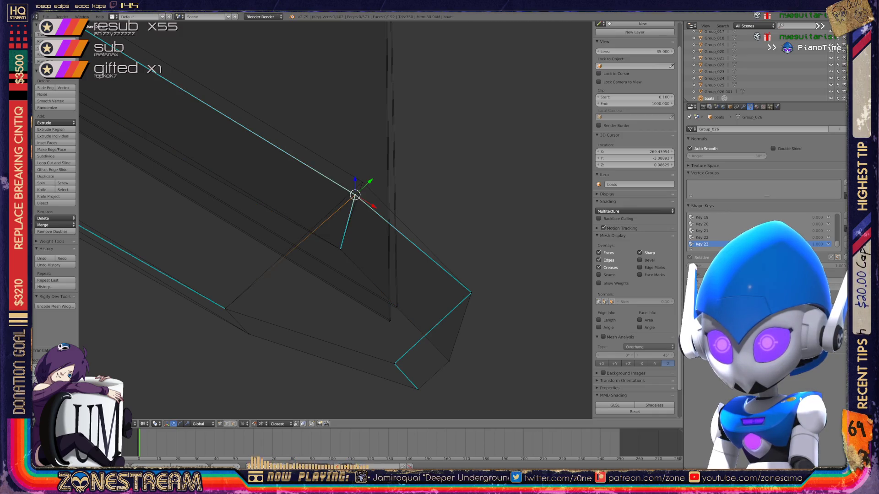
{"action": "key", "text": "g"}
{"action": "left_click", "coordinate": [362, 182]}
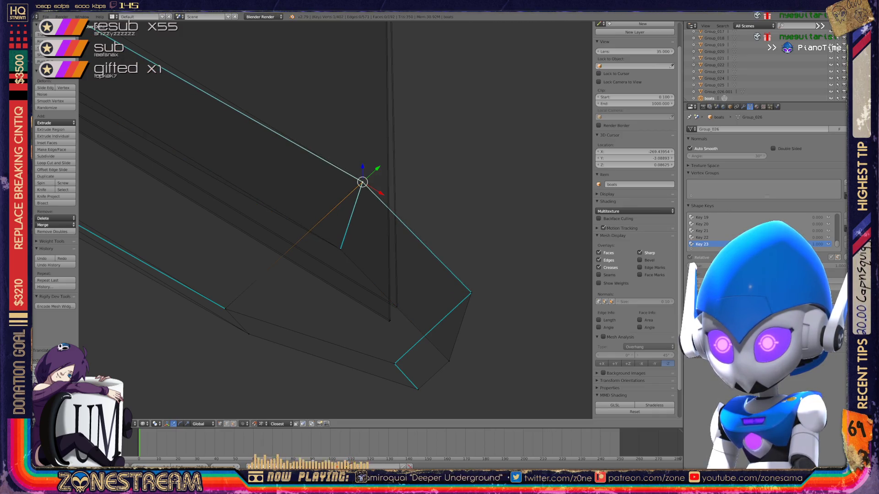
Step: Move the vertex near the hull's lower end up-right and fine-tune its placement
{"action": "right_click", "coordinate": [389, 318]}
{"action": "key", "text": "g"}
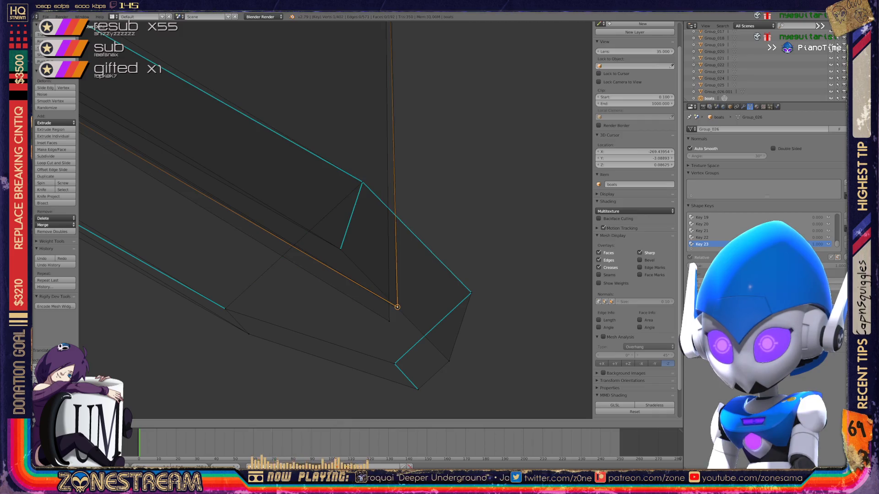
{"action": "left_click", "coordinate": [397, 307]}
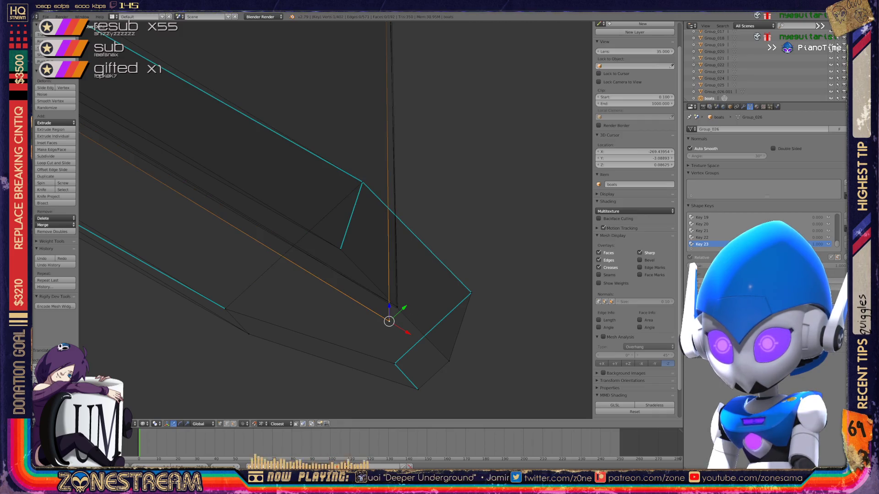
{"action": "key", "text": "g"}
{"action": "left_click", "coordinate": [396, 308]}
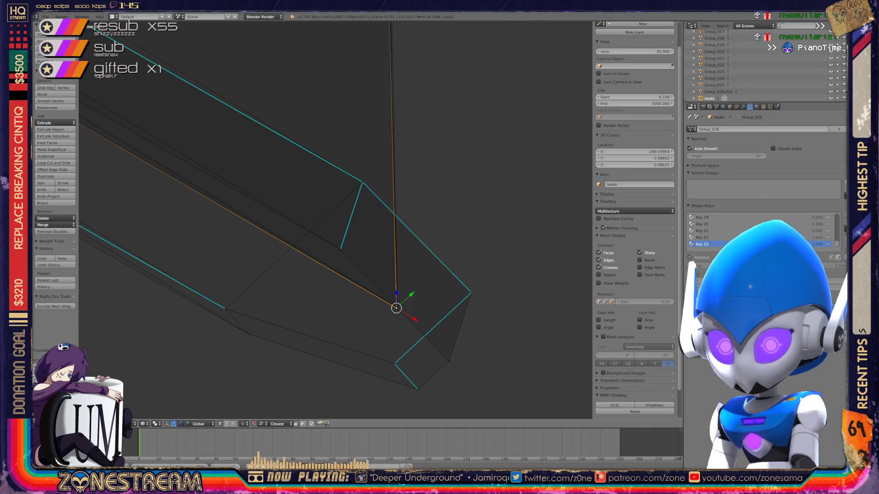
Step: Raise the currently selected hull rim vertices to new positions
{"action": "mouse_move", "coordinate": [336, 220]}
{"action": "middle_mouse_down"}
{"action": "mouse_move", "coordinate": [357, 206]}
{"action": "mouse_move", "coordinate": [378, 234]}
{"action": "mouse_move", "coordinate": [344, 219]}
{"action": "mouse_move", "coordinate": [357, 206]}
{"action": "mouse_move", "coordinate": [371, 227]}
{"action": "mouse_move", "coordinate": [344, 226]}
{"action": "mouse_move", "coordinate": [358, 206]}
{"action": "mouse_move", "coordinate": [371, 220]}
{"action": "mouse_move", "coordinate": [357, 234]}
{"action": "mouse_move", "coordinate": [343, 220]}
{"action": "mouse_move", "coordinate": [378, 220]}
{"action": "middle_mouse_up"}
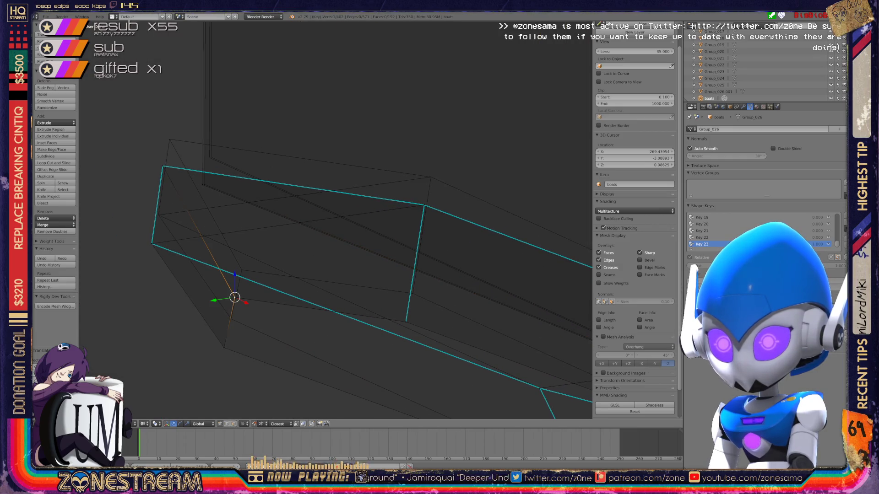
{"action": "key", "text": "g"}
{"action": "left_click", "coordinate": [236, 293]}
{"action": "left_click", "coordinate": [241, 270]}
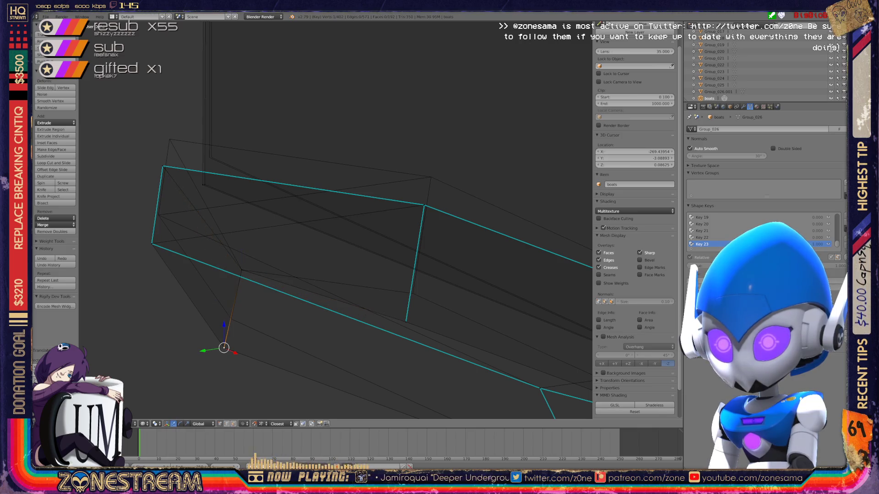
{"action": "key", "text": "g"}
{"action": "left_click", "coordinate": [231, 320]}
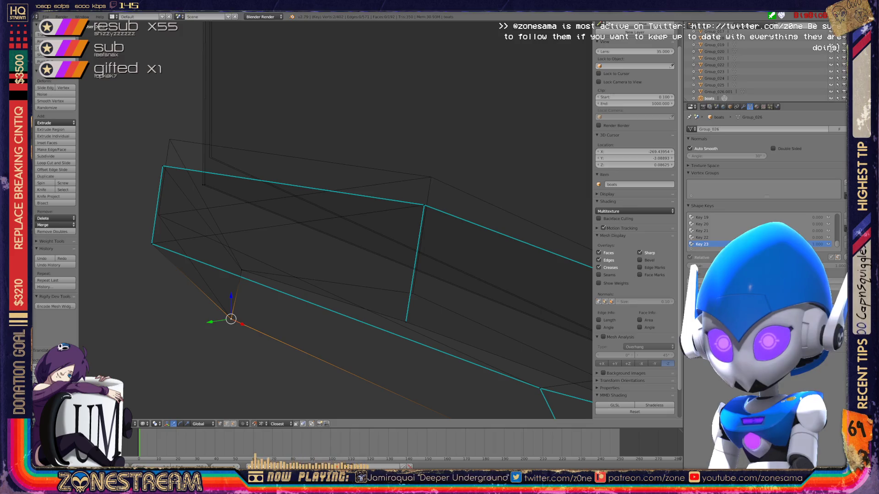
Step: Raise the hull's corner vertex, the next rim vertex and the far-end rim vertex
{"action": "right_click", "coordinate": [162, 167]}
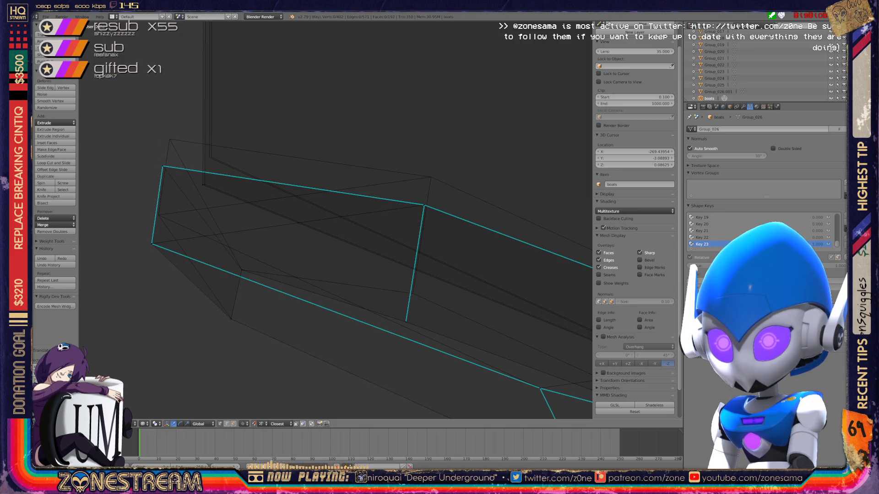
{"action": "key", "text": "g"}
{"action": "left_click", "coordinate": [169, 141]}
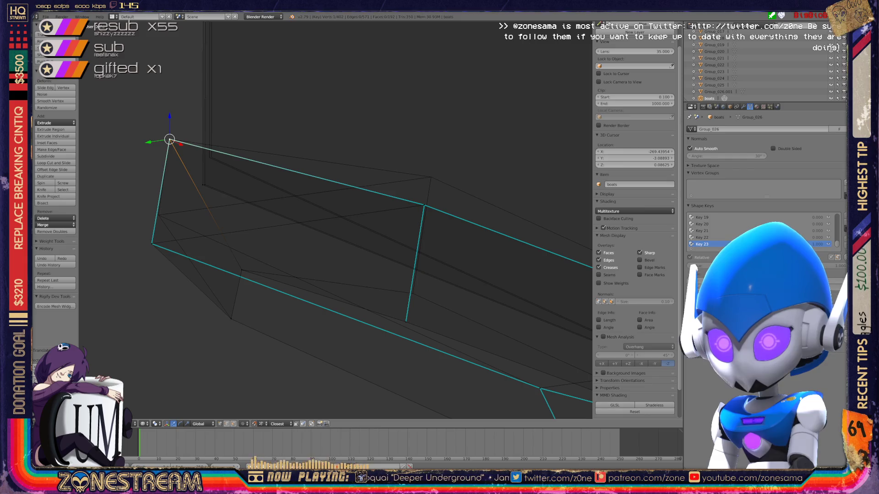
{"action": "key", "text": "g"}
{"action": "left_click", "coordinate": [159, 216]}
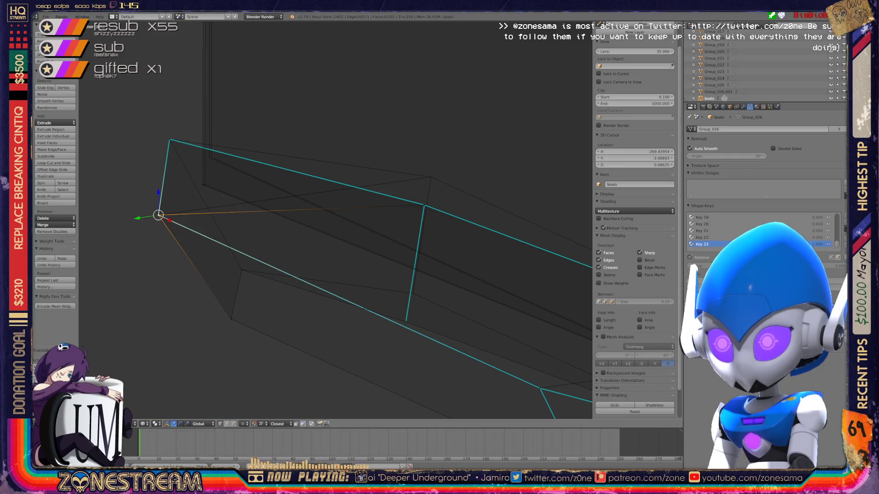
{"action": "right_click", "coordinate": [424, 206]}
{"action": "key", "text": "g"}
{"action": "left_click", "coordinate": [431, 177]}
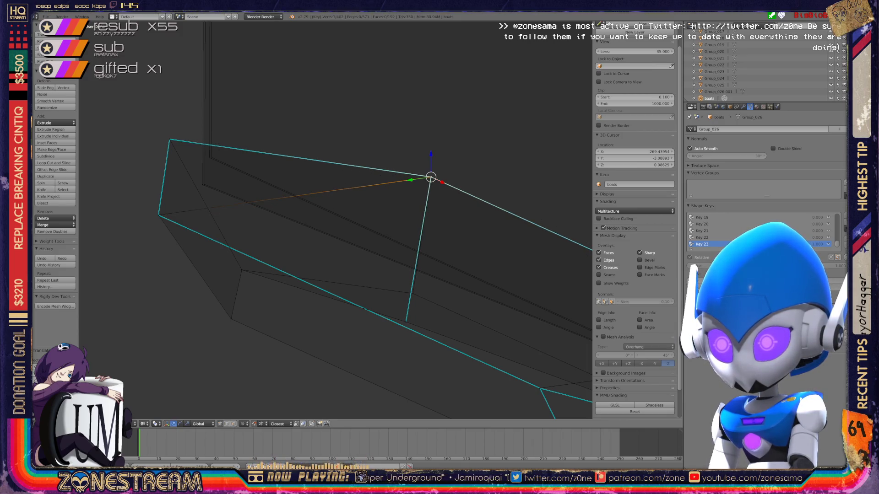
Step: Move the lower vertex of the vertical edge up, then orbit to view the reshaped rim
{"action": "right_click", "coordinate": [407, 320]}
{"action": "key", "text": "g"}
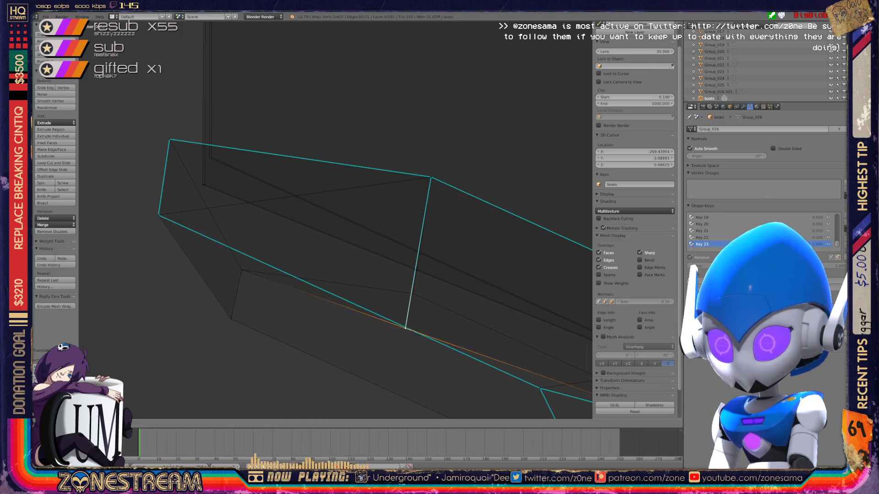
{"action": "left_click", "coordinate": [412, 294]}
{"action": "mouse_move", "coordinate": [412, 293]}
{"action": "middle_mouse_down"}
{"action": "mouse_move", "coordinate": [357, 261]}
{"action": "mouse_move", "coordinate": [412, 275]}
{"action": "mouse_move", "coordinate": [357, 261]}
{"action": "middle_mouse_up"}
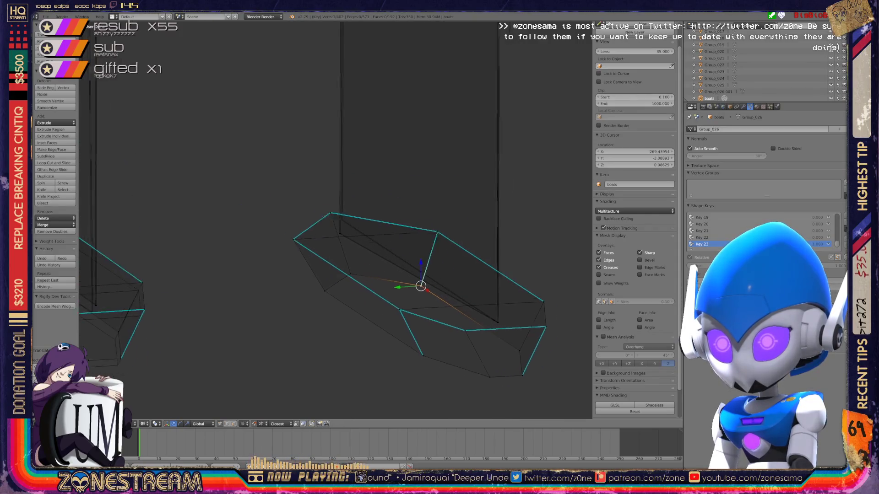
{"action": "scroll", "coordinate": [337, 220], "scroll_direction": "up", "scroll_amount": 3}
{"action": "scroll", "coordinate": [336, 220], "scroll_direction": "up", "scroll_amount": 3}
Step: Select the vertical edge at the sail's corner and frame it closely in the view
{"action": "middle_click_drag", "start_coordinate": [487, 289], "coordinate": [334, 184], "text": "shift"}
{"action": "right_click", "coordinate": [396, 137], "text": "alt"}
{"action": "right_click", "coordinate": [408, 138], "text": "alt"}
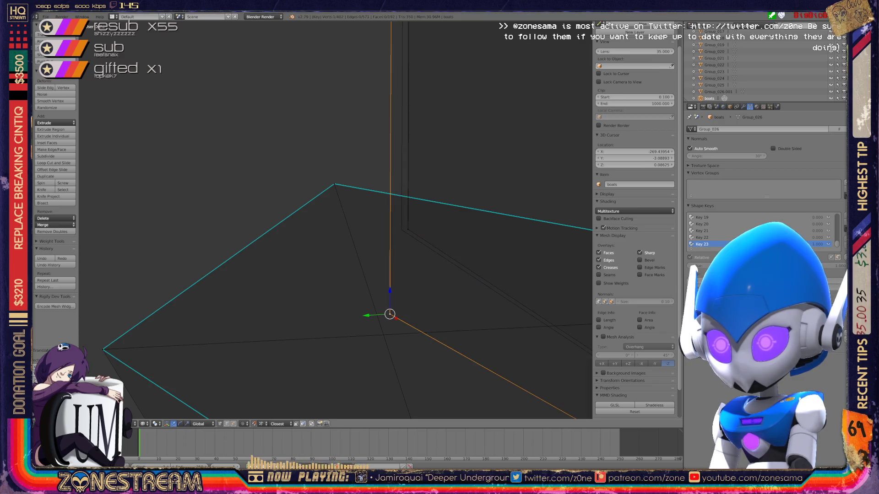
{"action": "right_click", "coordinate": [403, 138], "text": "alt"}
{"action": "scroll", "coordinate": [336, 220], "scroll_direction": "down", "scroll_amount": 3}
{"action": "scroll", "coordinate": [336, 220], "scroll_direction": "down", "scroll_amount": 3}
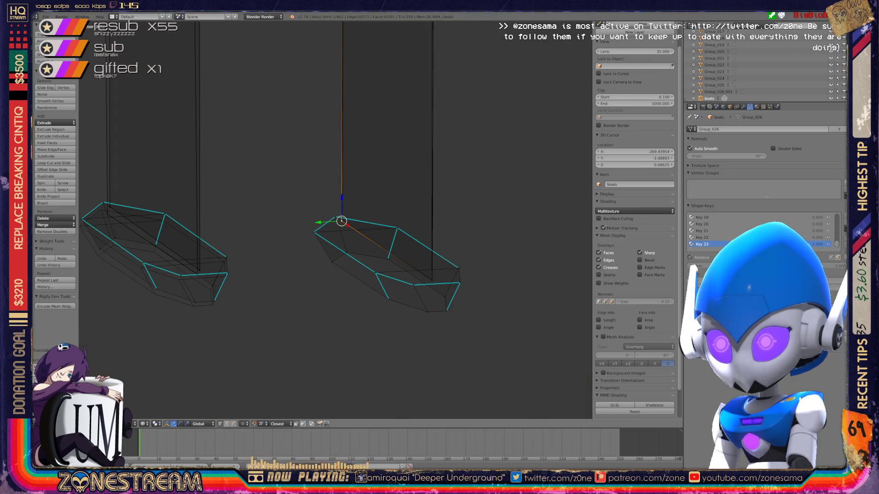
{"action": "key", "text": "KP_Decimal"}
{"action": "key", "text": "KP_6"}
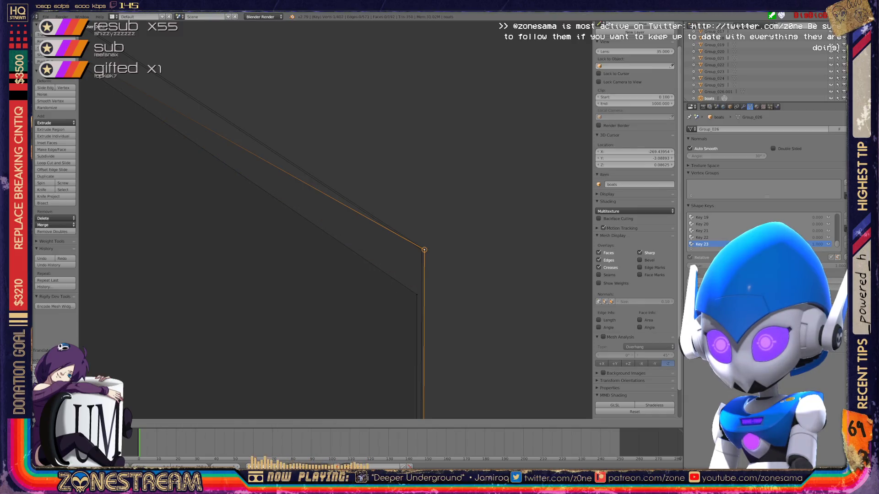
{"action": "key", "text": "KP_6"}
{"action": "key", "text": "KP_6"}
{"action": "key", "text": "ctrl+KP_4"}
{"action": "key", "text": "ctrl+KP_8"}
{"action": "key", "text": "ctrl+KP_4"}
{"action": "key", "text": "ctrl+KP_8"}
{"action": "key", "text": "ctrl+KP_4"}
{"action": "key", "text": "ctrl+KP_4"}
{"action": "key", "text": "ctrl+KP_6"}
{"action": "key", "text": "ctrl+KP_6"}
{"action": "key", "text": "ctrl+KP_6"}
Step: Snap both corner vertices up to the same higher position and save the file
{"action": "key", "text": "g"}
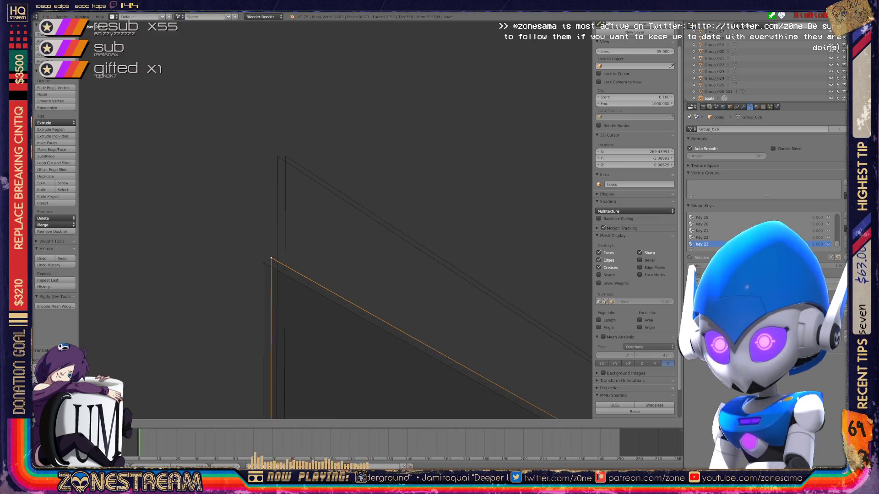
{"action": "left_click", "coordinate": [285, 157]}
{"action": "right_click", "coordinate": [263, 263]}
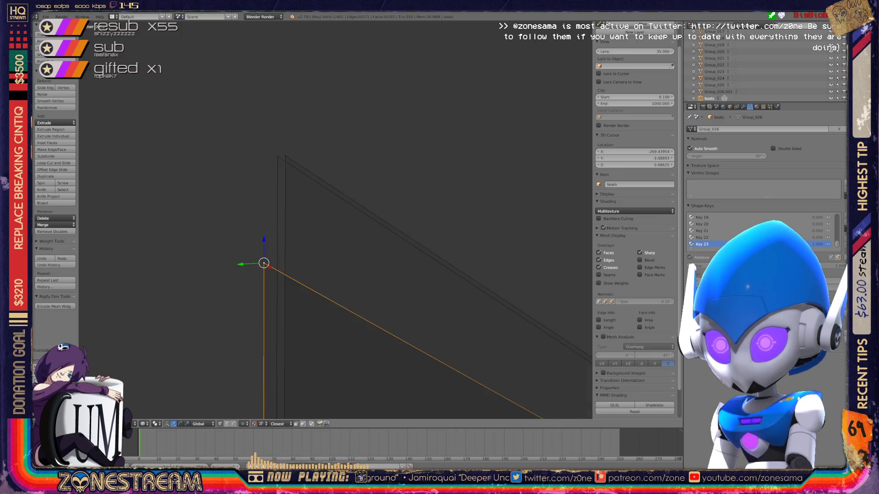
{"action": "key", "text": "g"}
{"action": "left_click", "coordinate": [277, 157]}
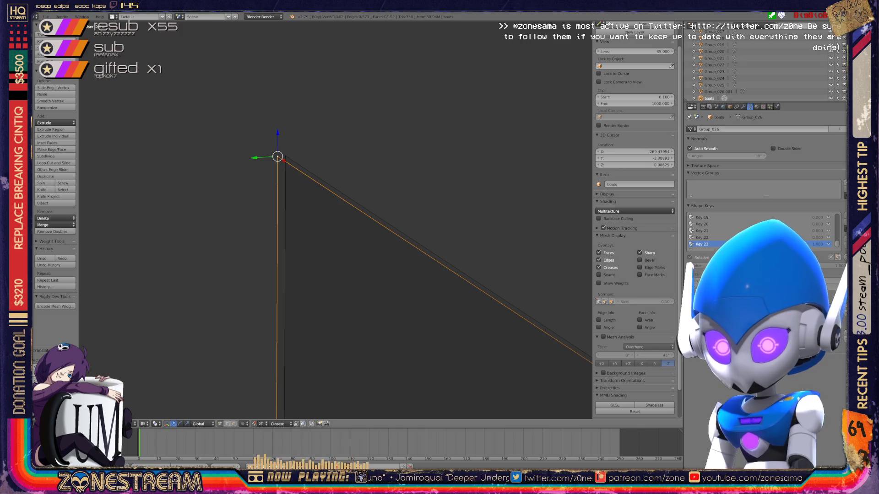
{"action": "key", "text": "ctrl+s"}
{"action": "key", "text": "Return"}
{"action": "scroll", "coordinate": [336, 220], "scroll_direction": "down", "scroll_amount": 3}
{"action": "scroll", "coordinate": [337, 221], "scroll_direction": "down", "scroll_amount": 3}
{"action": "scroll", "coordinate": [337, 220], "scroll_direction": "down", "scroll_amount": 2}
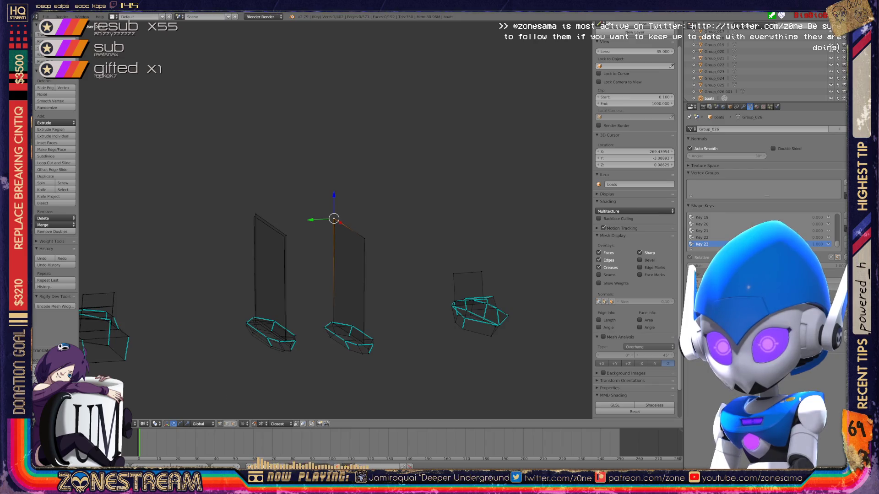
Step: Leave Edit Mode and show all the boats and sails in wireframe shading
{"action": "middle_click_drag", "start_coordinate": [336, 221], "coordinate": [385, 207]}
{"action": "scroll", "coordinate": [337, 219], "scroll_direction": "down", "scroll_amount": 2}
{"action": "scroll", "coordinate": [337, 219], "scroll_direction": "down", "scroll_amount": 2}
{"action": "scroll", "coordinate": [336, 220], "scroll_direction": "up", "scroll_amount": 2}
{"action": "scroll", "coordinate": [337, 221], "scroll_direction": "up", "scroll_amount": 6}
{"action": "scroll", "coordinate": [337, 220], "scroll_direction": "down", "scroll_amount": 2}
{"action": "middle_click_drag", "start_coordinate": [337, 220], "coordinate": [294, 153], "text": "shift"}
{"action": "scroll", "coordinate": [336, 220], "scroll_direction": "down", "scroll_amount": 3}
{"action": "middle_click_drag", "start_coordinate": [336, 220], "coordinate": [288, 133], "text": "shift"}
{"action": "key", "text": "Tab"}
{"action": "key", "text": "z"}
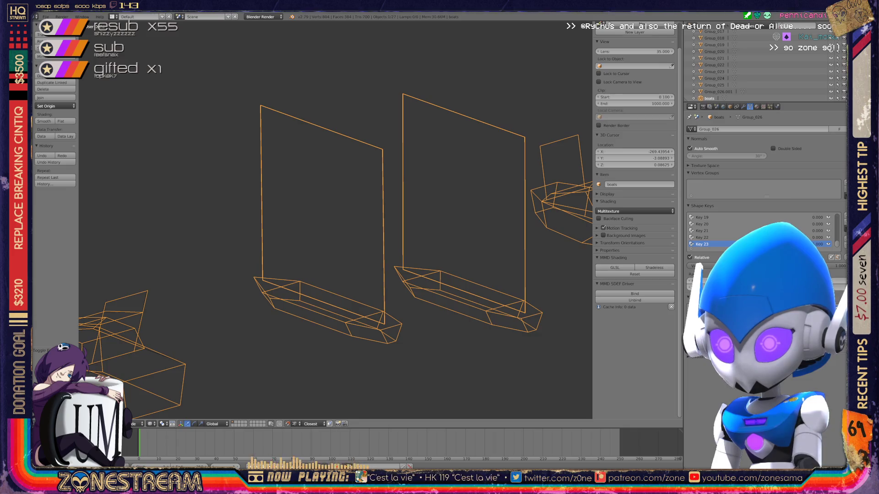
Step: Orbit to a straight front view of the boats and re-enter Edit Mode on the boat mesh
{"action": "key", "text": "x"}
{"action": "key", "text": "Escape"}
{"action": "mouse_move", "coordinate": [337, 220]}
{"action": "middle_mouse_down"}
{"action": "mouse_move", "coordinate": [275, 234]}
{"action": "mouse_move", "coordinate": [316, 178]}
{"action": "mouse_move", "coordinate": [296, 220]}
{"action": "mouse_move", "coordinate": [343, 206]}
{"action": "mouse_move", "coordinate": [364, 179]}
{"action": "middle_mouse_up"}
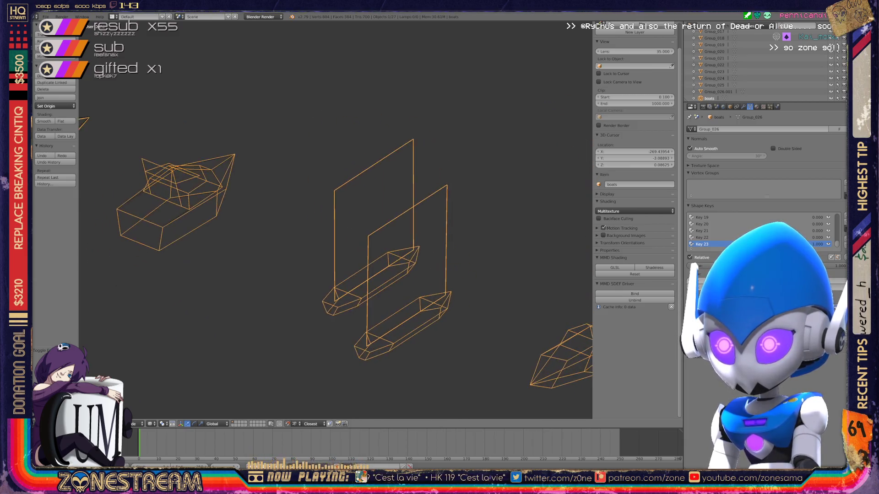
{"action": "key", "text": "Tab"}
{"action": "scroll", "coordinate": [330, 227], "scroll_direction": "up", "scroll_amount": 3}
{"action": "scroll", "coordinate": [332, 217], "scroll_direction": "up", "scroll_amount": 2}
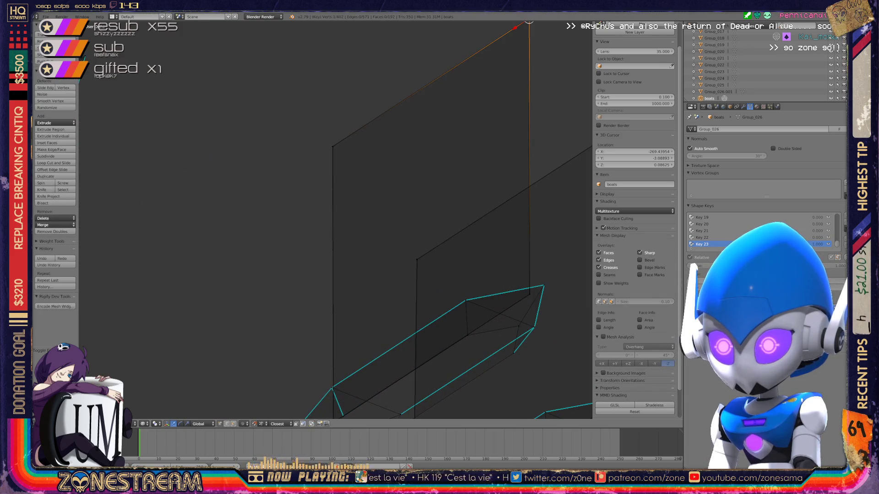
Step: Try moving the edge's lower vertex, cancel it, and select the vertex at the top instead
{"action": "middle_click_drag", "start_coordinate": [337, 220], "coordinate": [371, 192]}
{"action": "scroll", "coordinate": [336, 219], "scroll_direction": "down", "scroll_amount": 3}
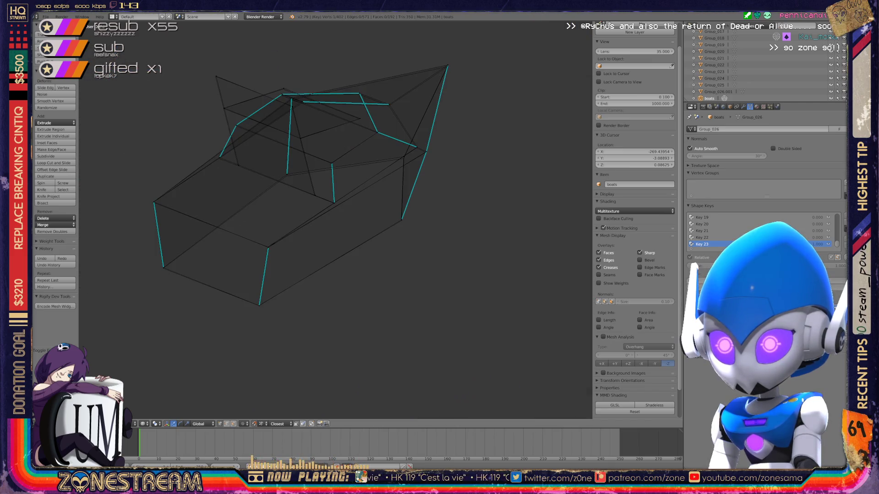
{"action": "scroll", "coordinate": [337, 221], "scroll_direction": "up", "scroll_amount": 1}
{"action": "scroll", "coordinate": [336, 220], "scroll_direction": "up", "scroll_amount": 2}
{"action": "scroll", "coordinate": [337, 220], "scroll_direction": "up", "scroll_amount": 2}
{"action": "scroll", "coordinate": [337, 220], "scroll_direction": "up", "scroll_amount": 2}
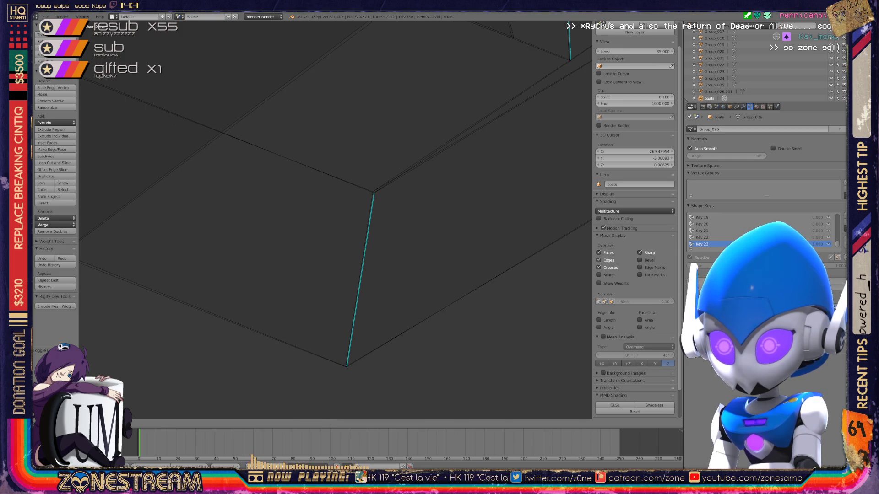
{"action": "right_click", "coordinate": [346, 366]}
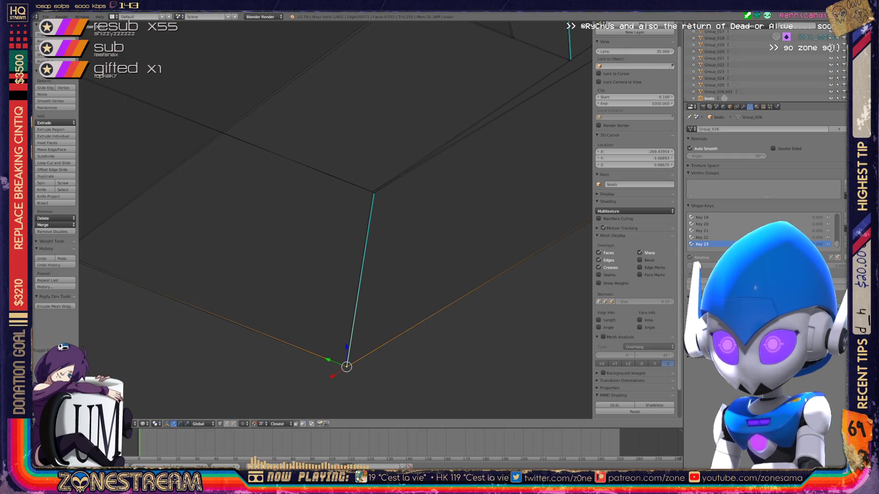
{"action": "key", "text": "g"}
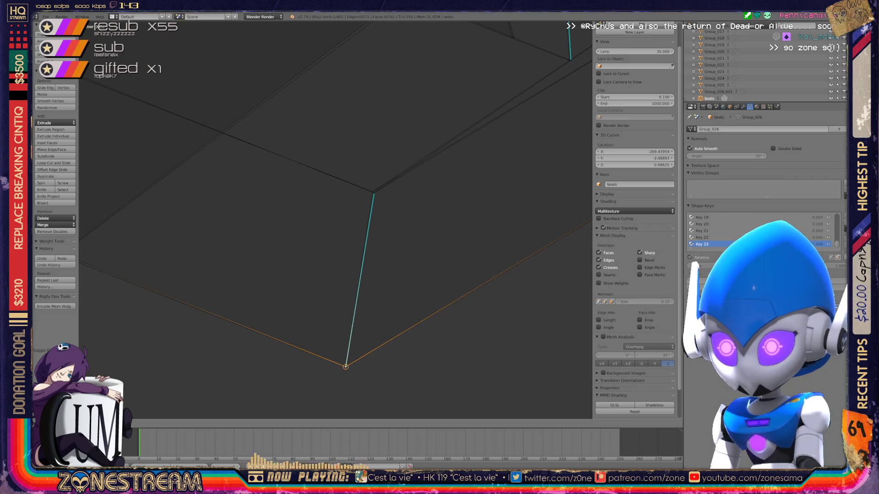
{"action": "key", "text": "Escape"}
{"action": "right_click", "coordinate": [374, 193]}
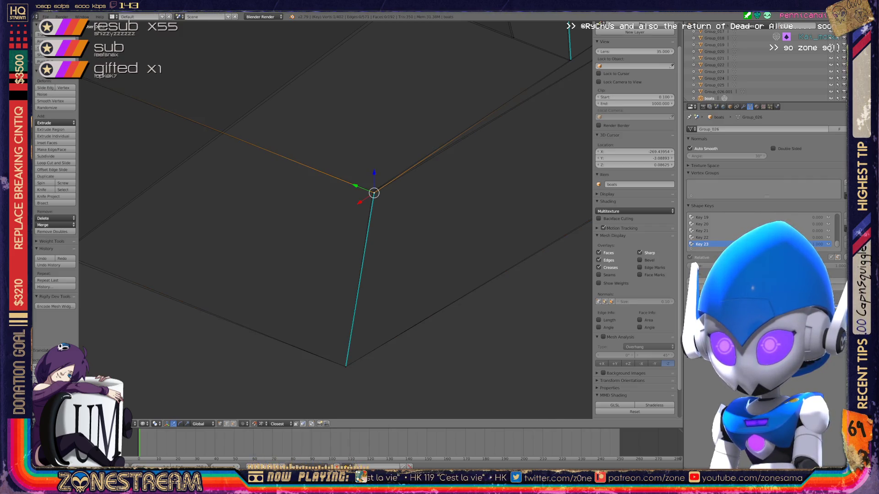
{"action": "middle_click_drag", "start_coordinate": [344, 206], "coordinate": [289, 234]}
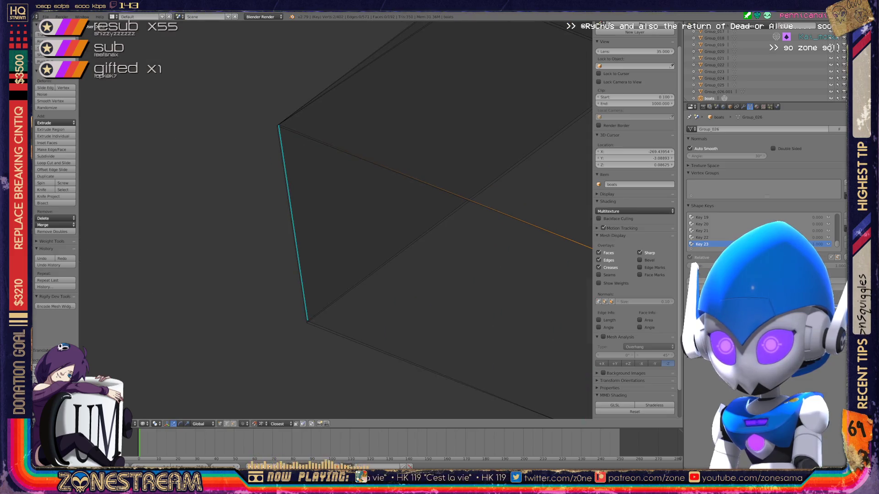
Step: Nudge the top vertex slightly twice, then select the edge's upper vertex
{"action": "key", "text": "g"}
{"action": "key", "text": "Return"}
{"action": "key", "text": "g"}
{"action": "key", "text": "Return"}
{"action": "right_click", "coordinate": [278, 124]}
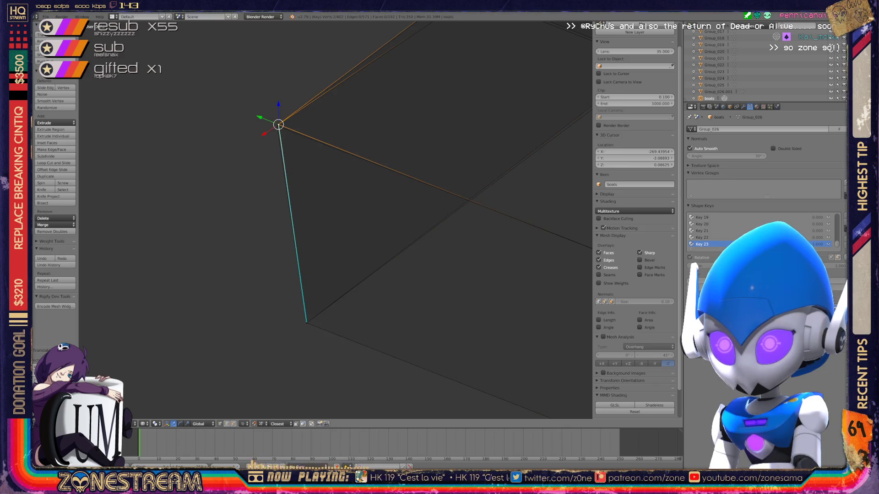
{"action": "scroll", "coordinate": [337, 219], "scroll_direction": "down", "scroll_amount": 2}
{"action": "scroll", "coordinate": [336, 219], "scroll_direction": "down", "scroll_amount": 3}
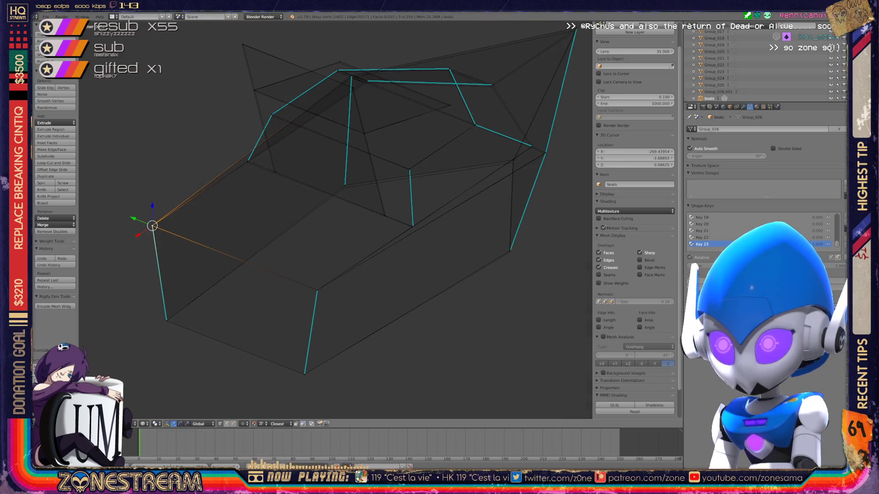
{"action": "scroll", "coordinate": [336, 220], "scroll_direction": "up", "scroll_amount": 2}
{"action": "scroll", "coordinate": [337, 219], "scroll_direction": "up", "scroll_amount": 2}
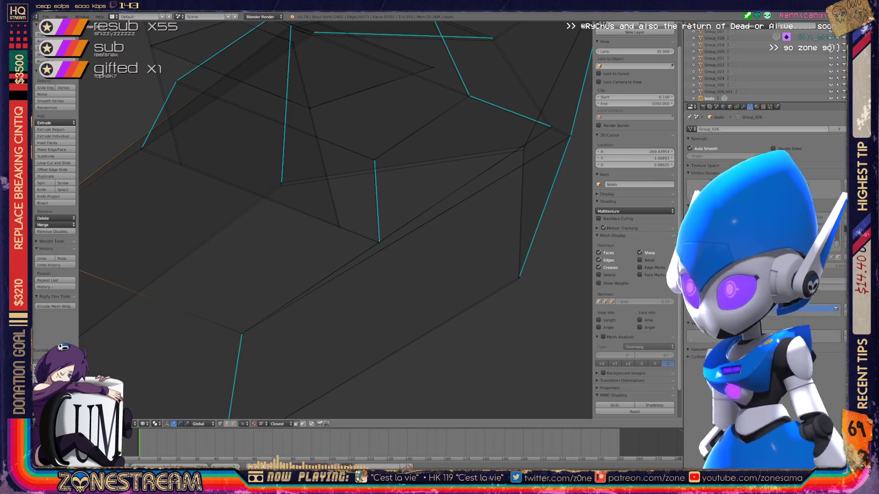
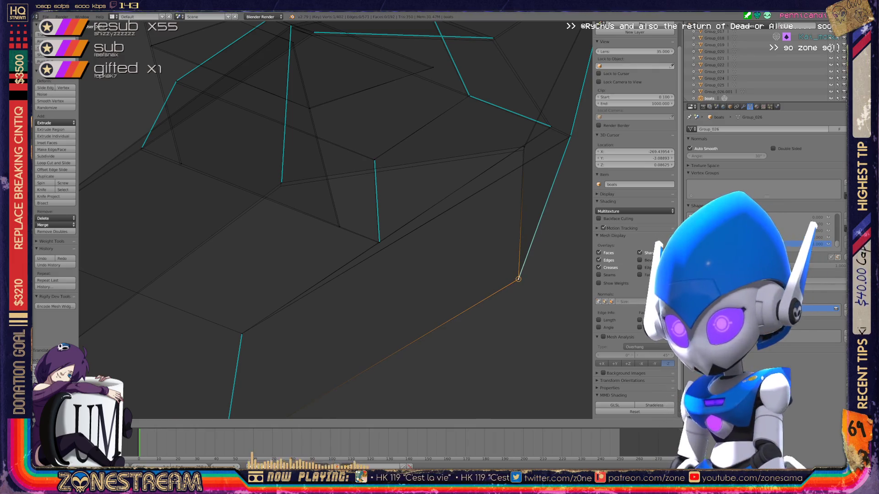
Step: Deselect all, cancel a tentative grab, and select the vertex where the edges meet
{"action": "key", "text": "a"}
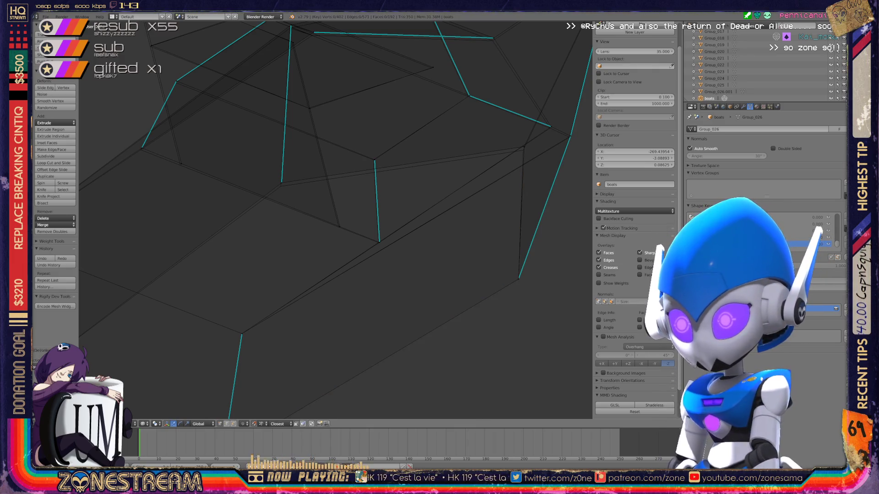
{"action": "middle_click_drag", "start_coordinate": [275, 207], "coordinate": [436, 233], "text": "shift"}
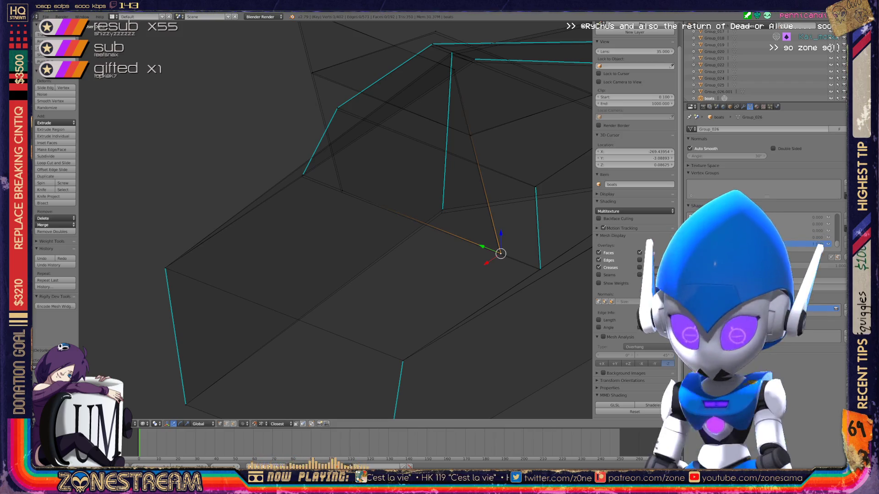
{"action": "key", "text": "g"}
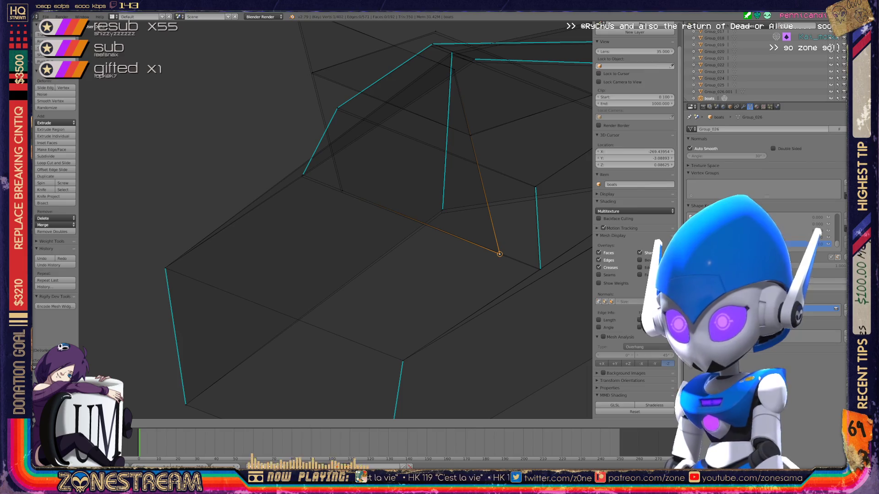
{"action": "key", "text": "Escape"}
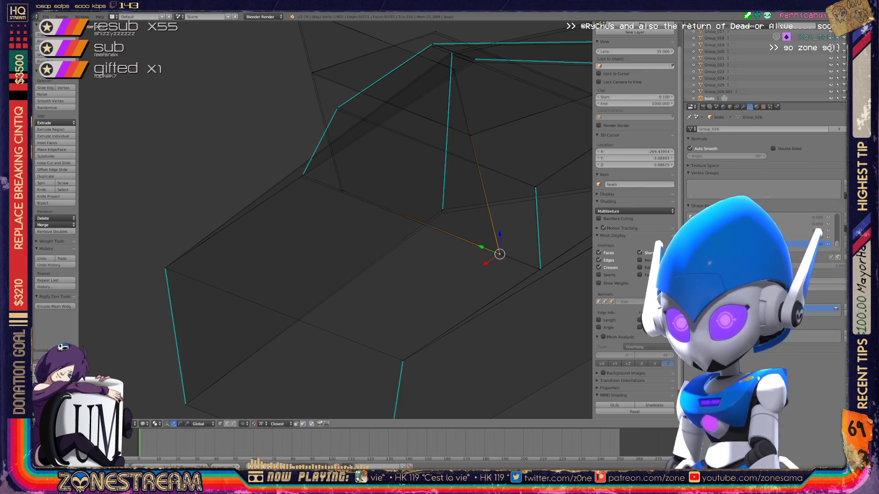
{"action": "scroll", "coordinate": [337, 220], "scroll_direction": "up", "scroll_amount": 2}
{"action": "scroll", "coordinate": [337, 219], "scroll_direction": "up", "scroll_amount": 2}
{"action": "scroll", "coordinate": [336, 220], "scroll_direction": "up", "scroll_amount": 2}
{"action": "right_click", "coordinate": [327, 260]}
{"action": "left_click", "coordinate": [326, 259]}
{"action": "right_click", "coordinate": [185, 204]}
{"action": "left_click", "coordinate": [184, 203]}
Step: Nudge the selected vertex slightly left, then select a vertex lower on the mesh
{"action": "mouse_move", "coordinate": [337, 219]}
{"action": "middle_mouse_down"}
{"action": "mouse_move", "coordinate": [395, 220]}
{"action": "mouse_move", "coordinate": [330, 206]}
{"action": "mouse_move", "coordinate": [413, 213]}
{"action": "mouse_move", "coordinate": [370, 220]}
{"action": "middle_mouse_up"}
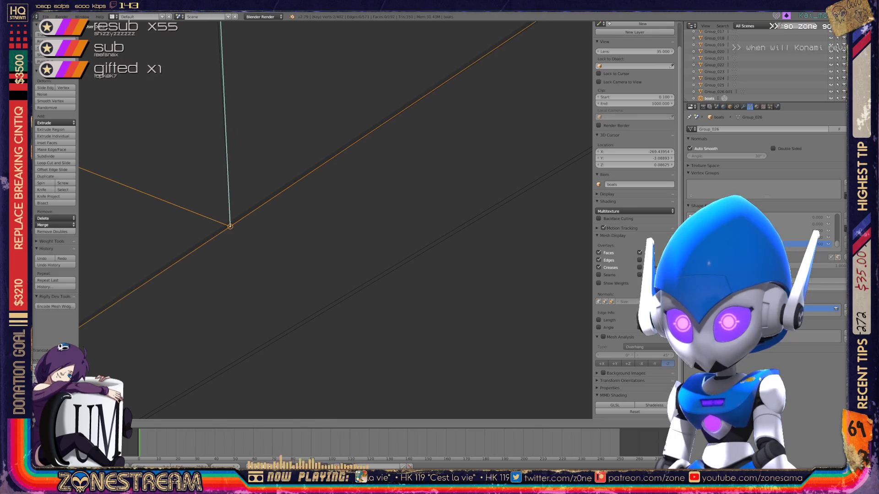
{"action": "mouse_move", "coordinate": [370, 220]}
{"action": "middle_mouse_down"}
{"action": "mouse_move", "coordinate": [446, 216]}
{"action": "mouse_move", "coordinate": [433, 218]}
{"action": "mouse_move", "coordinate": [330, 350]}
{"action": "mouse_move", "coordinate": [357, 302]}
{"action": "middle_mouse_up"}
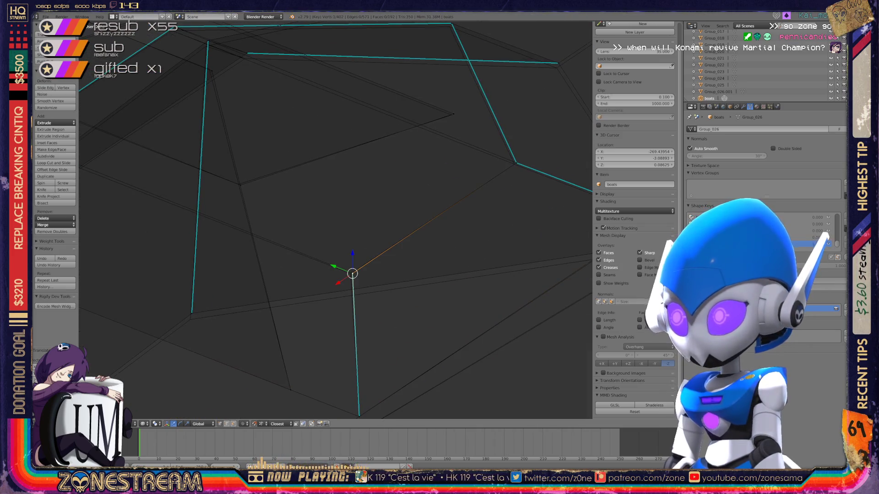
{"action": "key", "text": "f"}
{"action": "key", "text": "g"}
{"action": "key", "text": "Return"}
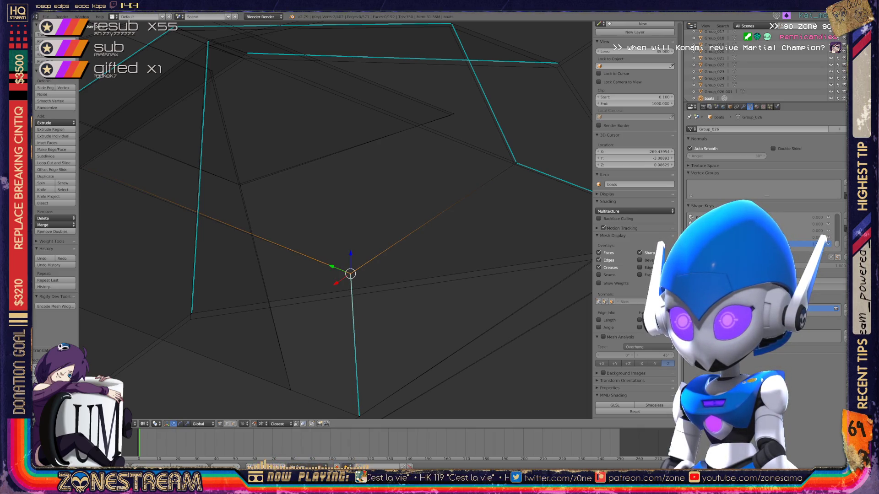
{"action": "right_click", "coordinate": [191, 316]}
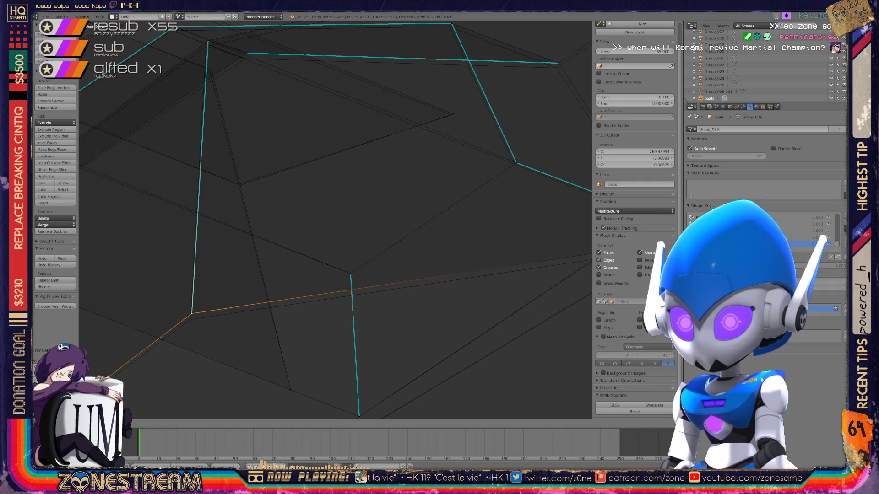
{"action": "scroll", "coordinate": [335, 220], "scroll_direction": "down", "scroll_amount": 3}
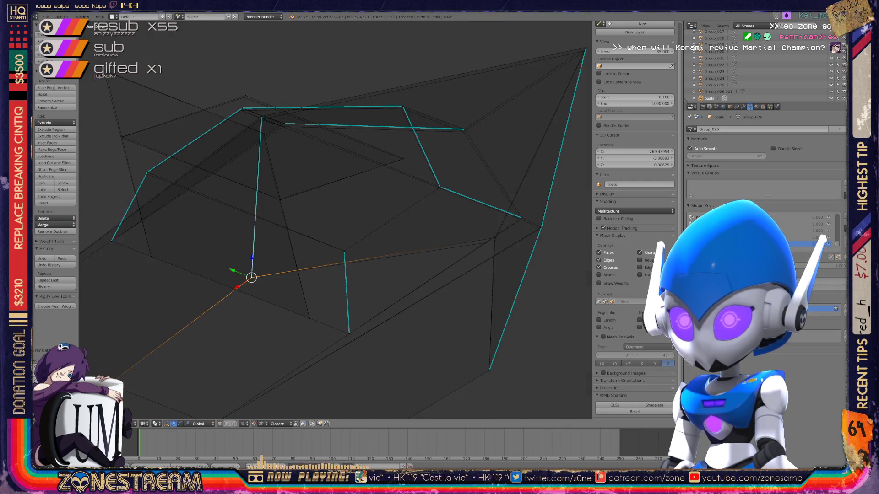
Step: Inspect vertices along the cyan seam edges one by one from new angles
{"action": "middle_click_drag", "start_coordinate": [335, 220], "coordinate": [505, 261], "text": "shift"}
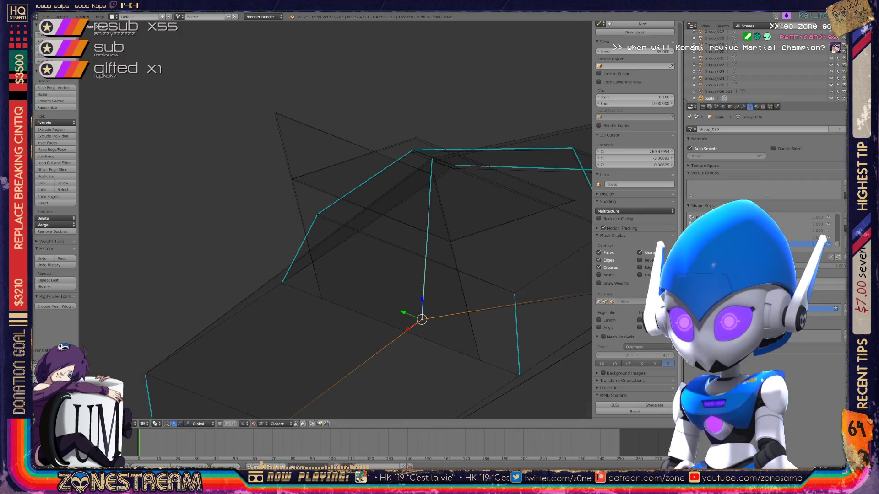
{"action": "scroll", "coordinate": [335, 220], "scroll_direction": "up", "scroll_amount": 2}
{"action": "scroll", "coordinate": [335, 220], "scroll_direction": "up", "scroll_amount": 1}
{"action": "scroll", "coordinate": [335, 220], "scroll_direction": "up", "scroll_amount": 2}
{"action": "scroll", "coordinate": [335, 221], "scroll_direction": "up", "scroll_amount": 1}
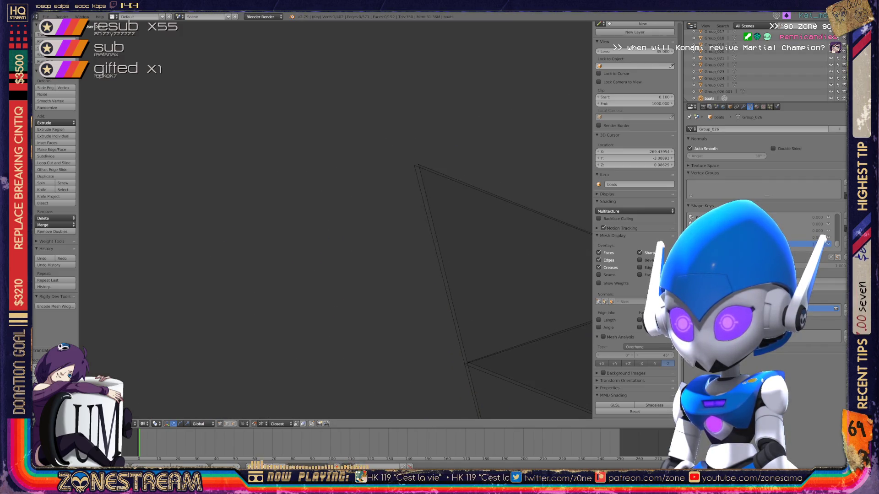
{"action": "middle_click_drag", "start_coordinate": [336, 220], "coordinate": [156, 146], "text": "shift"}
{"action": "right_click", "coordinate": [285, 290]}
{"action": "right_click", "coordinate": [285, 290]}
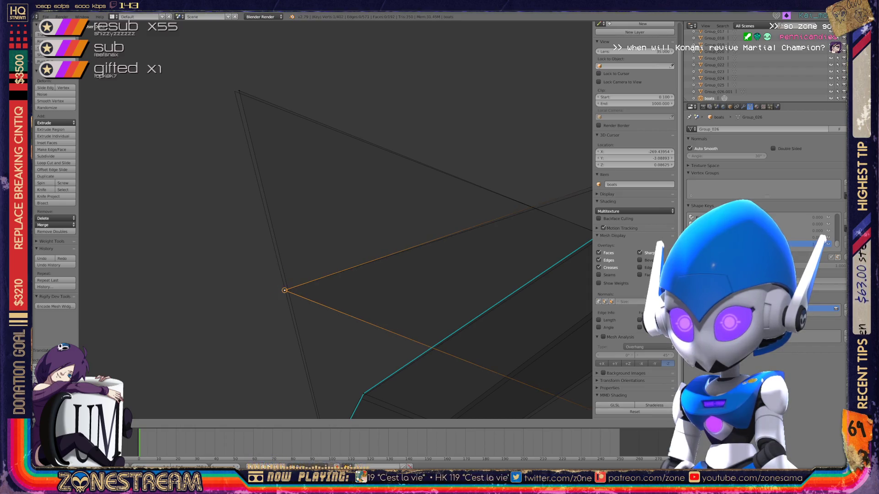
{"action": "right_click", "coordinate": [237, 89]}
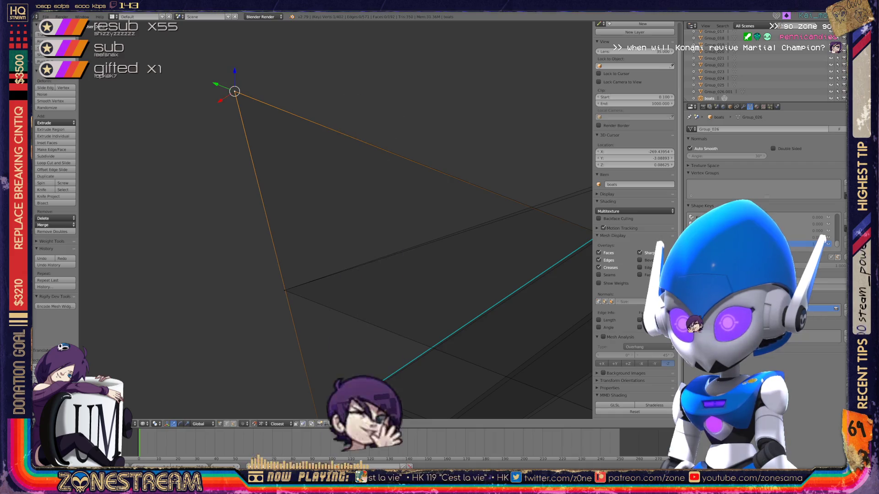
{"action": "middle_click_drag", "start_coordinate": [237, 90], "coordinate": [289, 179]}
{"action": "middle_click_drag", "start_coordinate": [335, 220], "coordinate": [206, 165], "text": "shift"}
{"action": "right_click", "coordinate": [342, 137]}
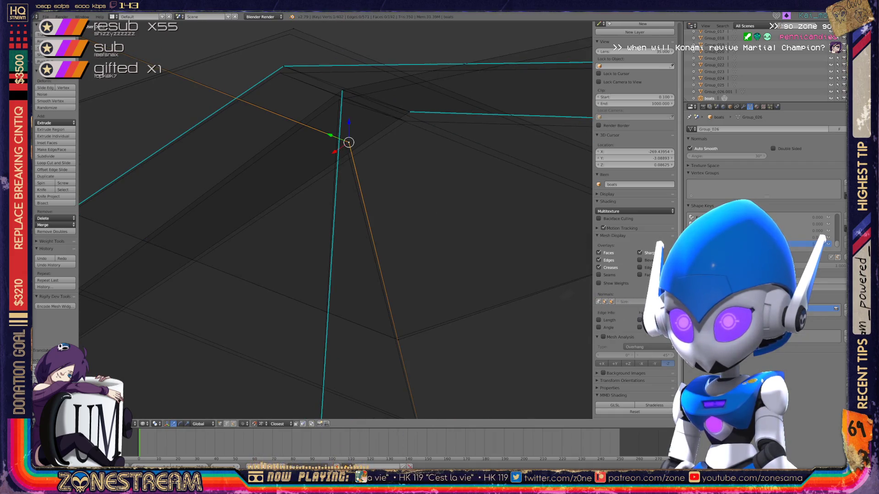
{"action": "right_click", "coordinate": [394, 337]}
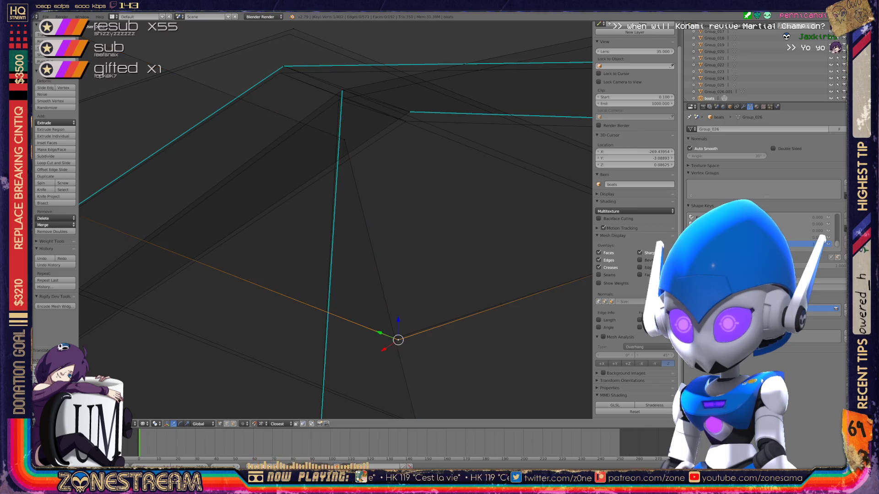
{"action": "scroll", "coordinate": [335, 220], "scroll_direction": "down", "scroll_amount": 4}
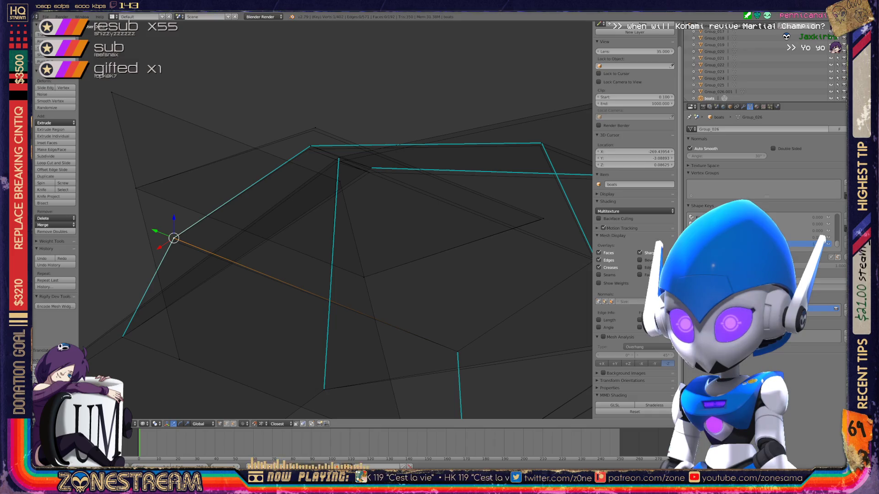
{"action": "right_click", "coordinate": [172, 240]}
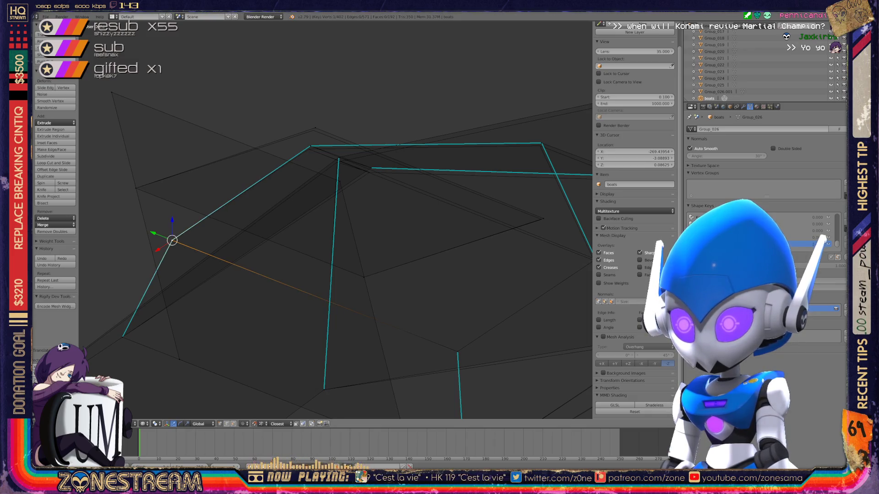
Step: Lower the bottom vertex and the seam's right-end vertex slightly
{"action": "mouse_move", "coordinate": [337, 220]}
{"action": "middle_mouse_down"}
{"action": "mouse_move", "coordinate": [378, 234]}
{"action": "mouse_move", "coordinate": [330, 220]}
{"action": "mouse_move", "coordinate": [315, 227]}
{"action": "mouse_move", "coordinate": [322, 233]}
{"action": "mouse_move", "coordinate": [343, 220]}
{"action": "mouse_move", "coordinate": [323, 233]}
{"action": "mouse_move", "coordinate": [336, 227]}
{"action": "mouse_move", "coordinate": [395, 243]}
{"action": "middle_mouse_up"}
{"action": "right_click", "coordinate": [303, 237]}
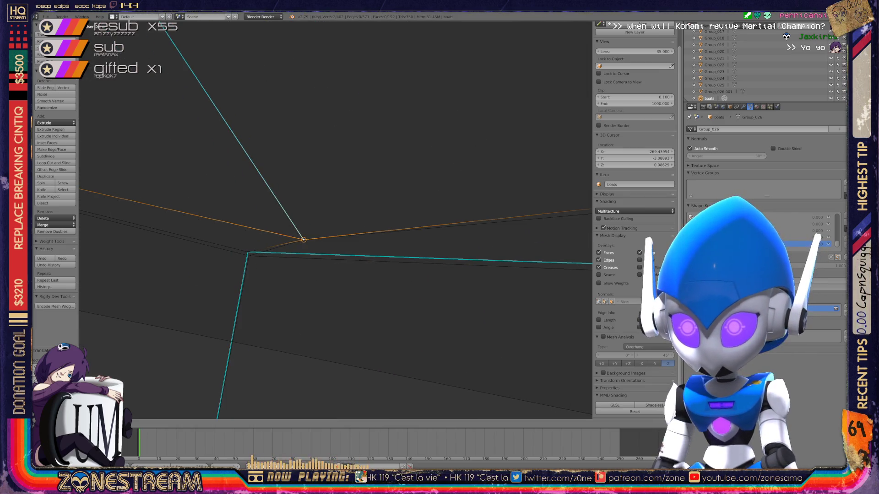
{"action": "right_click", "coordinate": [247, 252]}
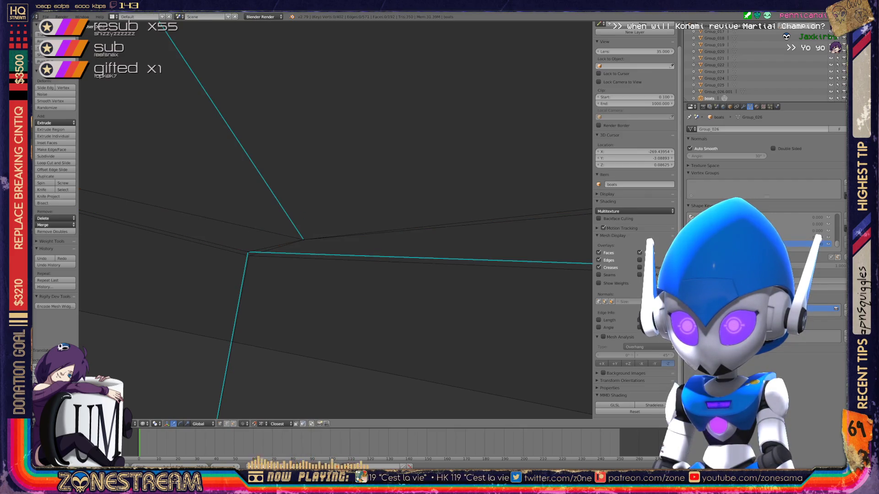
{"action": "scroll", "coordinate": [335, 220], "scroll_direction": "down", "scroll_amount": 3}
{"action": "scroll", "coordinate": [335, 219], "scroll_direction": "down", "scroll_amount": 2}
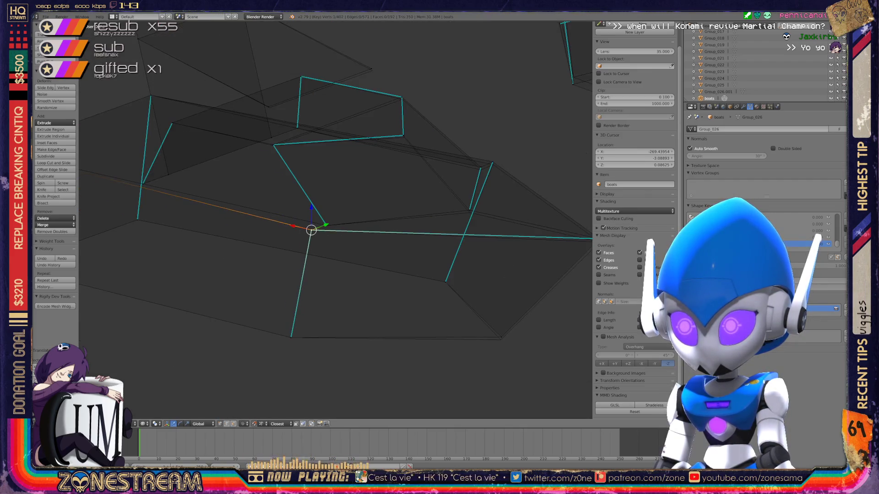
{"action": "middle_click_drag", "start_coordinate": [413, 274], "coordinate": [280, 242], "text": "shift"}
{"action": "scroll", "coordinate": [335, 220], "scroll_direction": "up", "scroll_amount": 3}
{"action": "scroll", "coordinate": [335, 220], "scroll_direction": "up", "scroll_amount": 2}
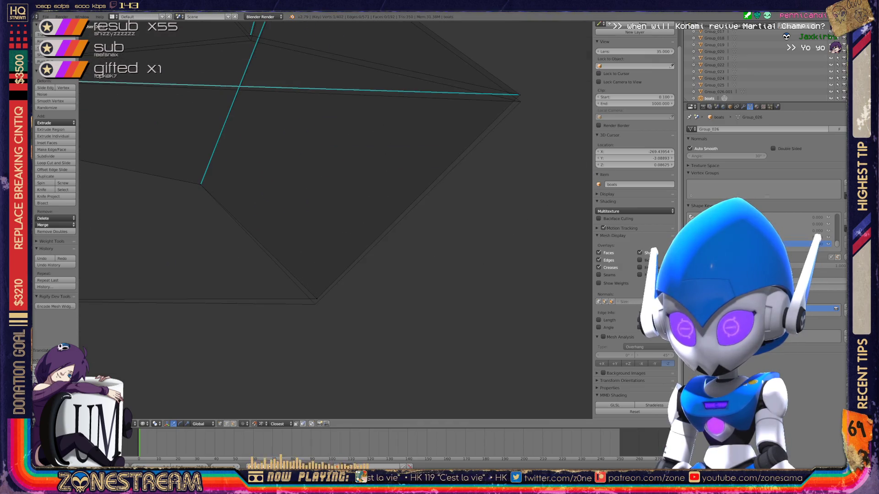
{"action": "right_click", "coordinate": [317, 299]}
{"action": "key", "text": "g"}
{"action": "right_click", "coordinate": [520, 94]}
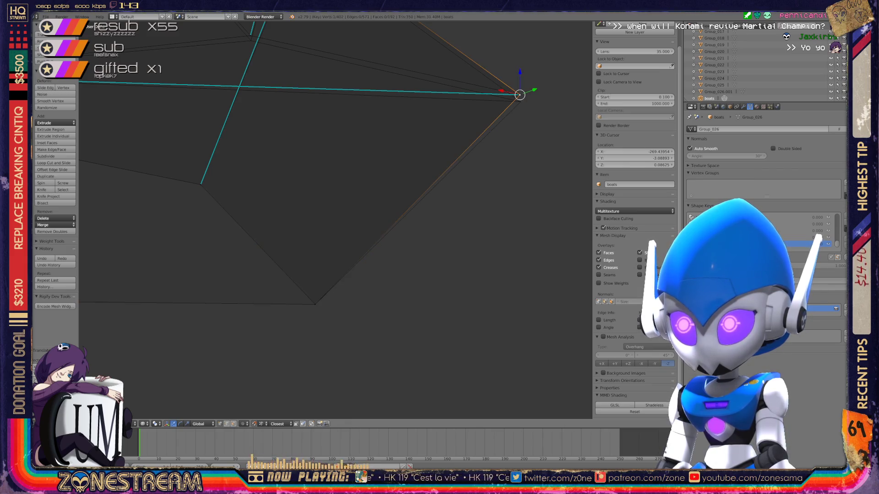
{"action": "right_click", "coordinate": [520, 94]}
{"action": "right_click", "coordinate": [520, 94]}
{"action": "key", "text": "g"}
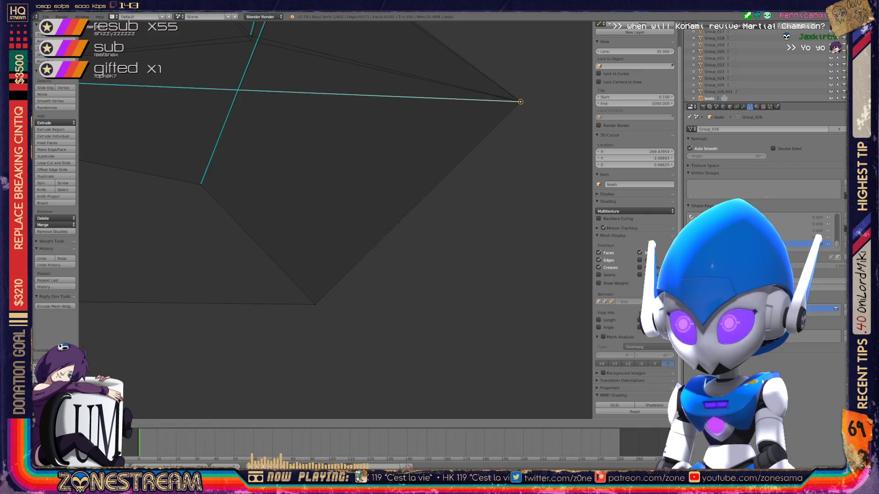
{"action": "left_click", "coordinate": [520, 102]}
Step: Lower the selected vertex and the one higher up the seam slightly along Z
{"action": "middle_click_drag", "start_coordinate": [520, 102], "coordinate": [412, 206]}
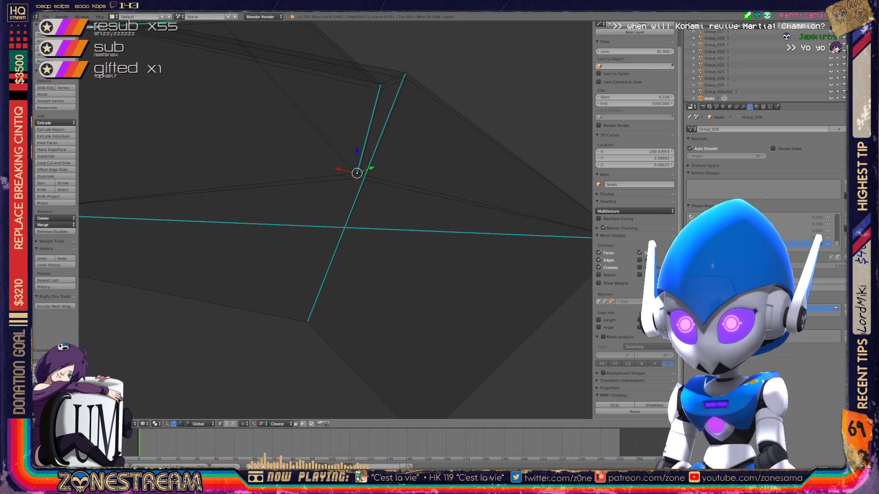
{"action": "key", "text": "g"}
{"action": "key", "text": "Return"}
{"action": "key", "text": "g"}
{"action": "key", "text": "Return"}
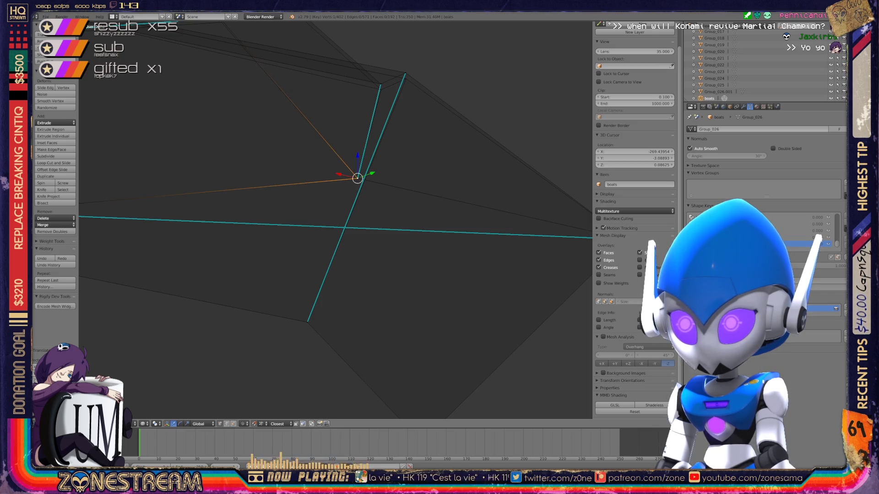
{"action": "middle_click_drag", "start_coordinate": [358, 178], "coordinate": [322, 260], "text": "shift"}
{"action": "right_click", "coordinate": [370, 156]}
{"action": "key", "text": "g"}
{"action": "key", "text": "Return"}
Step: Lower the neighbouring vertex slightly and select the seam quad's corner vertex
{"action": "right_click", "coordinate": [345, 166]}
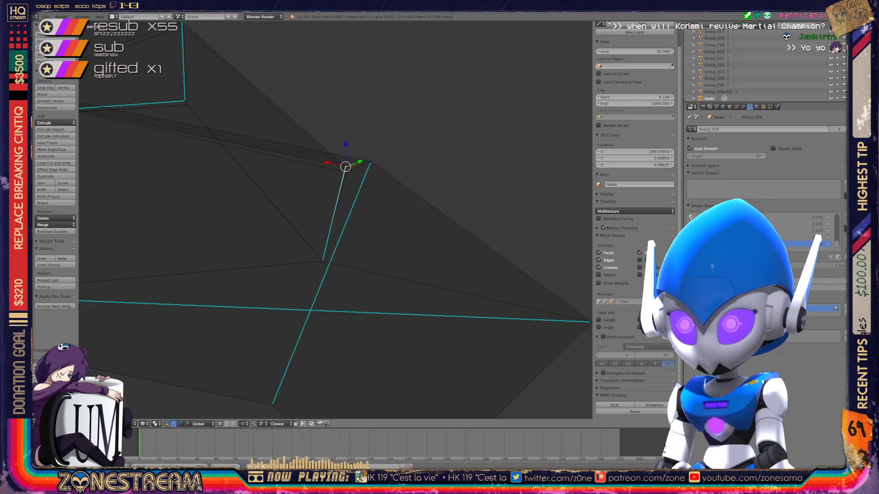
{"action": "key", "text": "g"}
{"action": "left_click", "coordinate": [345, 172]}
{"action": "middle_click_drag", "start_coordinate": [330, 206], "coordinate": [536, 343], "text": "shift"}
{"action": "right_click", "coordinate": [389, 239]}
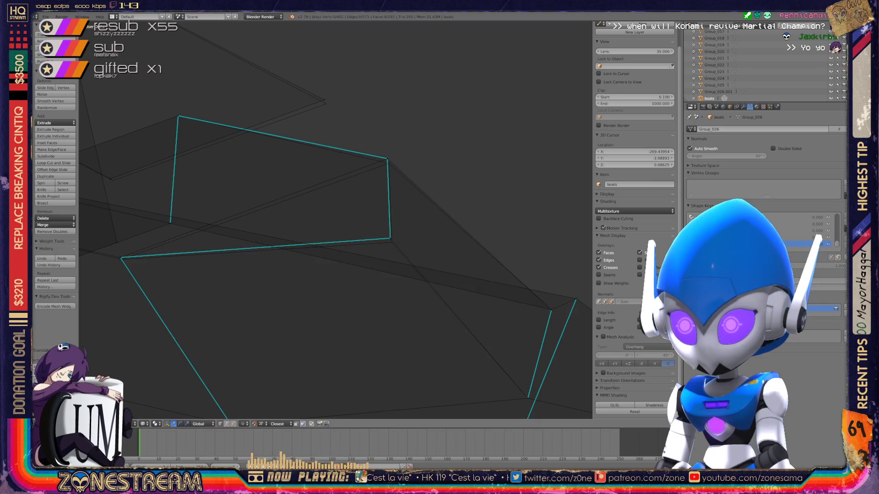
Step: Nudge the quad corner vertex down and check the other seam-quad vertices
{"action": "key", "text": "g"}
{"action": "key", "text": "Return"}
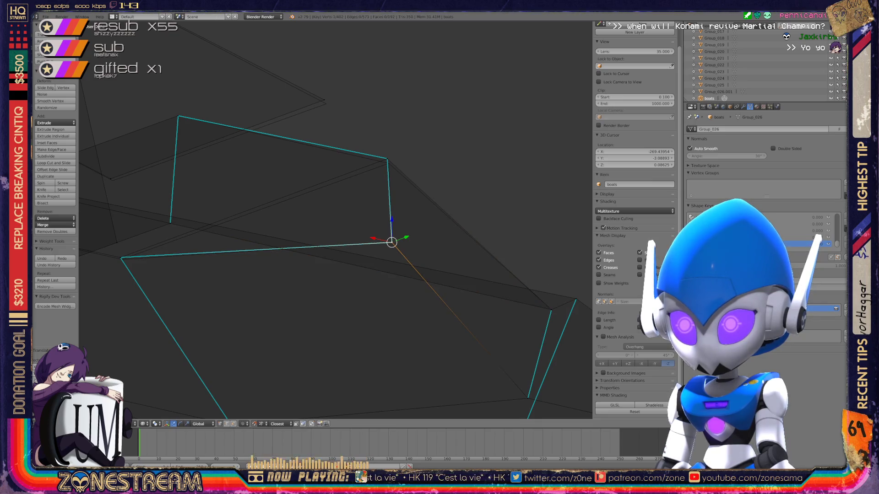
{"action": "key", "text": "g"}
{"action": "key", "text": "Return"}
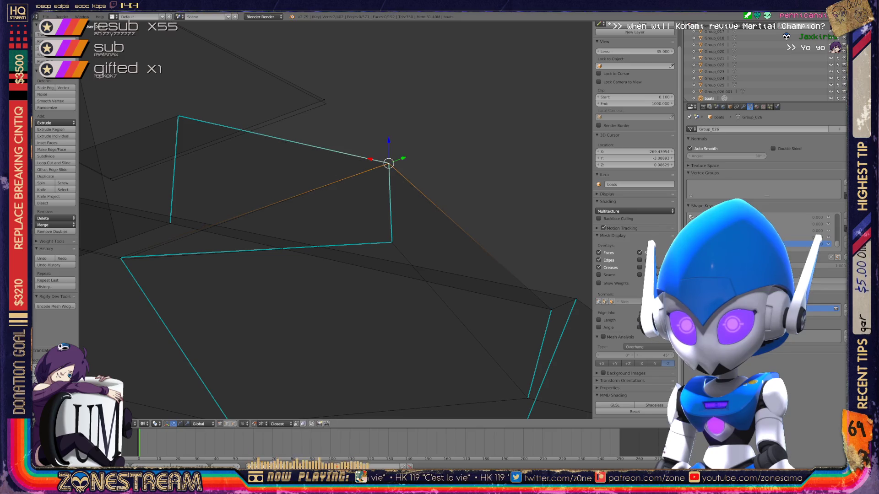
{"action": "middle_click_drag", "start_coordinate": [389, 163], "coordinate": [552, 247], "text": "shift"}
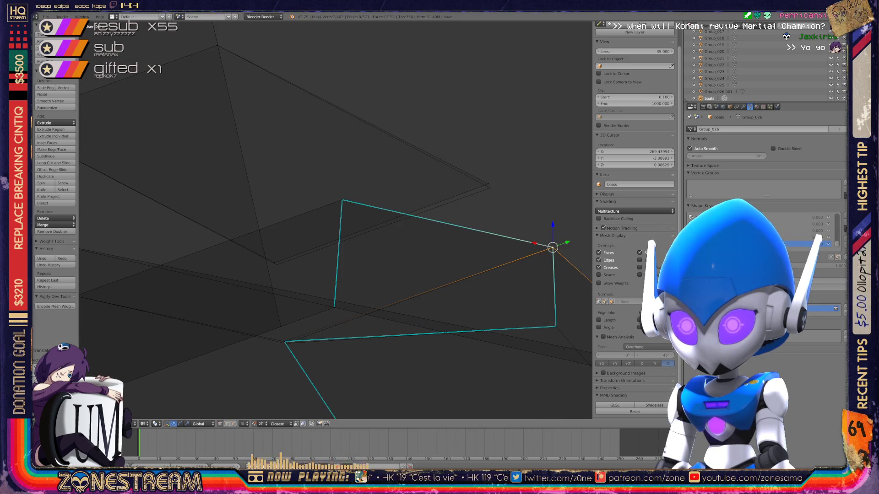
{"action": "right_click", "coordinate": [276, 264]}
{"action": "right_click", "coordinate": [488, 184]}
{"action": "middle_click_drag", "start_coordinate": [488, 184], "coordinate": [494, 189], "text": "shift"}
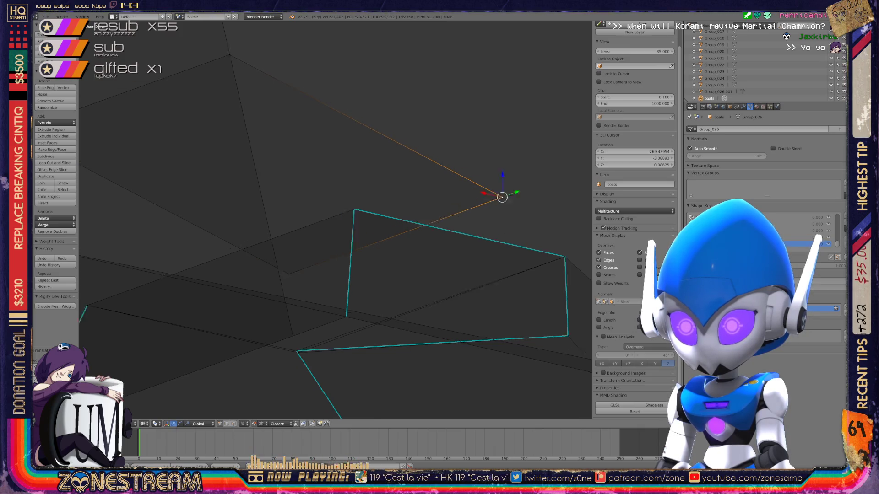
{"action": "right_click", "coordinate": [289, 346]}
{"action": "mouse_move", "coordinate": [289, 345]}
{"action": "middle_mouse_down", "text": "shift"}
{"action": "mouse_move", "coordinate": [345, 307]}
{"action": "mouse_move", "coordinate": [394, 304]}
{"action": "middle_mouse_up", "text": "shift"}
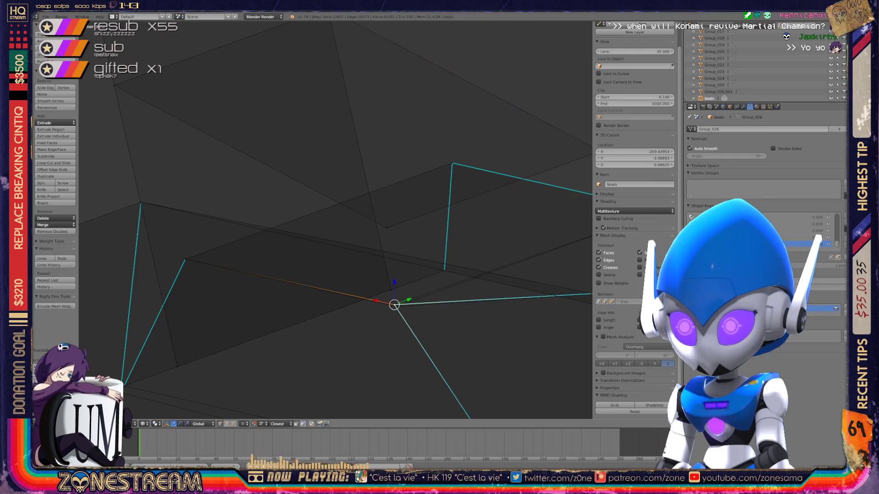
{"action": "right_click", "coordinate": [396, 306]}
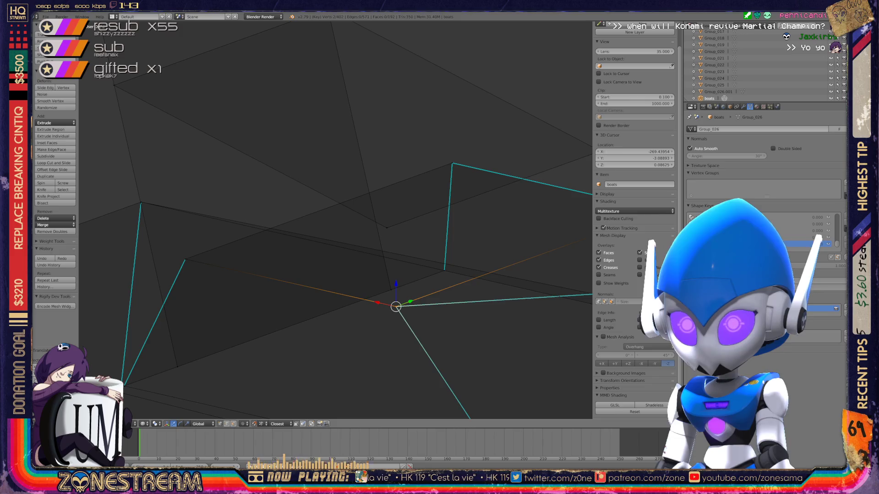
{"action": "scroll", "coordinate": [334, 306], "scroll_direction": "down", "scroll_amount": 2}
{"action": "scroll", "coordinate": [334, 307], "scroll_direction": "down", "scroll_amount": 2}
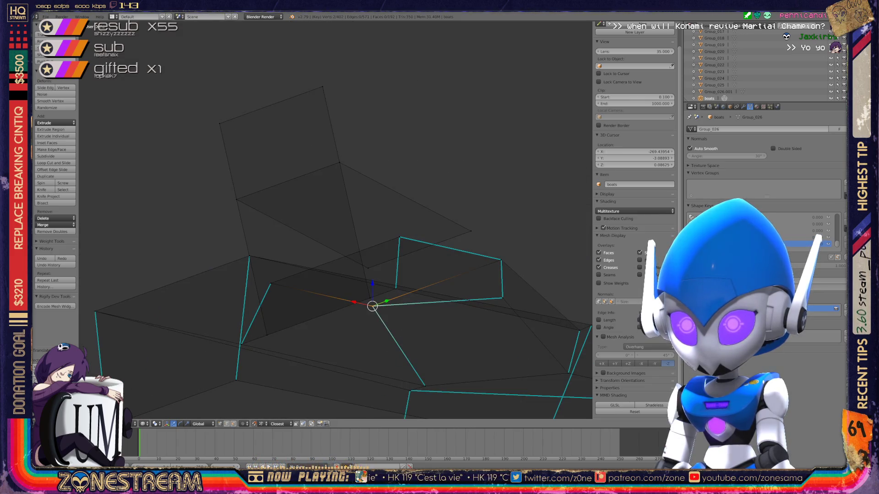
Step: Toggle edit mode to review the boot, then save over the existing file
{"action": "mouse_move", "coordinate": [334, 307]}
{"action": "middle_mouse_down"}
{"action": "mouse_move", "coordinate": [490, 293]}
{"action": "mouse_move", "coordinate": [440, 261]}
{"action": "mouse_move", "coordinate": [453, 247]}
{"action": "mouse_move", "coordinate": [385, 206]}
{"action": "middle_mouse_up"}
{"action": "scroll", "coordinate": [336, 219], "scroll_direction": "down", "scroll_amount": 3}
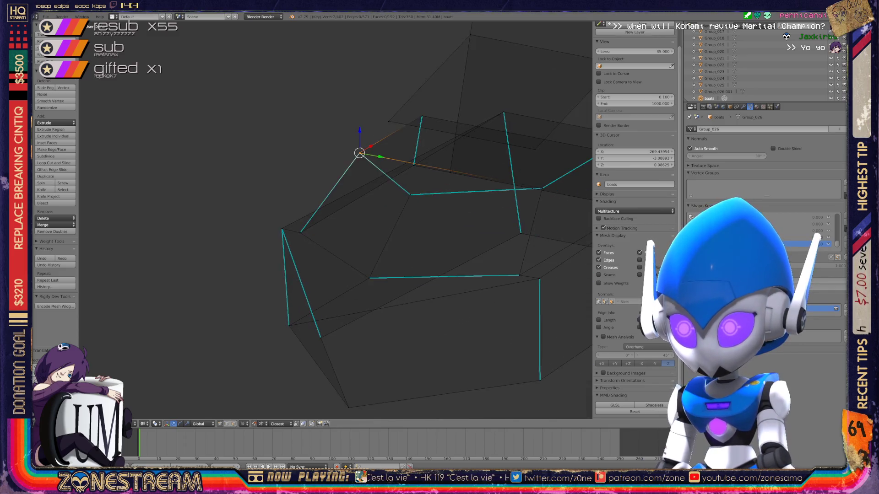
{"action": "key", "text": "Tab"}
{"action": "key", "text": "Tab"}
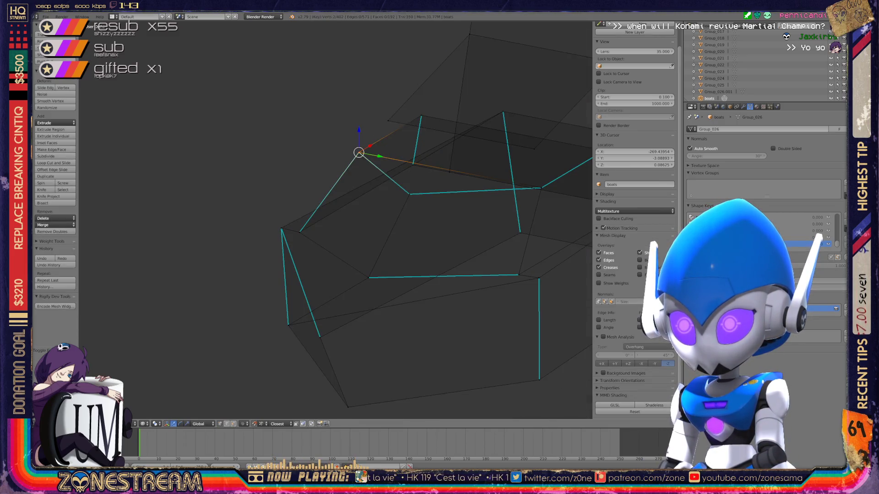
{"action": "mouse_move", "coordinate": [385, 206]}
{"action": "middle_mouse_down"}
{"action": "mouse_move", "coordinate": [309, 227]}
{"action": "mouse_move", "coordinate": [364, 172]}
{"action": "mouse_move", "coordinate": [419, 200]}
{"action": "mouse_move", "coordinate": [378, 241]}
{"action": "middle_mouse_up"}
{"action": "key", "text": "Tab"}
{"action": "key", "text": "Tab"}
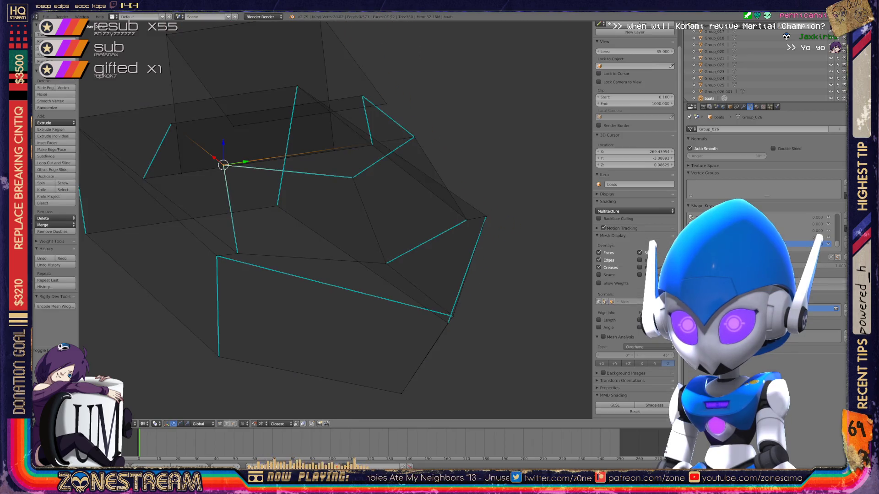
{"action": "key", "text": "ctrl+s"}
{"action": "key", "text": "Return"}
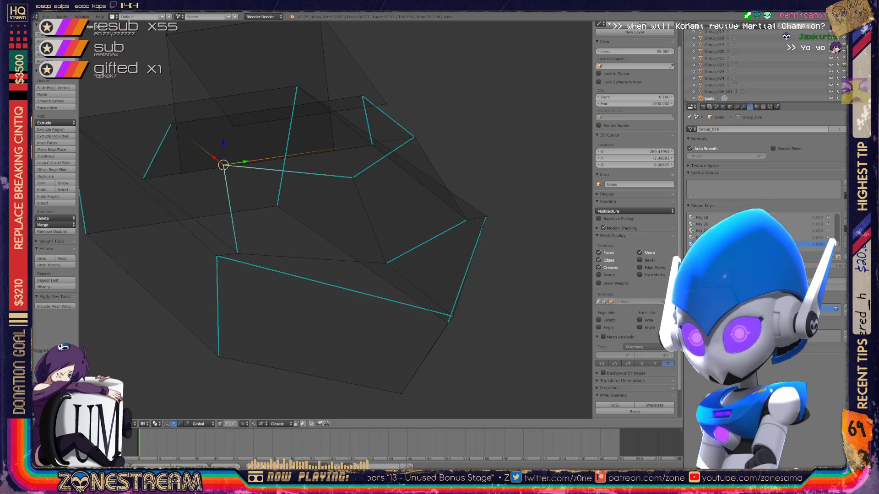
{"action": "scroll", "coordinate": [337, 220], "scroll_direction": "down", "scroll_amount": 3}
{"action": "scroll", "coordinate": [337, 220], "scroll_direction": "down", "scroll_amount": 3}
{"action": "scroll", "coordinate": [336, 220], "scroll_direction": "down", "scroll_amount": 2}
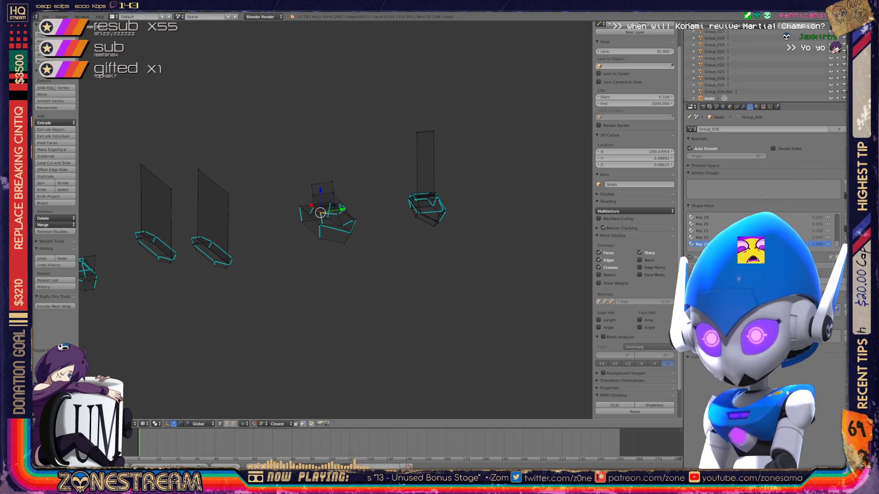
Step: Raise the selected vertex, then raise another rim vertex in small steps
{"action": "middle_click_drag", "start_coordinate": [337, 220], "coordinate": [262, 226]}
{"action": "scroll", "coordinate": [295, 219], "scroll_direction": "up", "scroll_amount": 2}
{"action": "scroll", "coordinate": [296, 221], "scroll_direction": "up", "scroll_amount": 4}
{"action": "scroll", "coordinate": [295, 220], "scroll_direction": "up", "scroll_amount": 2}
{"action": "scroll", "coordinate": [296, 220], "scroll_direction": "up", "scroll_amount": 2}
{"action": "scroll", "coordinate": [296, 220], "scroll_direction": "up", "scroll_amount": 2}
{"action": "scroll", "coordinate": [296, 220], "scroll_direction": "up", "scroll_amount": 1}
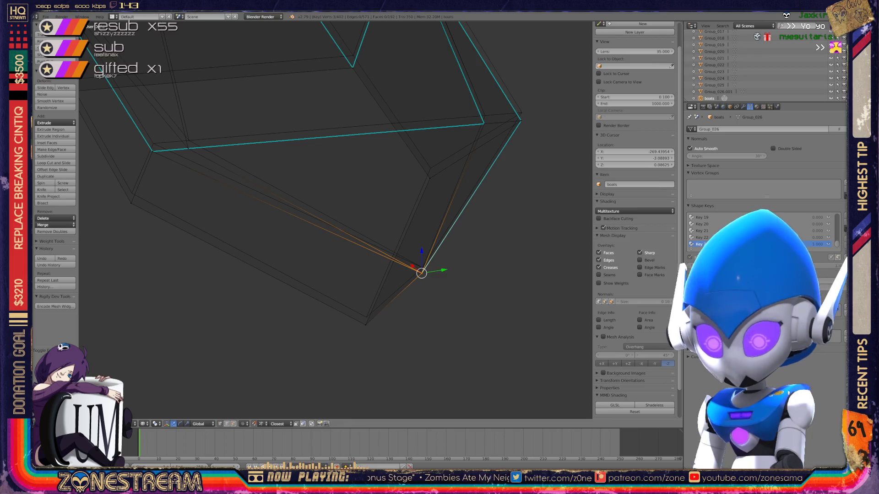
{"action": "key", "text": "g"}
{"action": "key", "text": "Return"}
{"action": "right_click", "coordinate": [366, 325]}
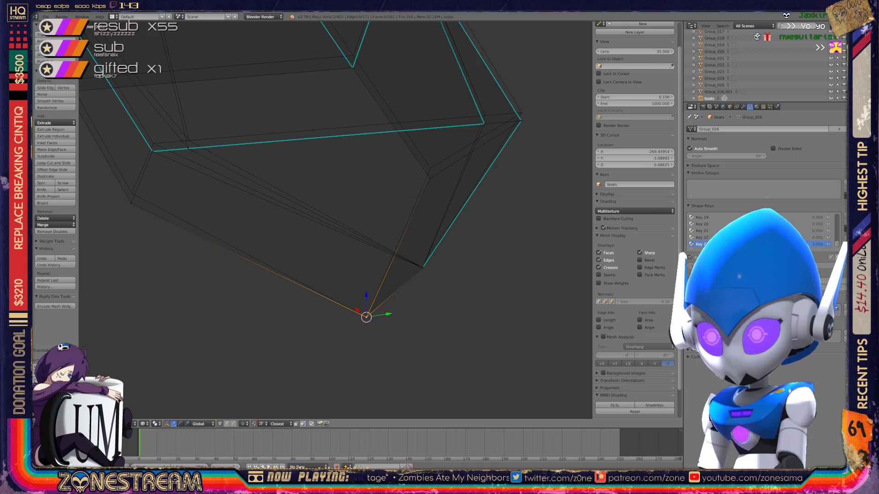
{"action": "middle_click_drag", "start_coordinate": [296, 220], "coordinate": [396, 301], "text": "shift"}
{"action": "right_click", "coordinate": [530, 267]}
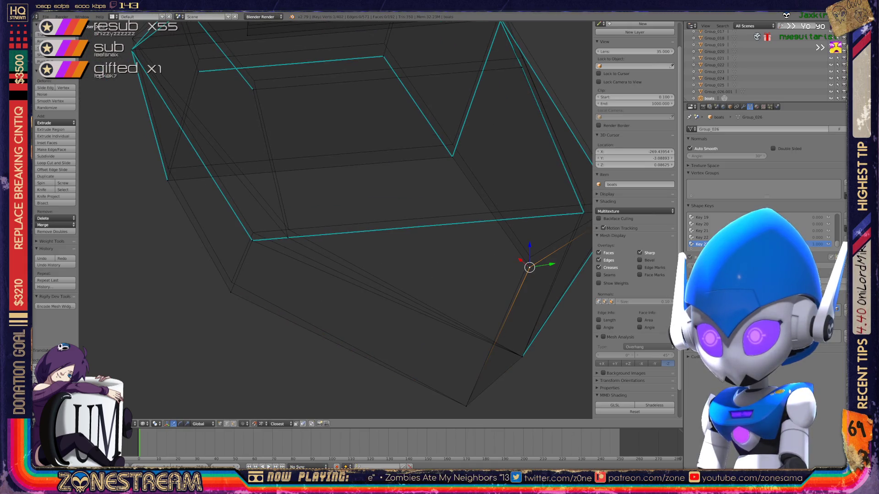
{"action": "key", "text": "g"}
{"action": "key", "text": "Return"}
{"action": "key", "text": "g"}
{"action": "key", "text": "Return"}
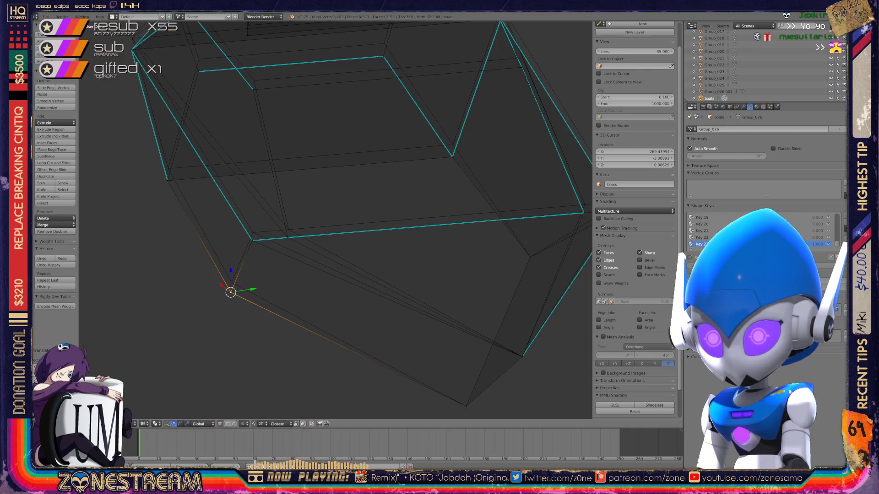
{"action": "key", "text": "g"}
{"action": "key", "text": "Return"}
Step: Raise the selected rim vertex a little more in two small moves
{"action": "middle_click_drag", "start_coordinate": [412, 206], "coordinate": [213, 247]}
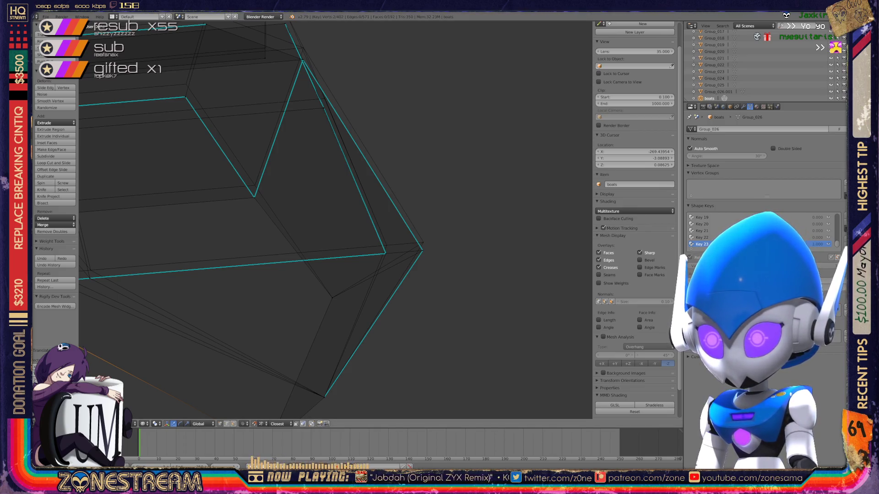
{"action": "key", "text": "g"}
{"action": "key", "text": "Return"}
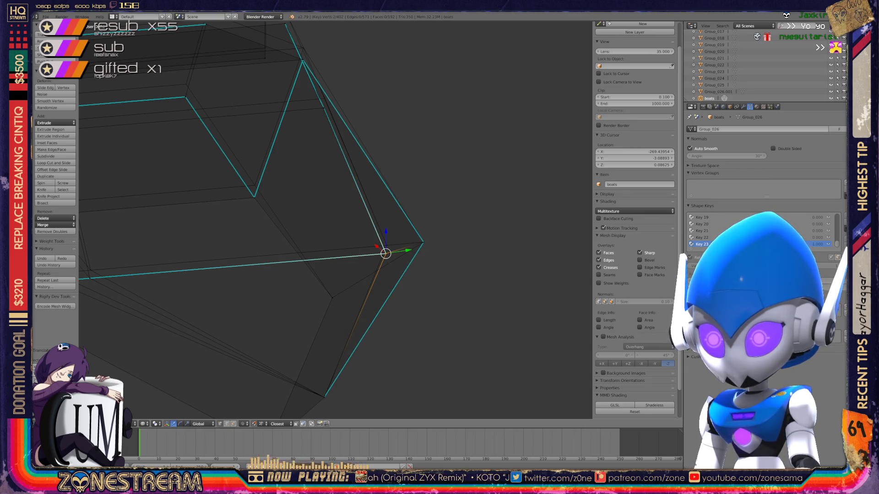
{"action": "key", "text": "g"}
{"action": "key", "text": "Return"}
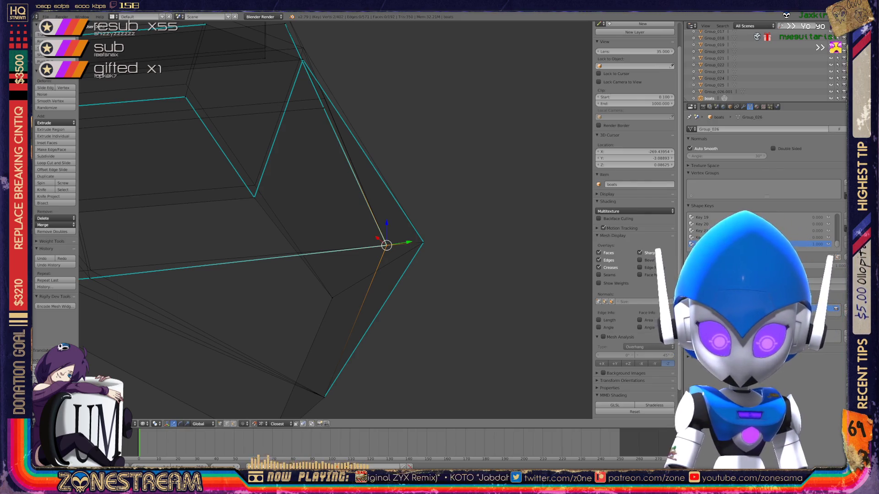
Step: Adjust three lower-rim and left-side vertices slightly up or down with the manipulator
{"action": "middle_click_drag", "start_coordinate": [386, 246], "coordinate": [568, 240], "text": "shift"}
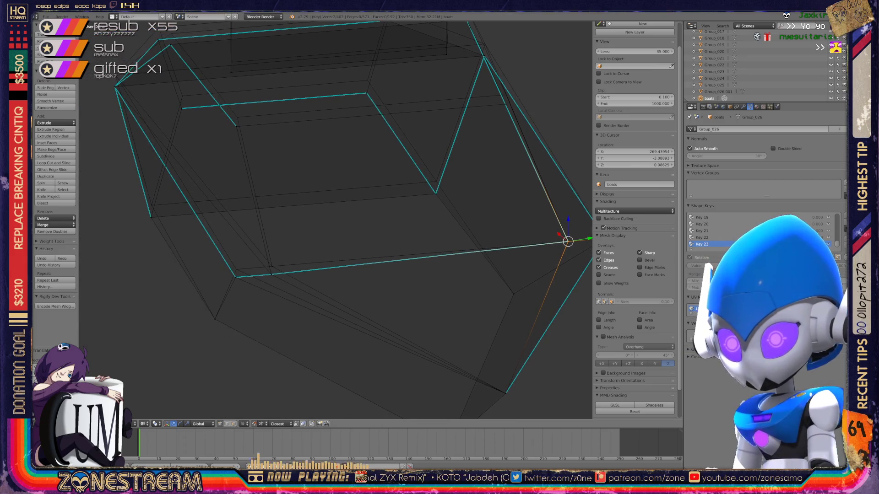
{"action": "right_click", "coordinate": [271, 274]}
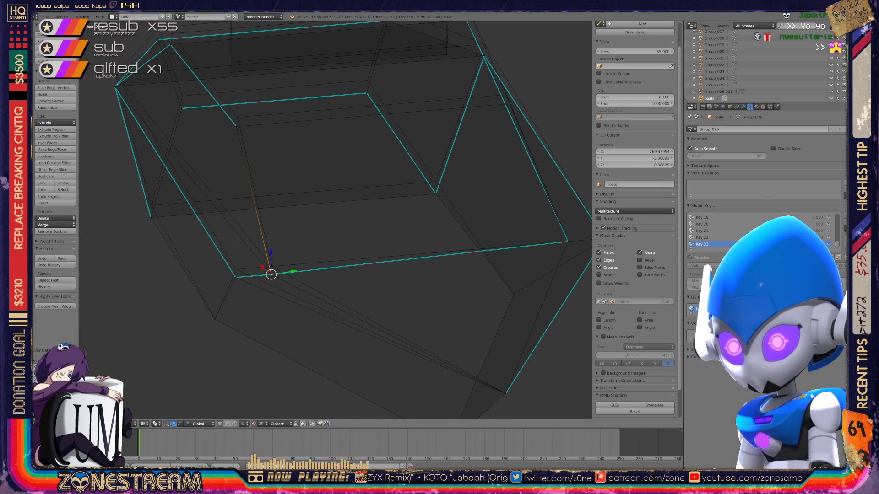
{"action": "right_click_drag", "start_coordinate": [271, 274], "coordinate": [271, 266]}
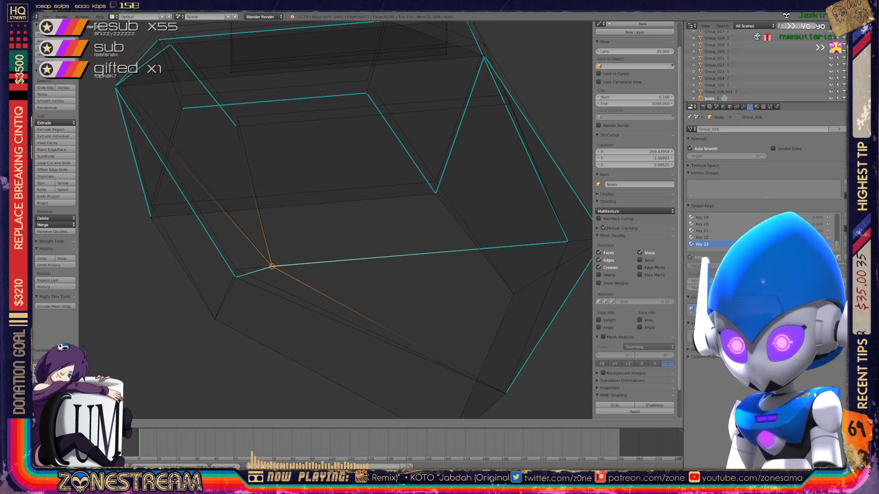
{"action": "right_click", "coordinate": [235, 277]}
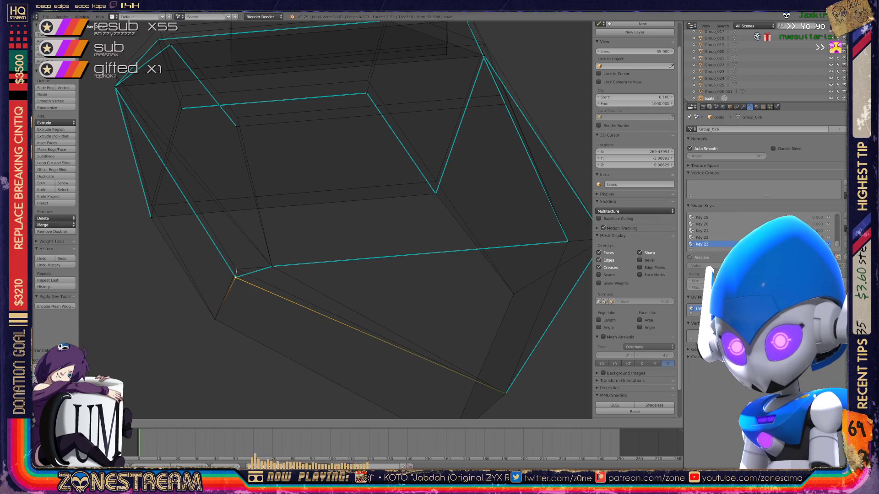
{"action": "right_click_drag", "start_coordinate": [236, 270], "coordinate": [235, 268]}
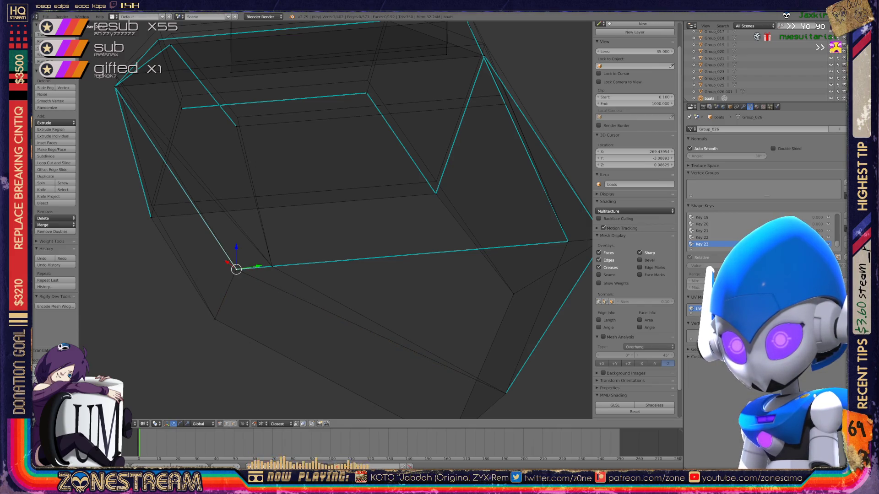
{"action": "right_click", "coordinate": [151, 217]}
{"action": "right_click_drag", "start_coordinate": [150, 217], "coordinate": [151, 205]}
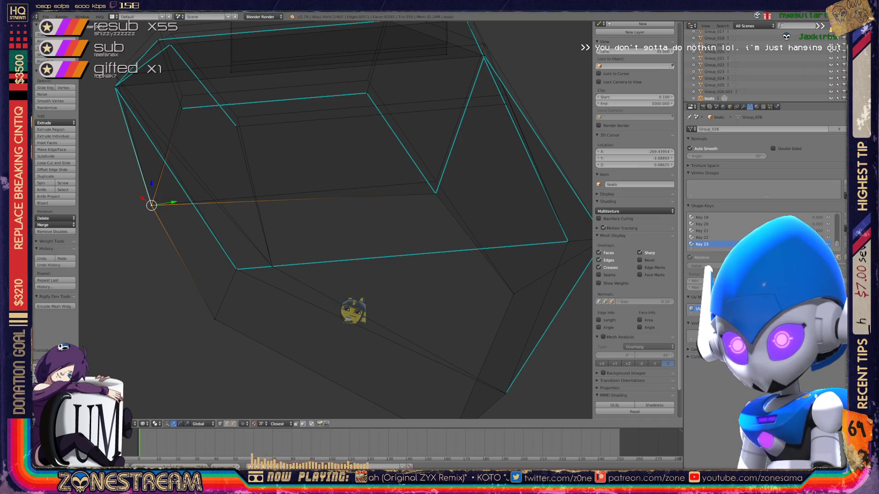
Step: Orbit around the boot and select a vertex on the upper rim
{"action": "middle_click_drag", "start_coordinate": [344, 207], "coordinate": [385, 226]}
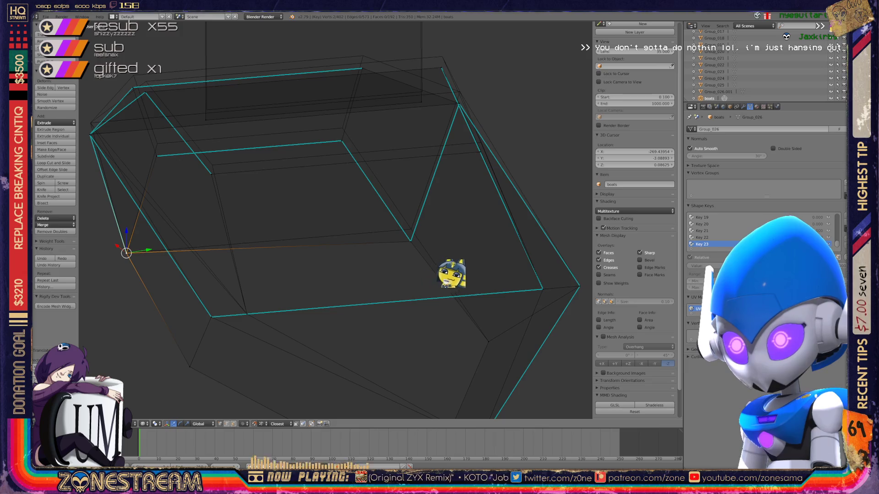
{"action": "right_click_drag", "start_coordinate": [128, 249], "coordinate": [411, 235]}
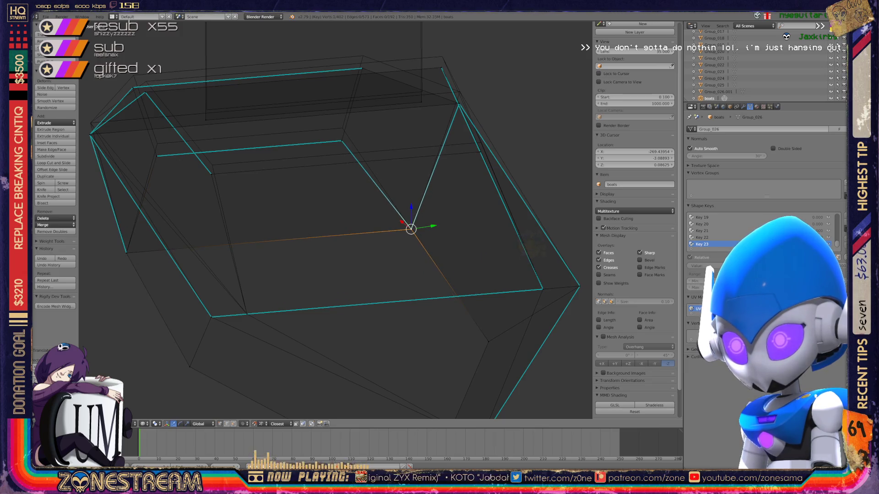
{"action": "middle_click_drag", "start_coordinate": [344, 206], "coordinate": [385, 220]}
{"action": "right_click", "coordinate": [298, 211]}
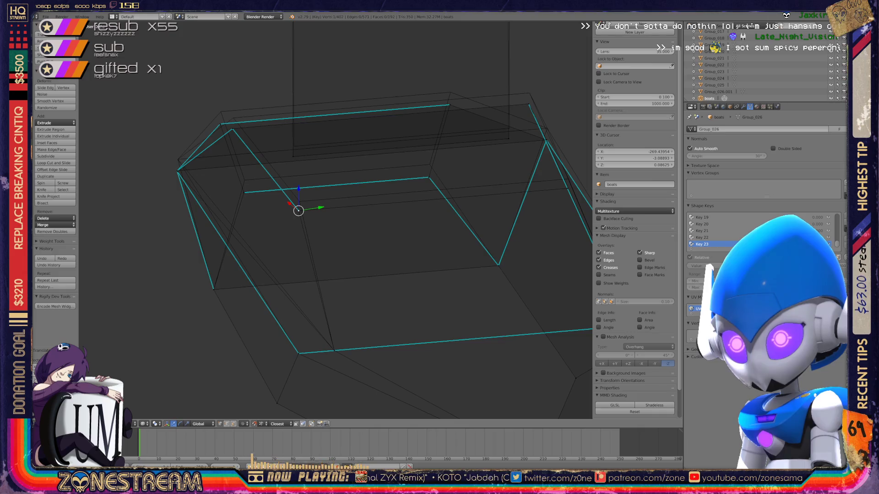
Step: Raise the upper-rim vertex, then raise a right-edge vertex in two drags
{"action": "right_click_drag", "start_coordinate": [299, 210], "coordinate": [300, 201]}
{"action": "middle_click_drag", "start_coordinate": [344, 206], "coordinate": [209, 241], "text": "shift"}
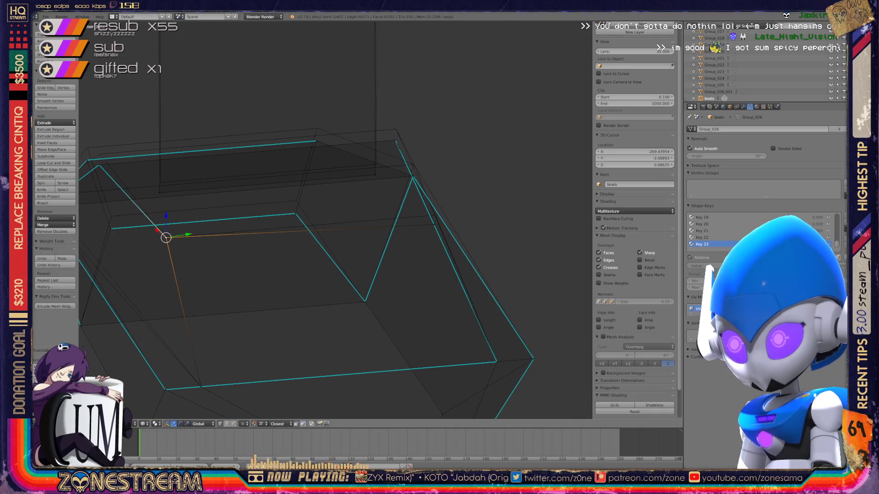
{"action": "right_click", "coordinate": [433, 224]}
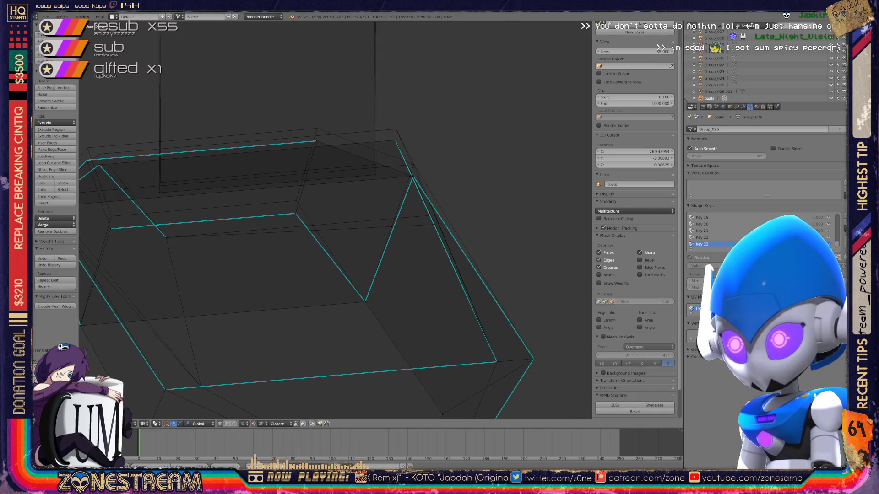
{"action": "right_click", "coordinate": [435, 215]}
{"action": "mouse_move", "coordinate": [343, 220]}
{"action": "middle_mouse_down"}
{"action": "mouse_move", "coordinate": [288, 179]}
{"action": "mouse_move", "coordinate": [261, 192]}
{"action": "mouse_move", "coordinate": [311, 186]}
{"action": "mouse_move", "coordinate": [357, 206]}
{"action": "mouse_move", "coordinate": [385, 207]}
{"action": "middle_mouse_up"}
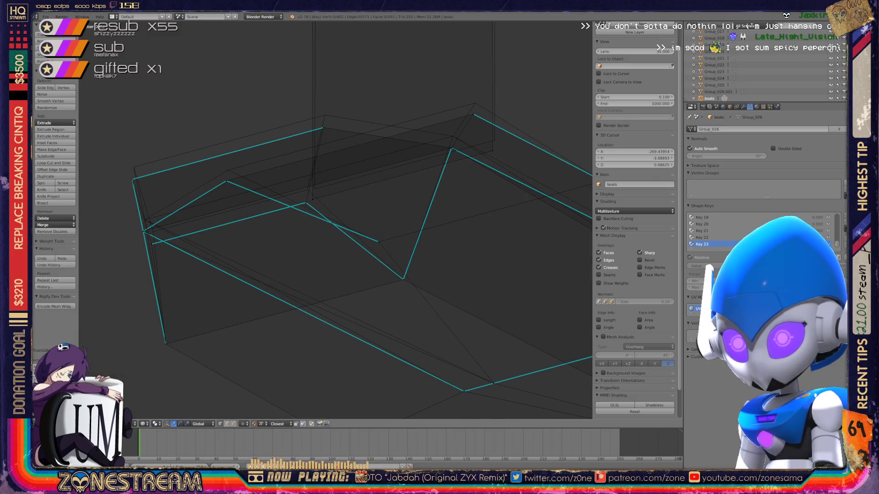
{"action": "left_click_drag", "start_coordinate": [133, 162], "coordinate": [134, 148]}
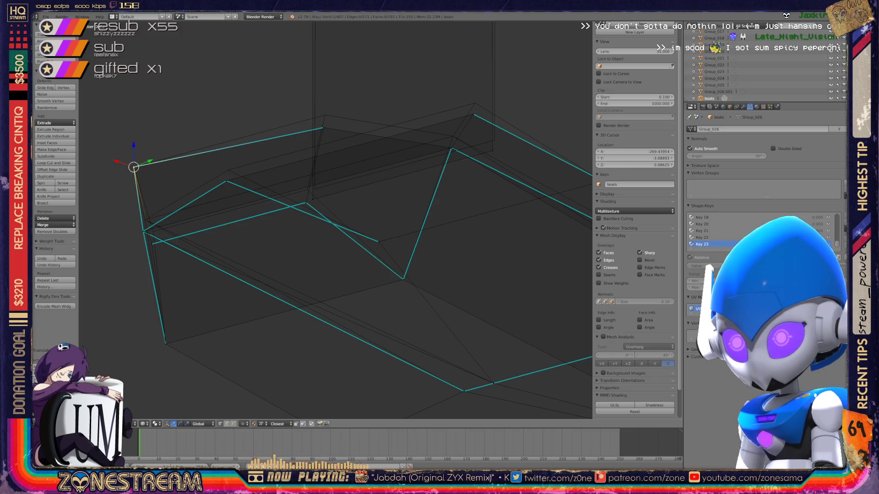
{"action": "left_click_drag", "start_coordinate": [322, 128], "coordinate": [325, 114]}
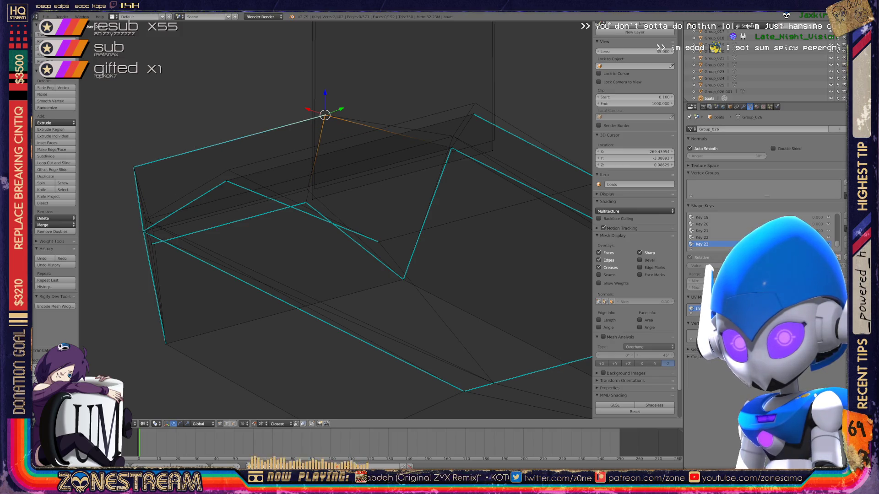
Step: Raise the top-right rim vertex slightly and cancel an accidental move
{"action": "right_click", "coordinate": [313, 191]}
{"action": "right_click", "coordinate": [493, 149]}
{"action": "left_click_drag", "start_coordinate": [492, 149], "coordinate": [494, 140]}
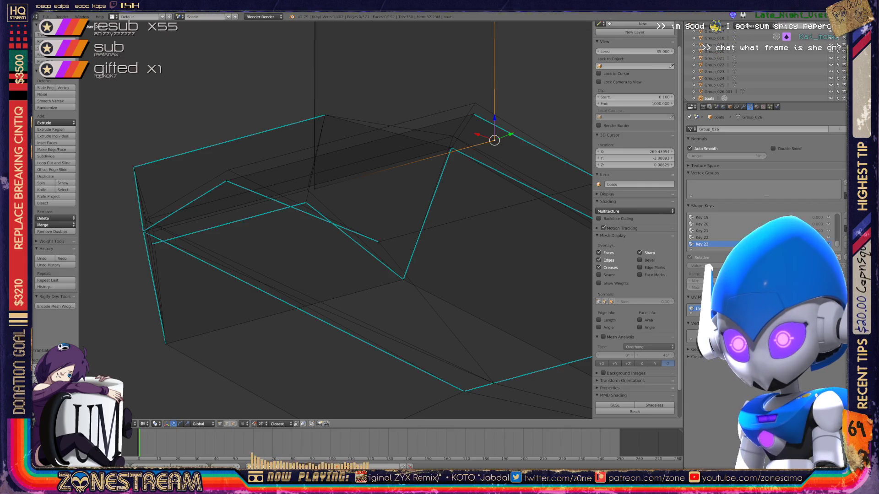
{"action": "right_click", "coordinate": [226, 180]}
{"action": "key", "text": "a"}
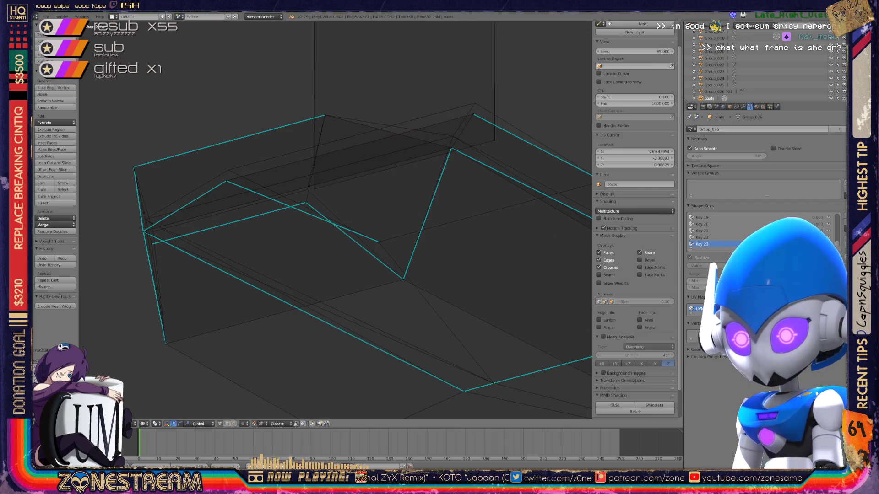
{"action": "right_click_drag", "start_coordinate": [226, 181], "coordinate": [243, 174]}
{"action": "key", "text": "Escape"}
Step: Lift the top-right rim vertex and its neighbour, then select another vertex
{"action": "right_click", "coordinate": [473, 113]}
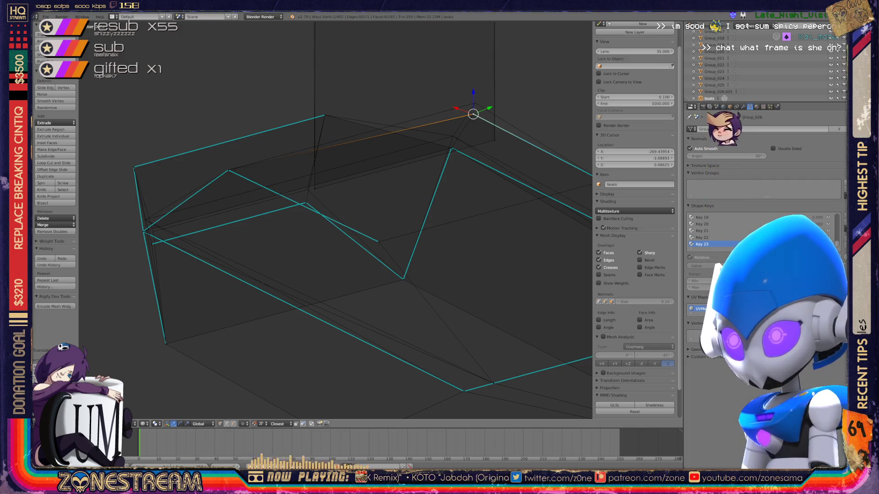
{"action": "right_click_drag", "start_coordinate": [472, 114], "coordinate": [475, 104]}
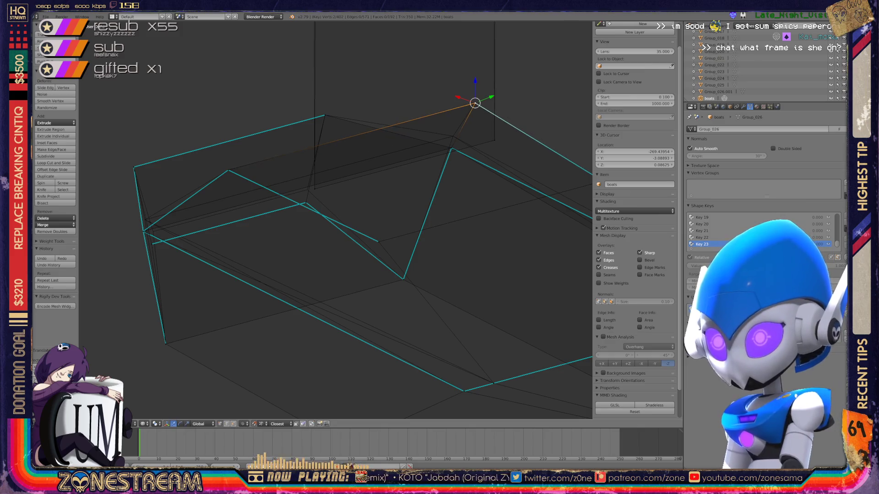
{"action": "right_click", "coordinate": [451, 149]}
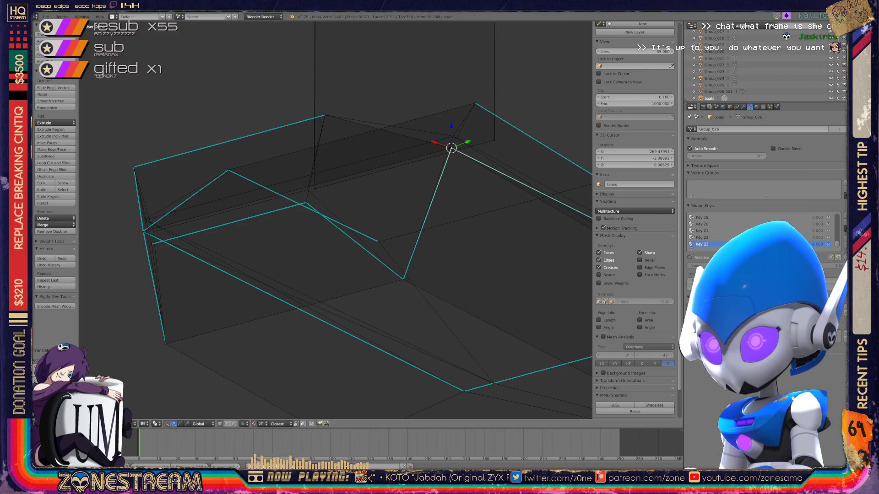
{"action": "right_click_drag", "start_coordinate": [451, 149], "coordinate": [453, 137]}
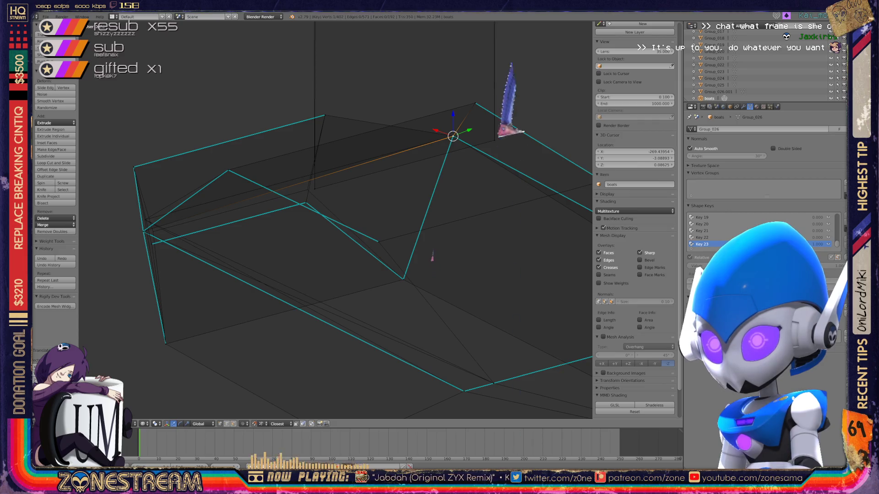
{"action": "key", "text": "a"}
{"action": "right_click", "coordinate": [307, 188]}
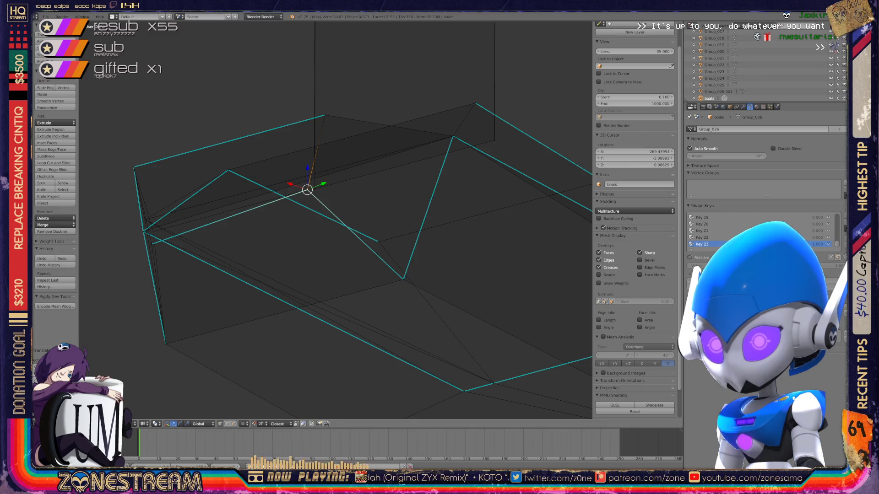
{"action": "mouse_move", "coordinate": [344, 220]}
{"action": "middle_mouse_down"}
{"action": "mouse_move", "coordinate": [316, 206]}
{"action": "mouse_move", "coordinate": [233, 207]}
{"action": "mouse_move", "coordinate": [385, 213]}
{"action": "mouse_move", "coordinate": [360, 220]}
{"action": "middle_mouse_up"}
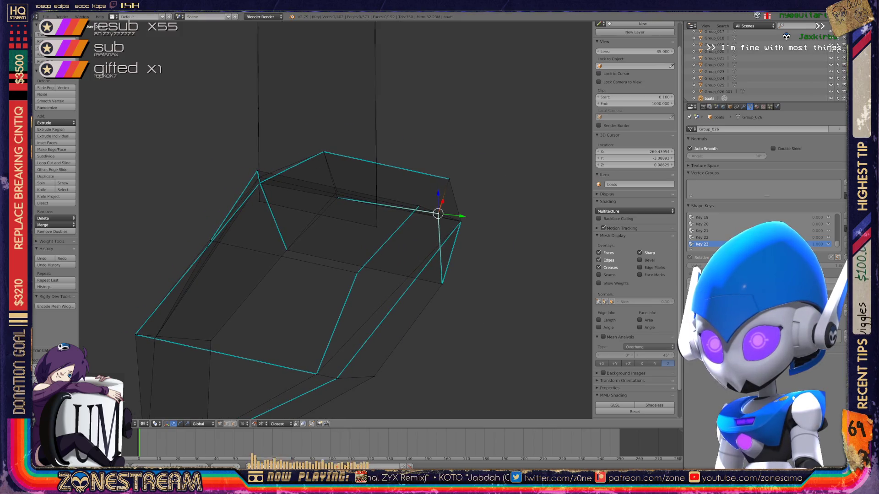
{"action": "scroll", "coordinate": [336, 197], "scroll_direction": "up", "scroll_amount": 5}
{"action": "scroll", "coordinate": [334, 192], "scroll_direction": "down", "scroll_amount": 1}
{"action": "scroll", "coordinate": [334, 192], "scroll_direction": "down", "scroll_amount": 2}
{"action": "scroll", "coordinate": [334, 192], "scroll_direction": "down", "scroll_amount": 2}
{"action": "scroll", "coordinate": [334, 194], "scroll_direction": "down", "scroll_amount": 1}
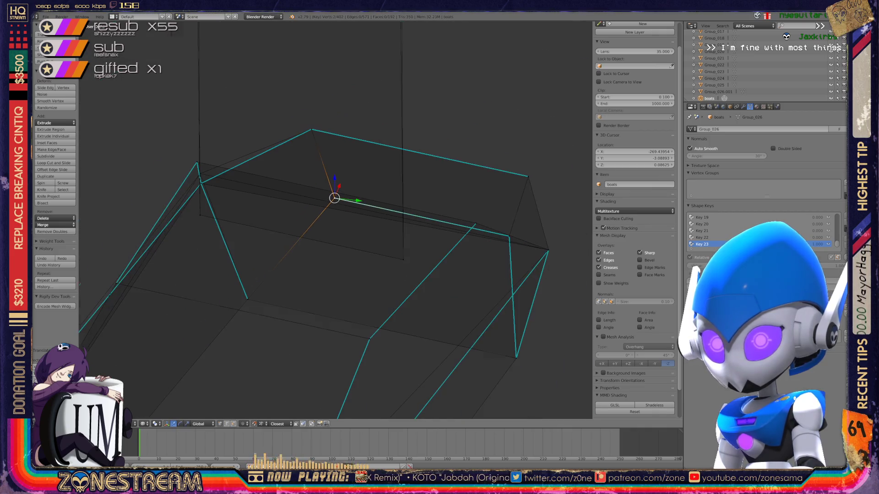
{"action": "scroll", "coordinate": [334, 194], "scroll_direction": "up", "scroll_amount": 2}
{"action": "scroll", "coordinate": [334, 194], "scroll_direction": "up", "scroll_amount": 2}
{"action": "scroll", "coordinate": [333, 194], "scroll_direction": "up", "scroll_amount": 1}
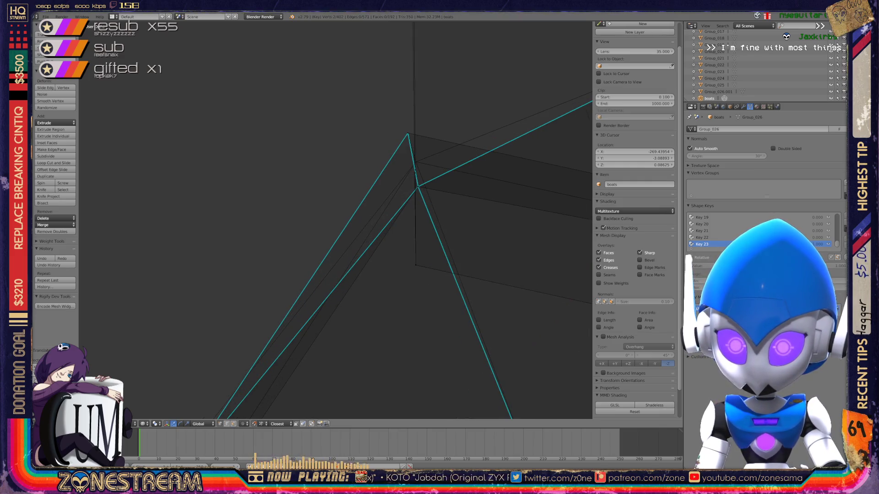
Step: Move the selected vertex upward and orbit to check the result
{"action": "middle_click_drag", "start_coordinate": [334, 193], "coordinate": [335, 234]}
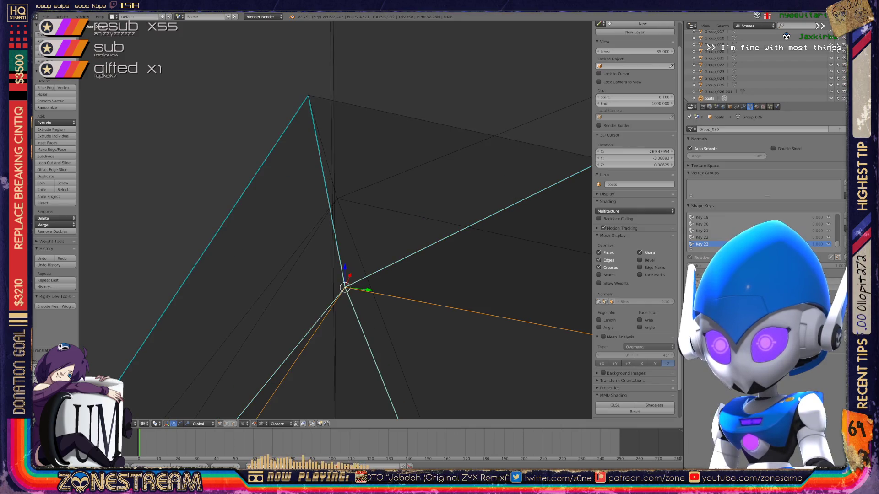
{"action": "key", "text": "g"}
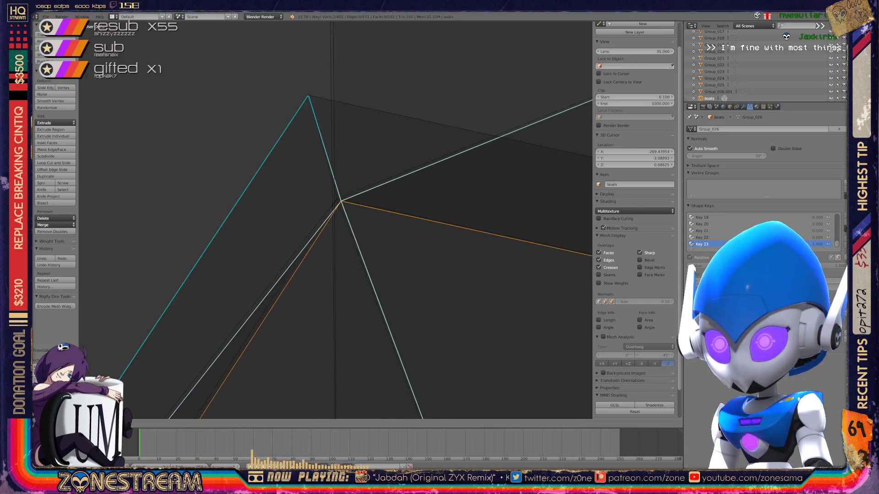
{"action": "left_click", "coordinate": [336, 200]}
{"action": "mouse_move", "coordinate": [336, 199]}
{"action": "middle_mouse_down"}
{"action": "mouse_move", "coordinate": [323, 247]}
{"action": "mouse_move", "coordinate": [358, 206]}
{"action": "middle_mouse_up"}
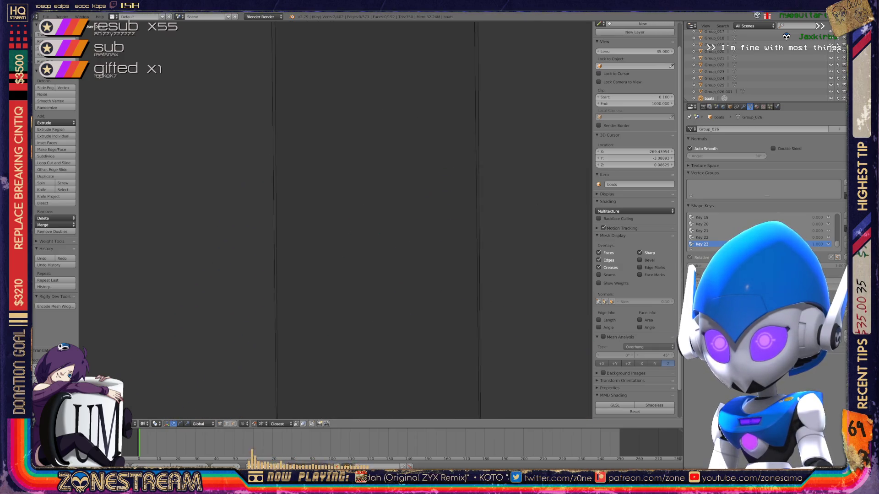
Step: Select the top-left then top-right corner vertices without moving them
{"action": "right_click", "coordinate": [268, 113]}
{"action": "key", "text": "g"}
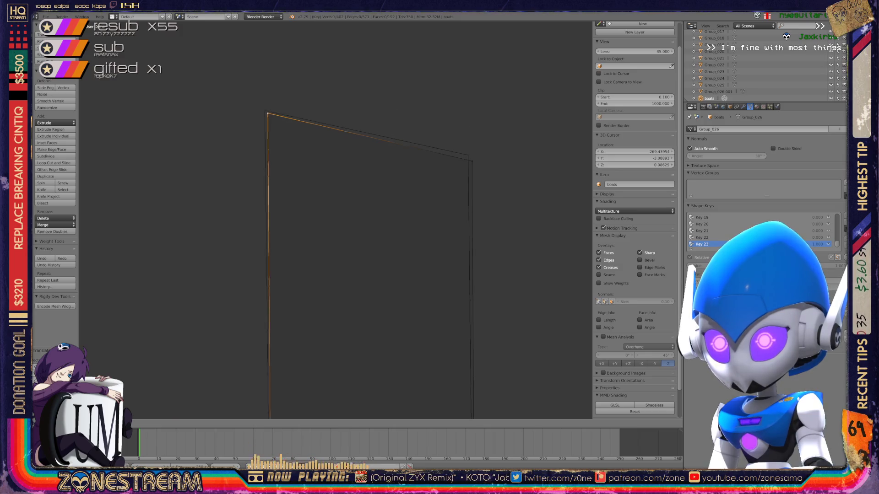
{"action": "key", "text": "Escape"}
{"action": "right_click", "coordinate": [468, 155]}
{"action": "key", "text": "g"}
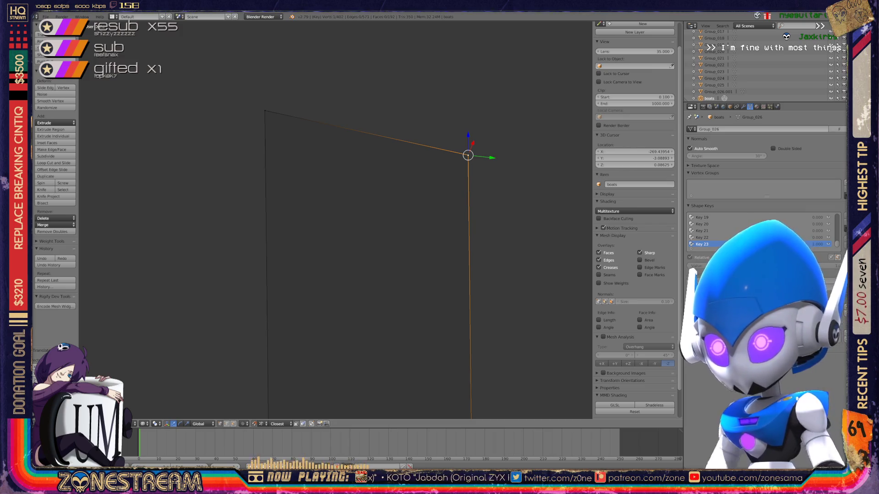
{"action": "scroll", "coordinate": [335, 220], "scroll_direction": "down", "scroll_amount": 4}
{"action": "scroll", "coordinate": [335, 220], "scroll_direction": "down", "scroll_amount": 4}
{"action": "scroll", "coordinate": [335, 219], "scroll_direction": "down", "scroll_amount": 2}
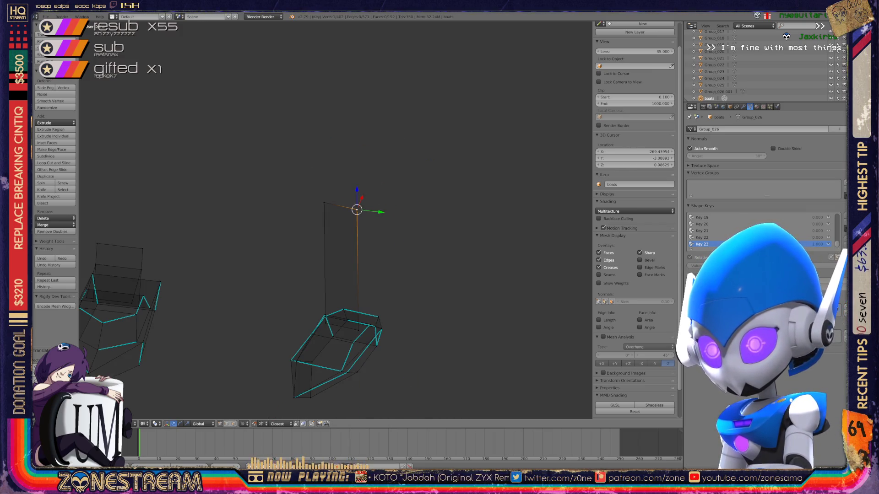
Step: Switch to the other boot and bring it into mesh editing with its vertices shown
{"action": "middle_click_drag", "start_coordinate": [335, 220], "coordinate": [384, 165]}
{"action": "key", "text": "Tab"}
{"action": "middle_click_drag", "start_coordinate": [335, 220], "coordinate": [378, 193]}
{"action": "scroll", "coordinate": [335, 220], "scroll_direction": "down", "scroll_amount": 3}
{"action": "scroll", "coordinate": [335, 220], "scroll_direction": "down", "scroll_amount": 3}
{"action": "mouse_move", "coordinate": [336, 220]}
{"action": "middle_mouse_down"}
{"action": "mouse_move", "coordinate": [364, 206]}
{"action": "mouse_move", "coordinate": [426, 216]}
{"action": "middle_mouse_up"}
{"action": "scroll", "coordinate": [385, 220], "scroll_direction": "up", "scroll_amount": 3}
{"action": "scroll", "coordinate": [385, 219], "scroll_direction": "up", "scroll_amount": 3}
{"action": "scroll", "coordinate": [385, 220], "scroll_direction": "up", "scroll_amount": 2}
{"action": "key", "text": "Tab"}
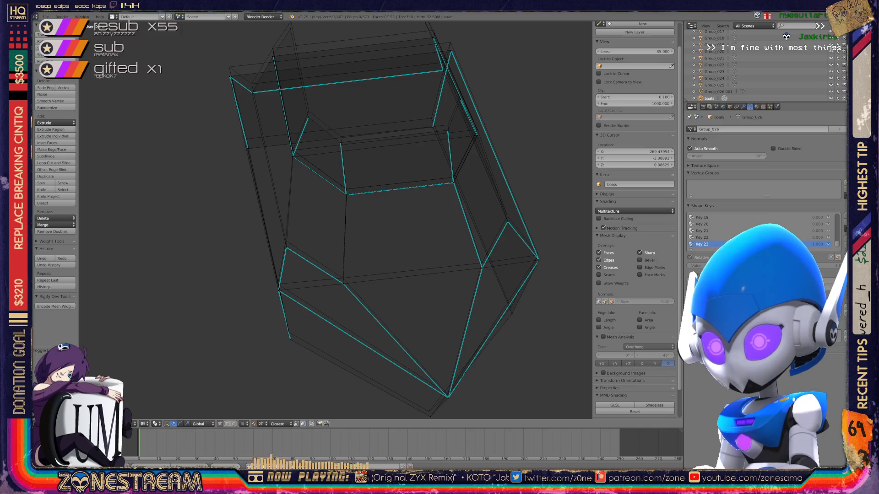
{"action": "middle_click_drag", "start_coordinate": [335, 220], "coordinate": [316, 172], "text": "shift"}
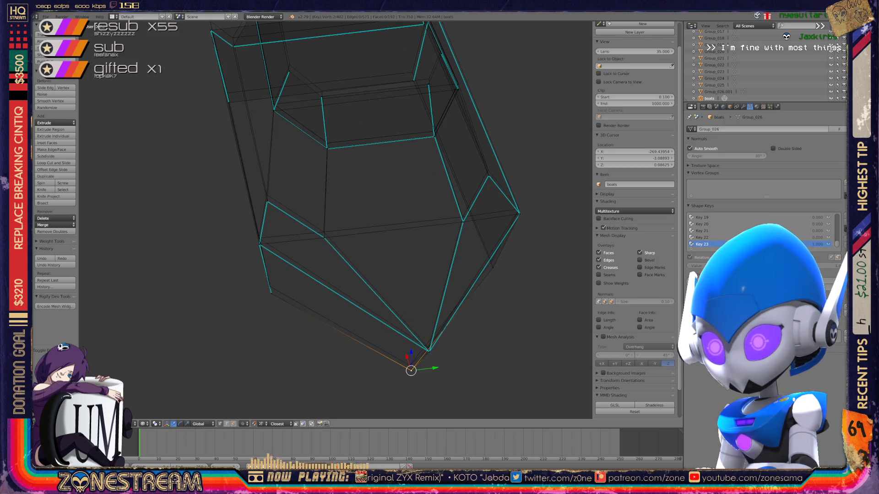
Step: Nudge the selected toe vertex upward in a few small moves
{"action": "key", "text": "g"}
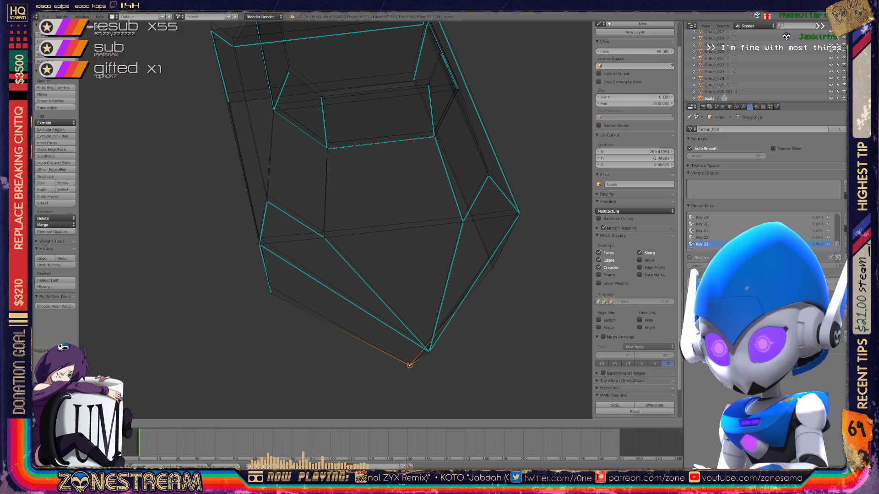
{"action": "left_click", "coordinate": [409, 365]}
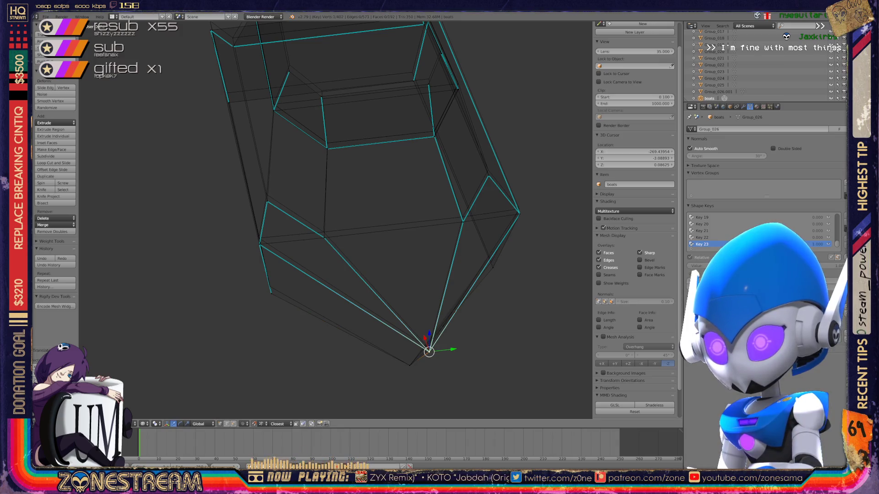
{"action": "key", "text": "g"}
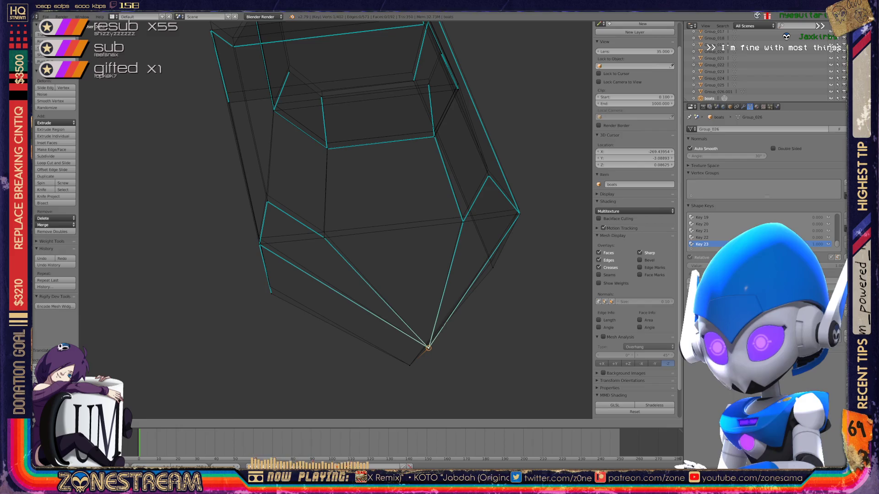
{"action": "left_click", "coordinate": [427, 349]}
{"action": "key", "text": "g"}
{"action": "key", "text": "Return"}
{"action": "middle_click_drag", "start_coordinate": [336, 220], "coordinate": [289, 172]}
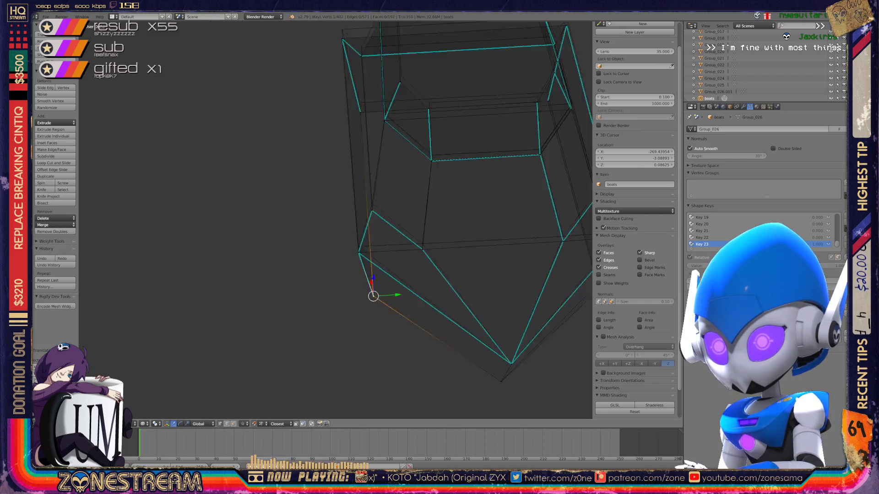
{"action": "scroll", "coordinate": [337, 220], "scroll_direction": "down", "scroll_amount": 5}
{"action": "scroll", "coordinate": [336, 219], "scroll_direction": "down", "scroll_amount": 2}
{"action": "middle_click_drag", "start_coordinate": [337, 220], "coordinate": [309, 199]}
{"action": "scroll", "coordinate": [336, 220], "scroll_direction": "up", "scroll_amount": 2}
{"action": "scroll", "coordinate": [337, 220], "scroll_direction": "up", "scroll_amount": 2}
{"action": "scroll", "coordinate": [336, 220], "scroll_direction": "up", "scroll_amount": 2}
{"action": "scroll", "coordinate": [336, 220], "scroll_direction": "up", "scroll_amount": 3}
{"action": "scroll", "coordinate": [337, 220], "scroll_direction": "up", "scroll_amount": 4}
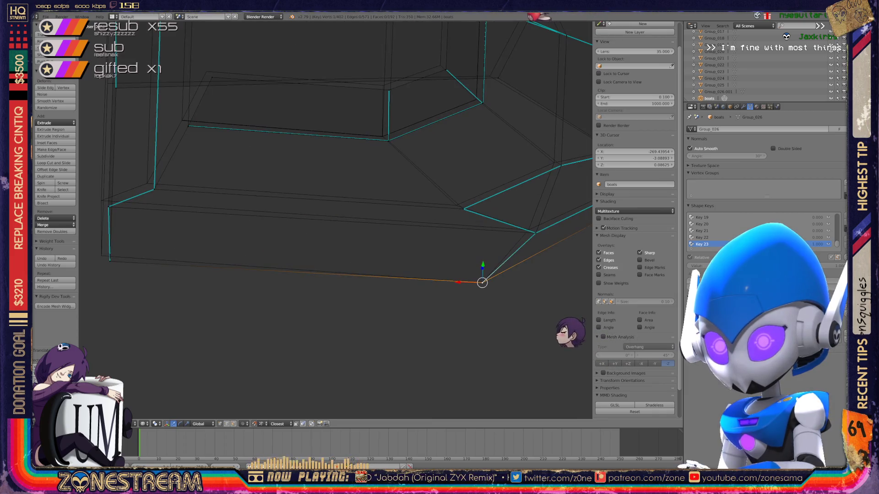
{"action": "middle_click_drag", "start_coordinate": [337, 220], "coordinate": [316, 212]}
Step: Shift several sole vertices slightly up and left on both sides of the sole
{"action": "right_click", "coordinate": [138, 255]}
{"action": "right_click", "coordinate": [144, 210]}
{"action": "key", "text": "g"}
{"action": "key", "text": "Return"}
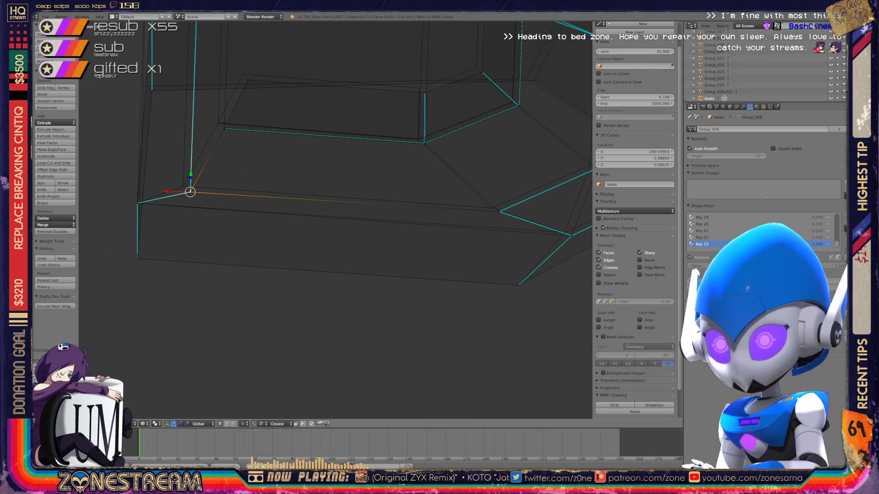
{"action": "key", "text": "g"}
{"action": "key", "text": "Return"}
{"action": "middle_click_drag", "start_coordinate": [343, 206], "coordinate": [199, 206]}
{"action": "key", "text": "g"}
{"action": "right_click", "coordinate": [423, 244]}
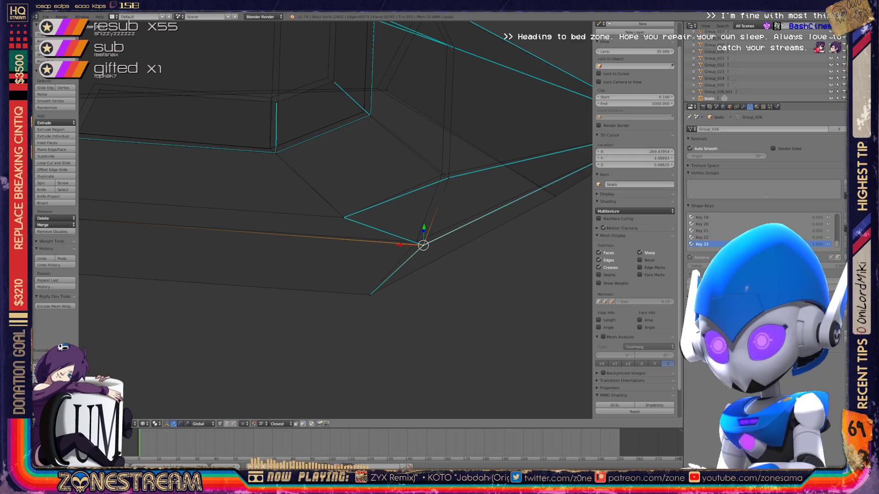
{"action": "key", "text": "g"}
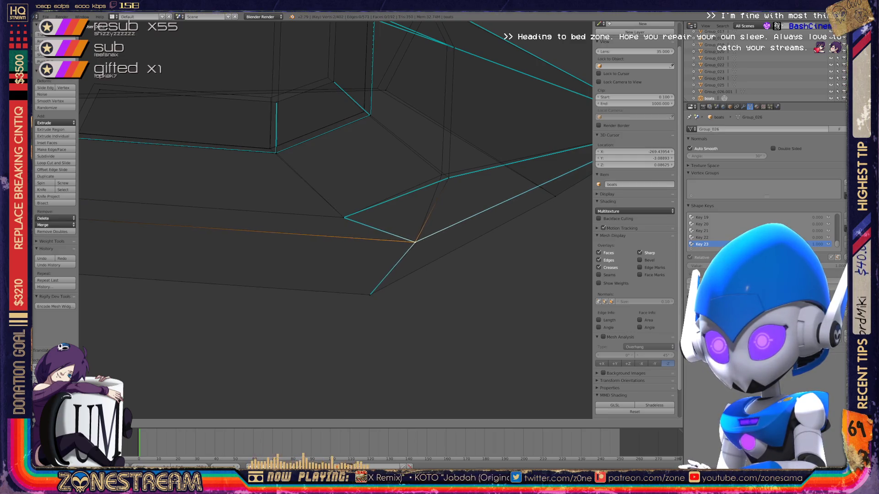
{"action": "scroll", "coordinate": [336, 221], "scroll_direction": "down", "scroll_amount": 3}
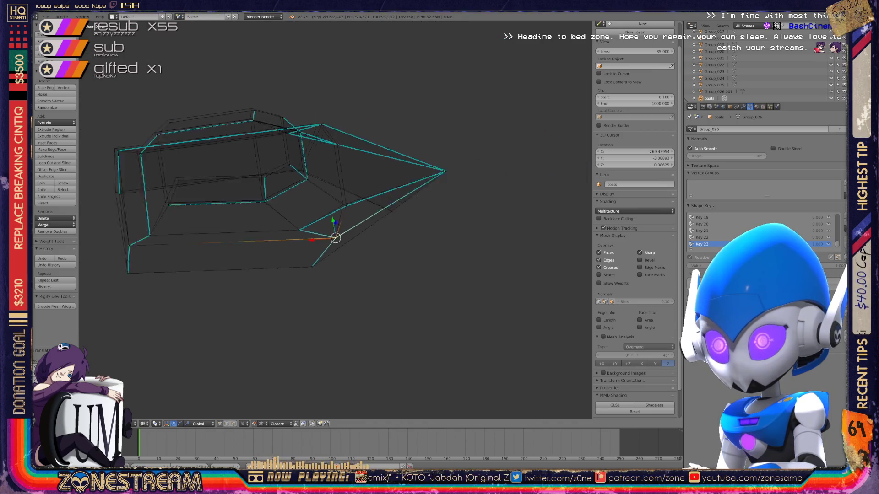
Step: Raise a few more vertices around the toe slightly, undoing one stray selection
{"action": "mouse_move", "coordinate": [336, 220]}
{"action": "middle_mouse_down"}
{"action": "mouse_move", "coordinate": [384, 206]}
{"action": "mouse_move", "coordinate": [329, 220]}
{"action": "middle_mouse_up"}
{"action": "scroll", "coordinate": [295, 206], "scroll_direction": "up", "scroll_amount": 3}
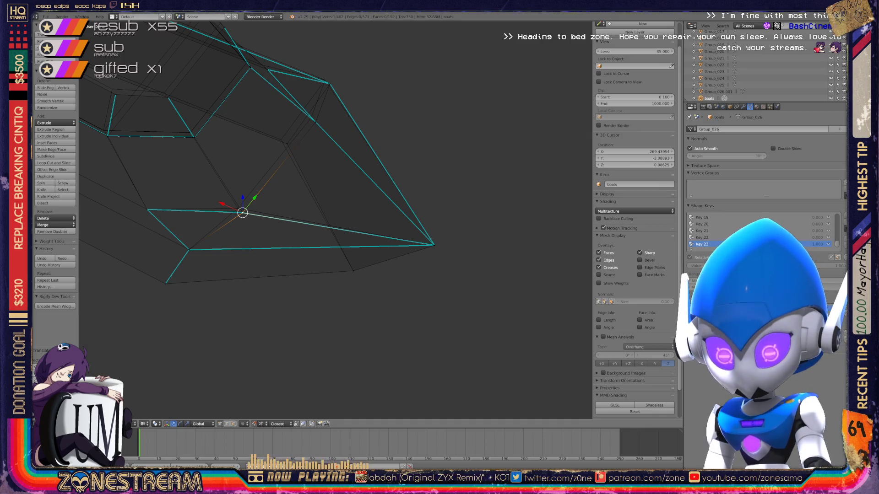
{"action": "right_click_drag", "start_coordinate": [242, 213], "coordinate": [237, 208]}
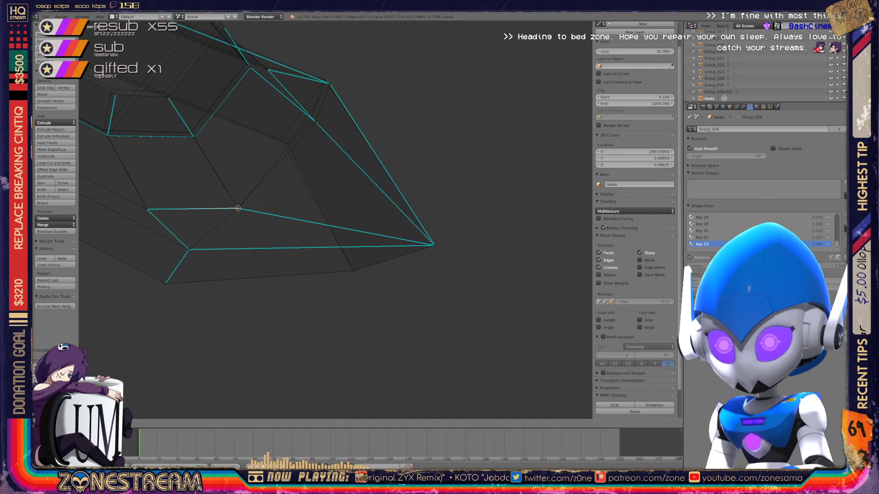
{"action": "mouse_move", "coordinate": [237, 208]}
{"action": "middle_mouse_down"}
{"action": "mouse_move", "coordinate": [569, 346]}
{"action": "mouse_move", "coordinate": [382, 232]}
{"action": "middle_mouse_up"}
{"action": "scroll", "coordinate": [335, 221], "scroll_direction": "up", "scroll_amount": 5}
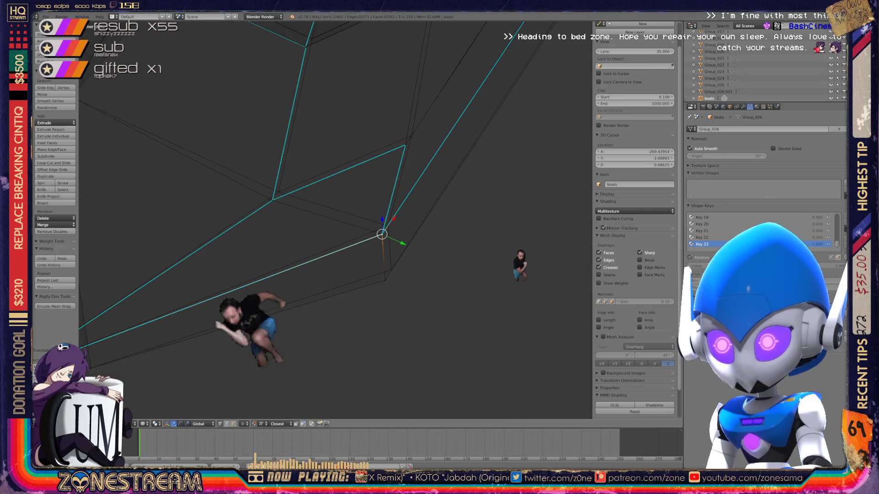
{"action": "right_click", "coordinate": [382, 232], "text": "shift"}
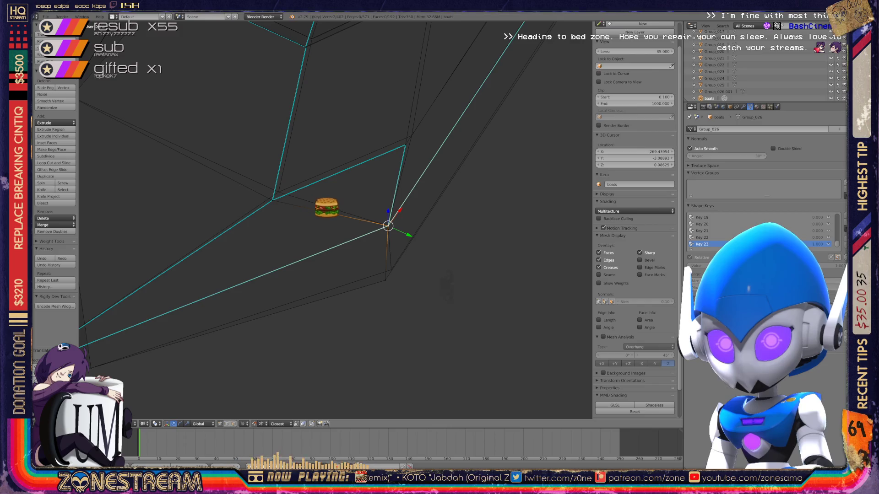
{"action": "key", "text": "ctrl+z"}
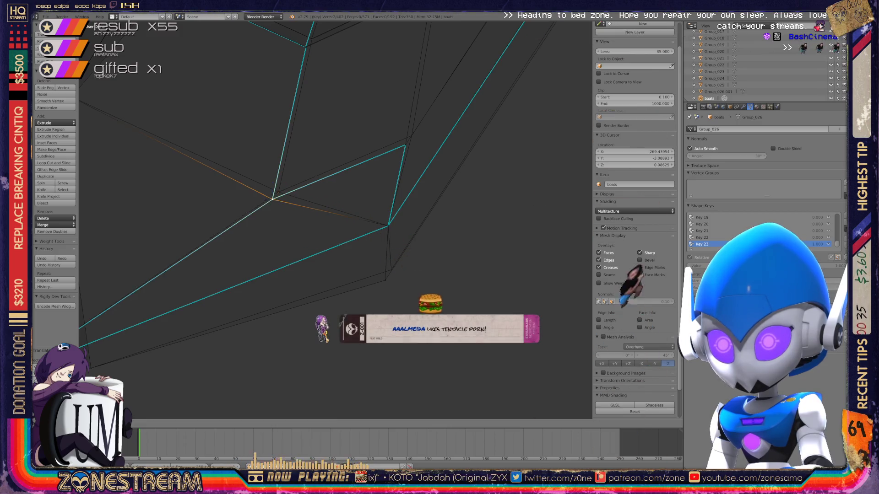
{"action": "key", "text": "g"}
{"action": "right_click", "coordinate": [385, 280]}
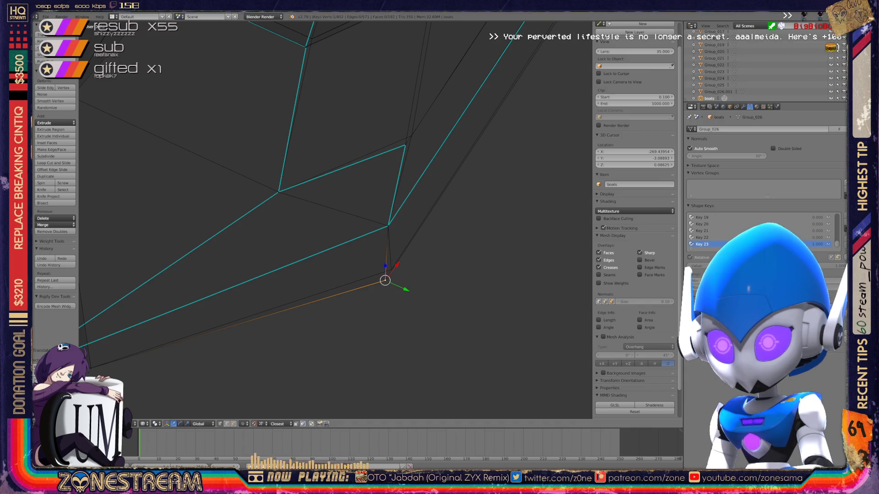
{"action": "key", "text": "g"}
{"action": "left_click", "coordinate": [391, 269]}
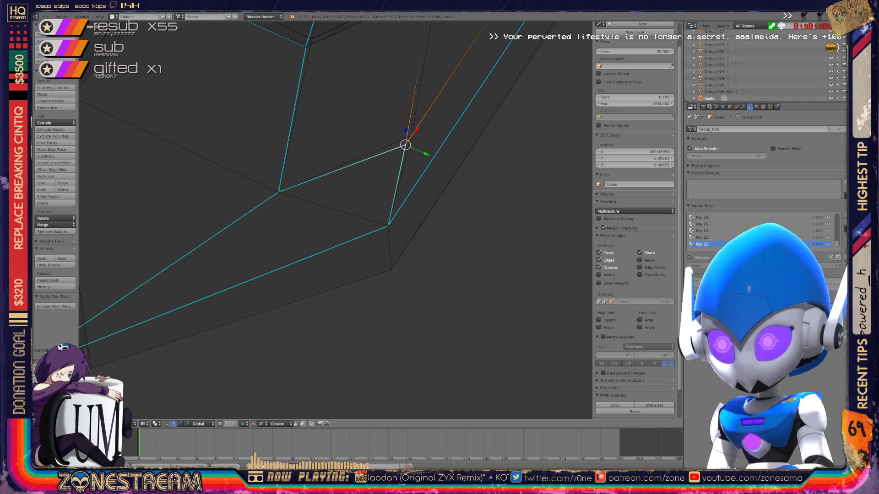
{"action": "key", "text": "g"}
{"action": "scroll", "coordinate": [335, 220], "scroll_direction": "down", "scroll_amount": 5}
{"action": "scroll", "coordinate": [336, 220], "scroll_direction": "down", "scroll_amount": 2}
{"action": "middle_click_drag", "start_coordinate": [357, 207], "coordinate": [385, 288]}
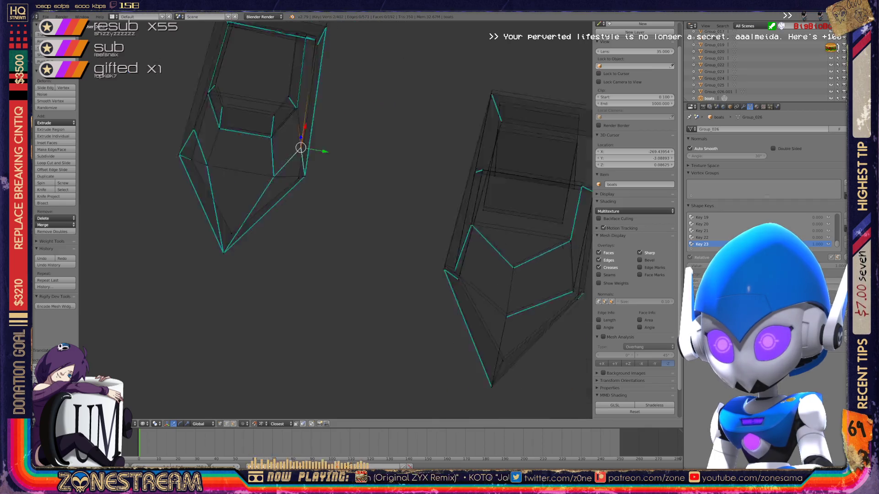
{"action": "scroll", "coordinate": [335, 220], "scroll_direction": "up", "scroll_amount": 2}
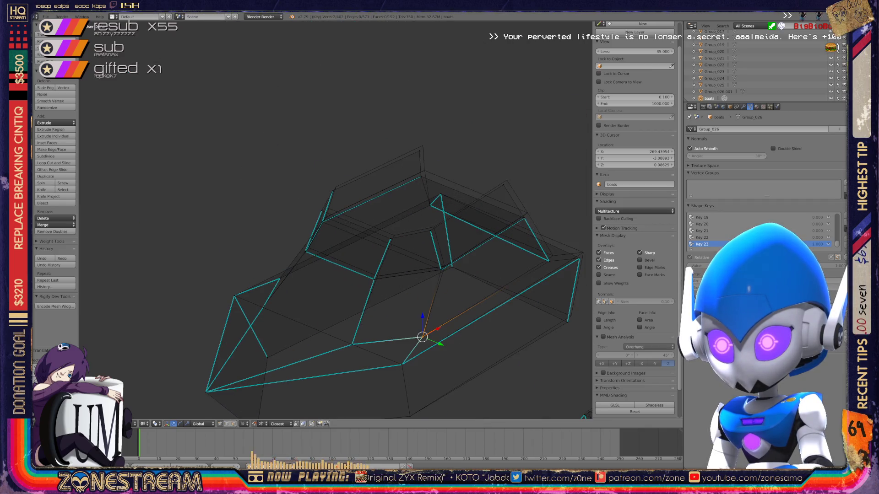
{"action": "scroll", "coordinate": [335, 220], "scroll_direction": "up", "scroll_amount": 2}
{"action": "scroll", "coordinate": [335, 220], "scroll_direction": "up", "scroll_amount": 1}
{"action": "scroll", "coordinate": [335, 220], "scroll_direction": "up", "scroll_amount": 2}
{"action": "scroll", "coordinate": [335, 220], "scroll_direction": "up", "scroll_amount": 1}
{"action": "scroll", "coordinate": [335, 220], "scroll_direction": "up", "scroll_amount": 1}
Step: Lift the corner vertex and its neighbour along the edge slightly upward
{"action": "left_click_drag", "start_coordinate": [436, 332], "coordinate": [467, 172]}
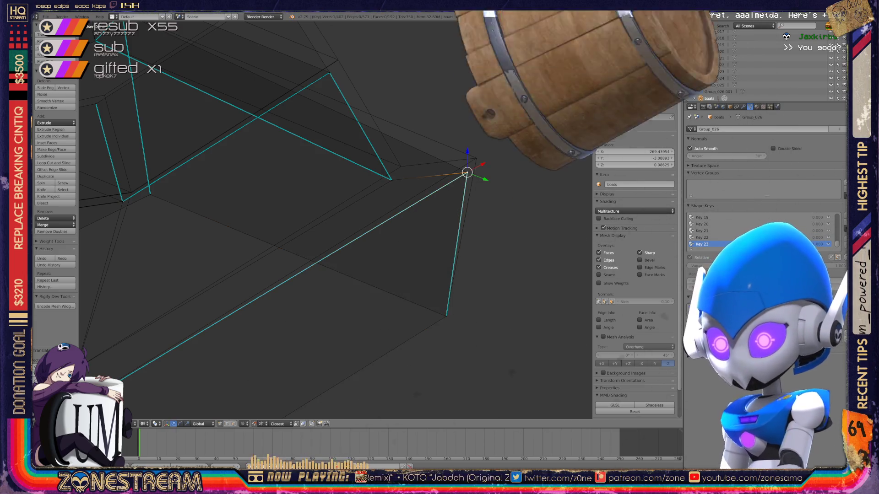
{"action": "left_click_drag", "start_coordinate": [467, 171], "coordinate": [475, 159]}
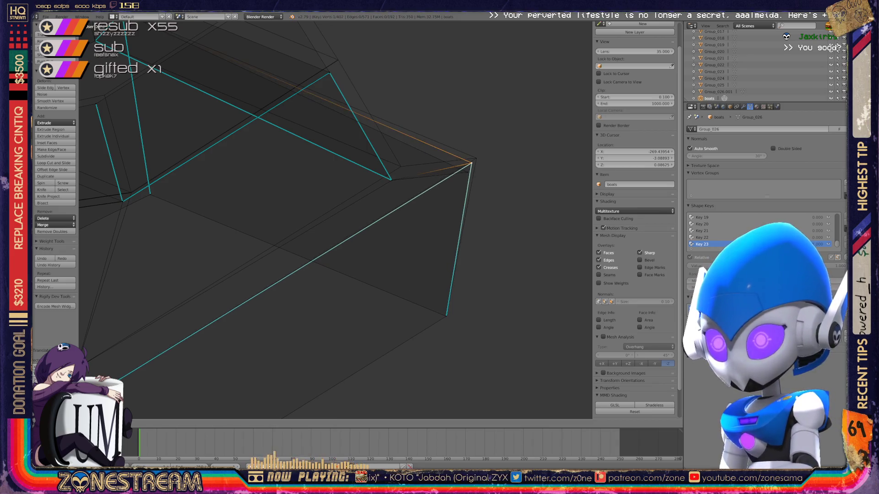
{"action": "key", "text": "g"}
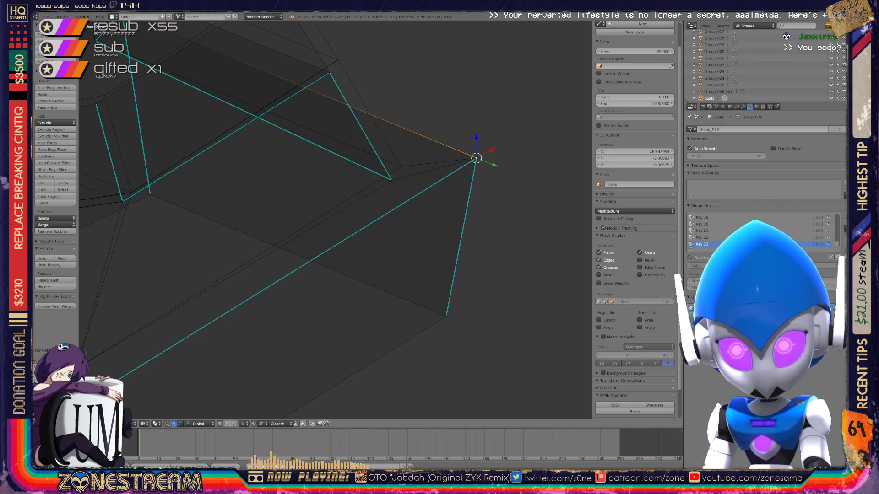
{"action": "right_click", "coordinate": [391, 180]}
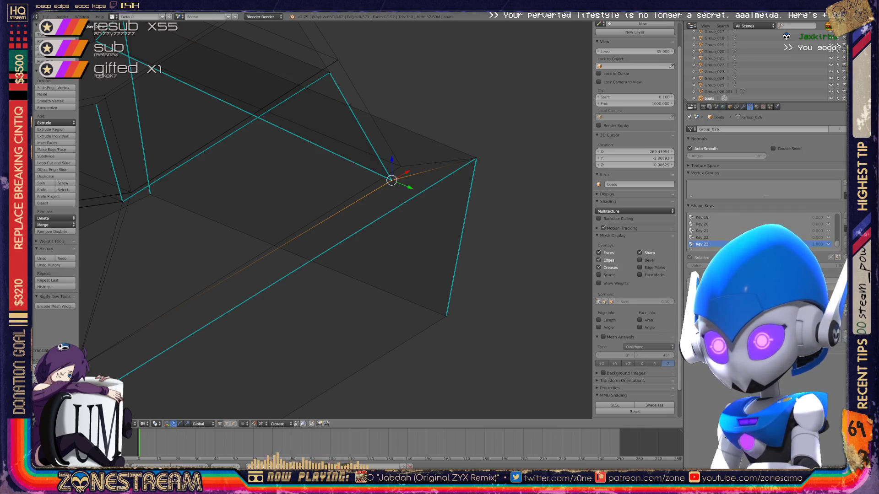
{"action": "key", "text": "g"}
{"action": "key", "text": "Return"}
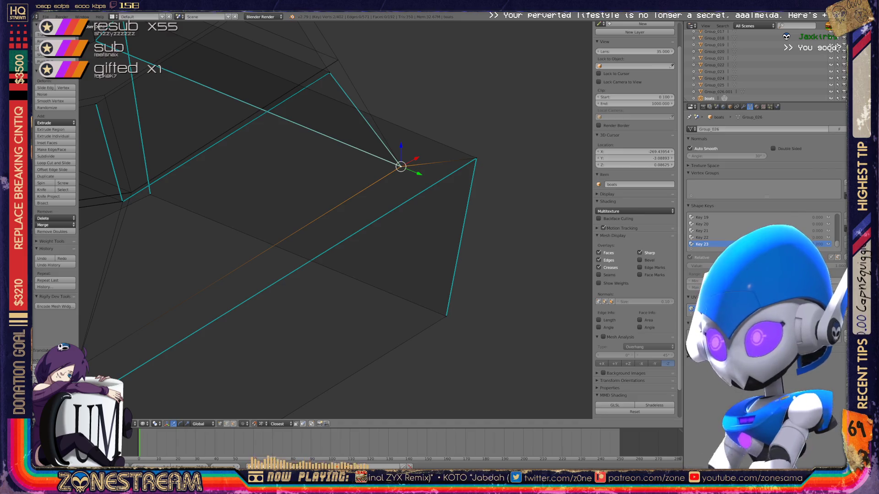
{"action": "scroll", "coordinate": [337, 220], "scroll_direction": "up", "scroll_amount": 3}
{"action": "middle_click_drag", "start_coordinate": [336, 220], "coordinate": [385, 206]}
{"action": "scroll", "coordinate": [337, 221], "scroll_direction": "down", "scroll_amount": 3}
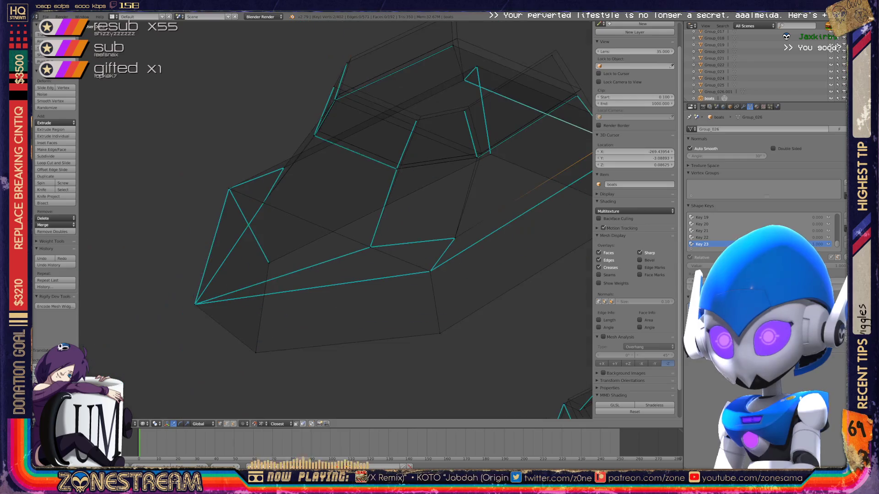
Step: Raise several upper-rim vertices slightly so the rim outline tightens
{"action": "middle_click_drag", "start_coordinate": [336, 220], "coordinate": [384, 206]}
{"action": "mouse_move", "coordinate": [337, 227]}
{"action": "middle_mouse_down"}
{"action": "mouse_move", "coordinate": [378, 213]}
{"action": "mouse_move", "coordinate": [405, 234]}
{"action": "middle_mouse_up"}
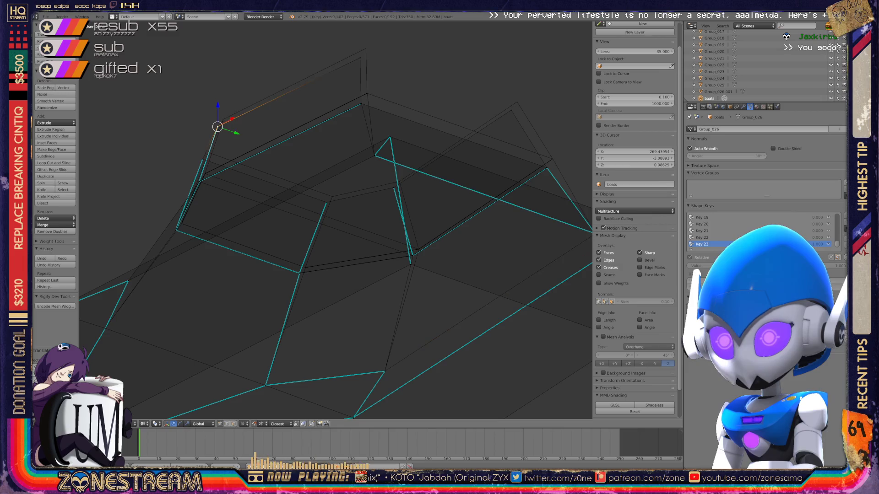
{"action": "key", "text": "g"}
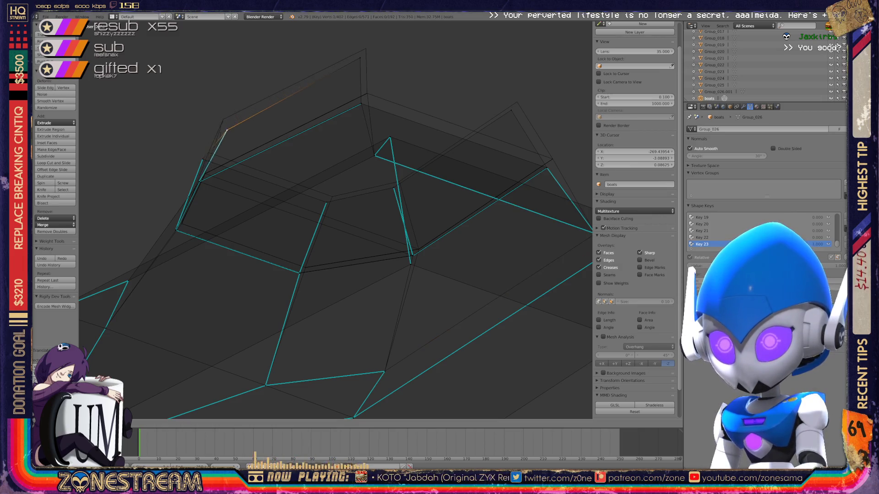
{"action": "key", "text": "Return"}
{"action": "key", "text": "g"}
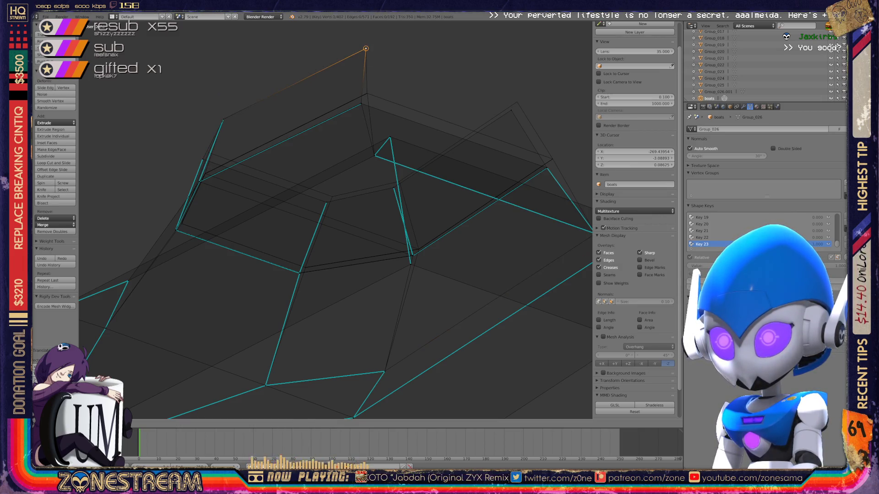
{"action": "left_click_drag", "start_coordinate": [511, 110], "coordinate": [517, 102]}
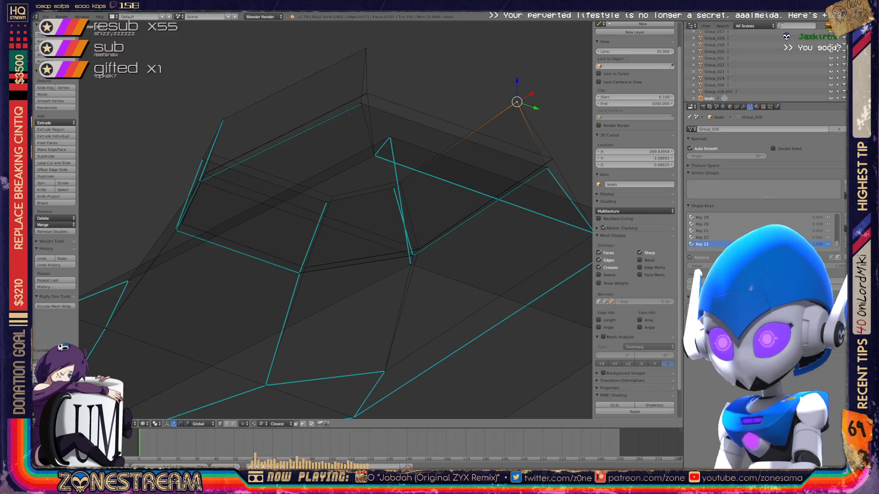
{"action": "key", "text": "g"}
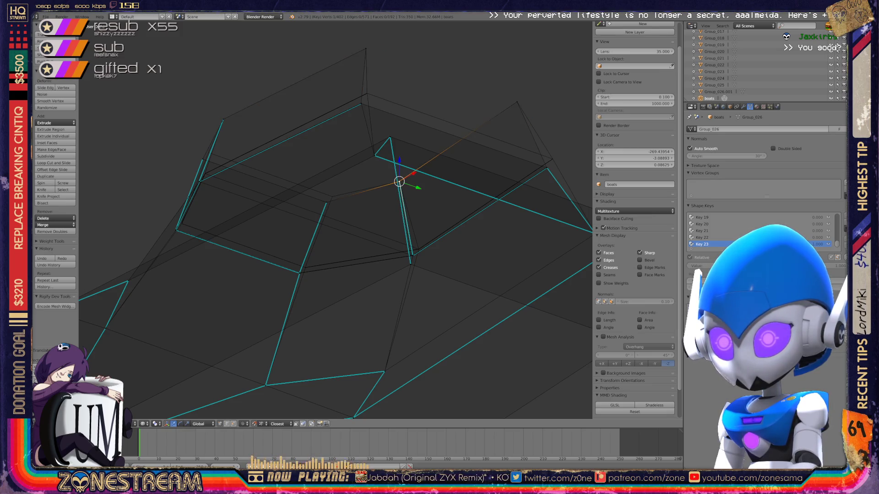
{"action": "left_click_drag", "start_coordinate": [326, 202], "coordinate": [332, 196]}
{"action": "key", "text": "g"}
{"action": "scroll", "coordinate": [336, 219], "scroll_direction": "down", "scroll_amount": 3}
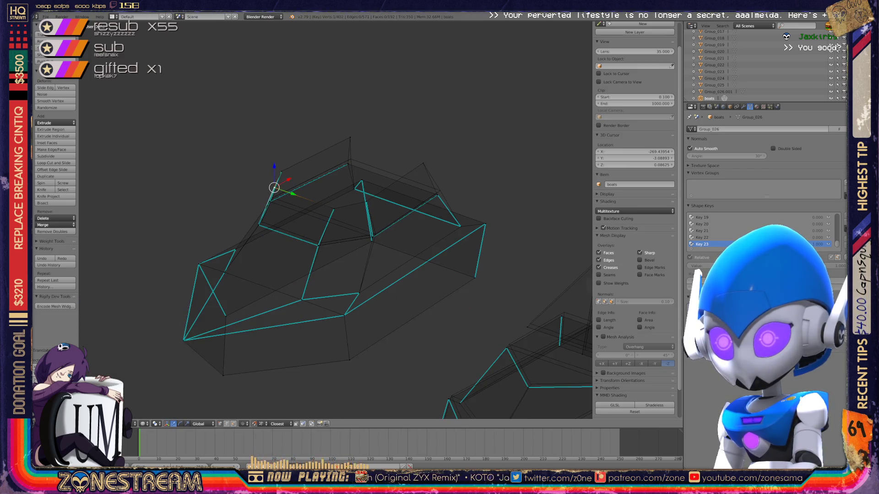
{"action": "mouse_move", "coordinate": [336, 220]}
{"action": "middle_mouse_down"}
{"action": "mouse_move", "coordinate": [384, 206]}
{"action": "mouse_move", "coordinate": [350, 213]}
{"action": "mouse_move", "coordinate": [405, 172]}
{"action": "mouse_move", "coordinate": [350, 213]}
{"action": "mouse_move", "coordinate": [392, 193]}
{"action": "middle_mouse_up"}
{"action": "middle_click_drag", "start_coordinate": [481, 197], "coordinate": [467, 189]}
{"action": "scroll", "coordinate": [337, 227], "scroll_direction": "up", "scroll_amount": 3}
{"action": "scroll", "coordinate": [336, 227], "scroll_direction": "up", "scroll_amount": 3}
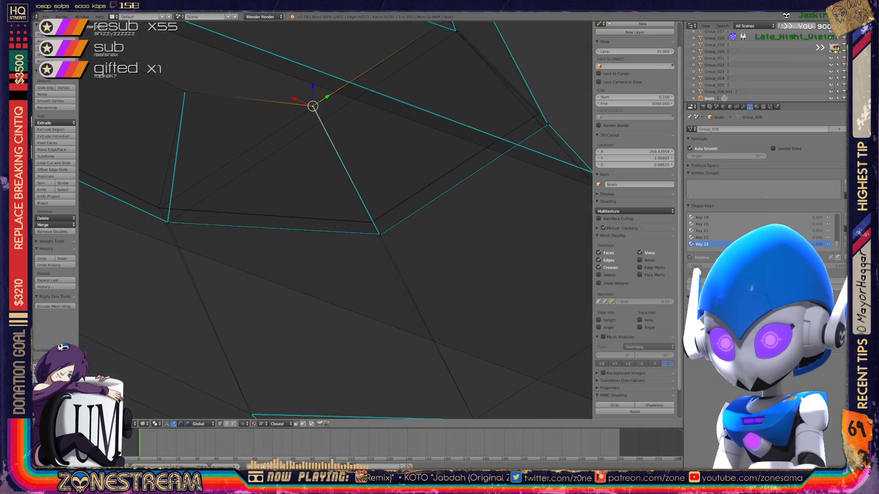
{"action": "scroll", "coordinate": [336, 220], "scroll_direction": "up", "scroll_amount": 2}
{"action": "scroll", "coordinate": [337, 220], "scroll_direction": "up", "scroll_amount": 2}
{"action": "scroll", "coordinate": [337, 220], "scroll_direction": "up", "scroll_amount": 2}
{"action": "scroll", "coordinate": [336, 220], "scroll_direction": "up", "scroll_amount": 2}
Step: Extrude the edge loop through the vertex and snap it onto the upper vertex
{"action": "middle_click_drag", "start_coordinate": [337, 206], "coordinate": [350, 262], "text": "shift"}
{"action": "left_click", "coordinate": [295, 260], "text": "alt"}
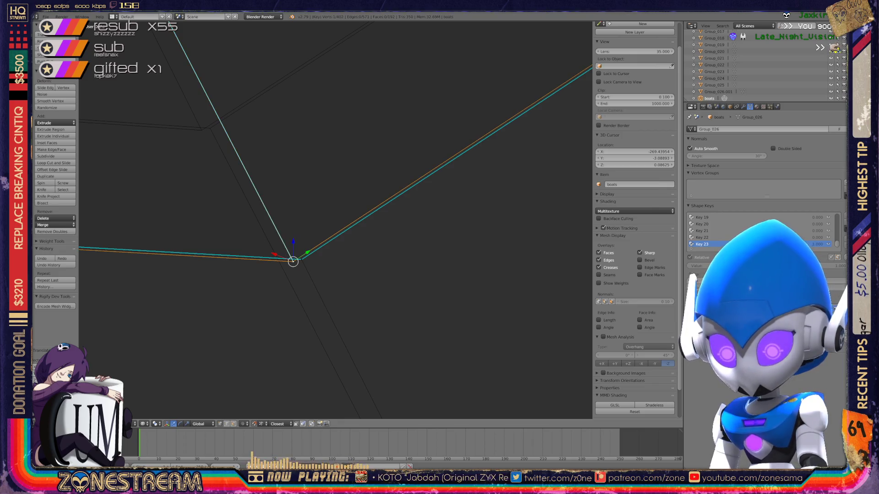
{"action": "key", "text": "e"}
{"action": "left_click", "coordinate": [201, 130]}
{"action": "right_click", "coordinate": [302, 259]}
Step: Move two loose corner vertices up onto their upper neighbours to close the gaps
{"action": "mouse_move", "coordinate": [302, 259]}
{"action": "middle_mouse_down"}
{"action": "mouse_move", "coordinate": [310, 142]}
{"action": "mouse_move", "coordinate": [270, 239]}
{"action": "mouse_move", "coordinate": [313, 296]}
{"action": "middle_mouse_up"}
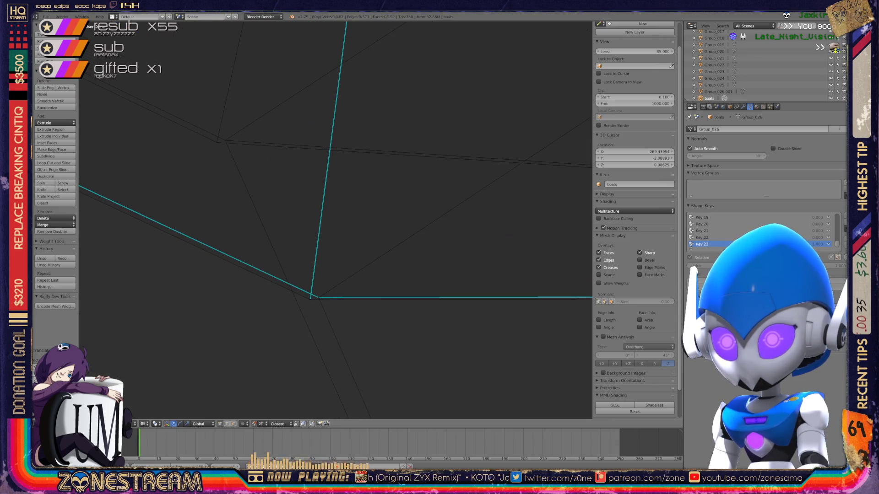
{"action": "right_click", "coordinate": [311, 297]}
{"action": "left_click_drag", "start_coordinate": [310, 298], "coordinate": [216, 143]}
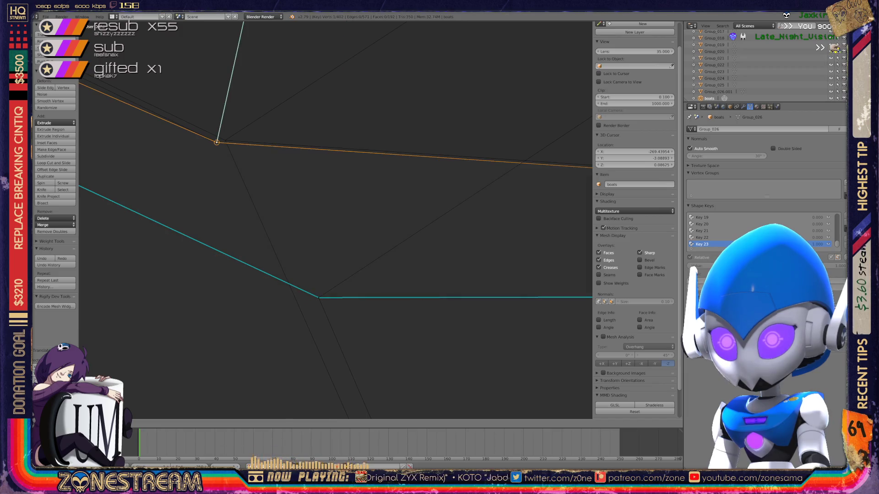
{"action": "right_click", "coordinate": [318, 297]}
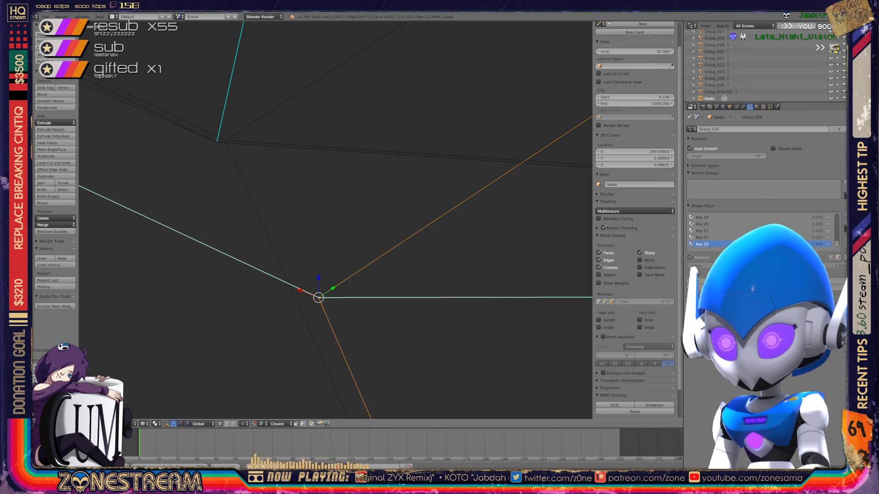
{"action": "left_click_drag", "start_coordinate": [318, 297], "coordinate": [225, 140]}
{"action": "scroll", "coordinate": [330, 213], "scroll_direction": "down", "scroll_amount": 2}
{"action": "scroll", "coordinate": [330, 213], "scroll_direction": "down", "scroll_amount": 2}
{"action": "scroll", "coordinate": [329, 212], "scroll_direction": "down", "scroll_amount": 3}
{"action": "scroll", "coordinate": [330, 213], "scroll_direction": "down", "scroll_amount": 3}
{"action": "scroll", "coordinate": [336, 220], "scroll_direction": "up", "scroll_amount": 2}
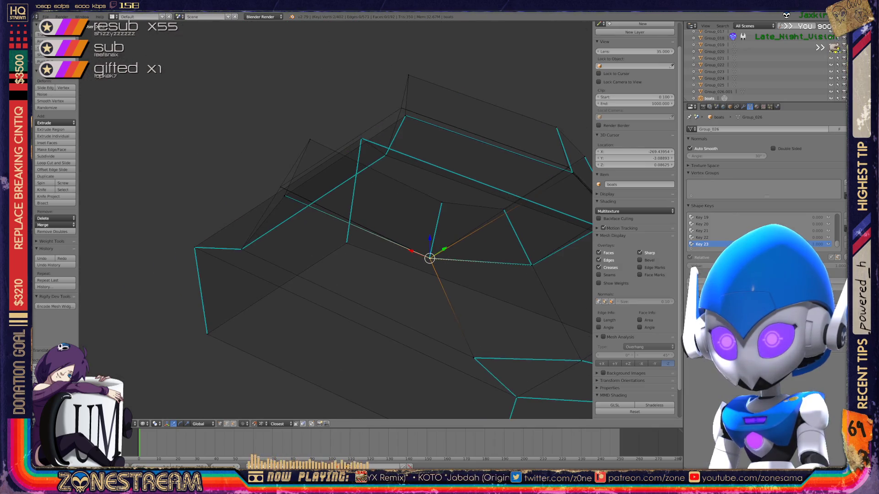
{"action": "scroll", "coordinate": [336, 220], "scroll_direction": "up", "scroll_amount": 3}
{"action": "scroll", "coordinate": [337, 220], "scroll_direction": "up", "scroll_amount": 3}
{"action": "scroll", "coordinate": [337, 220], "scroll_direction": "up", "scroll_amount": 3}
{"action": "scroll", "coordinate": [337, 221], "scroll_direction": "up", "scroll_amount": 3}
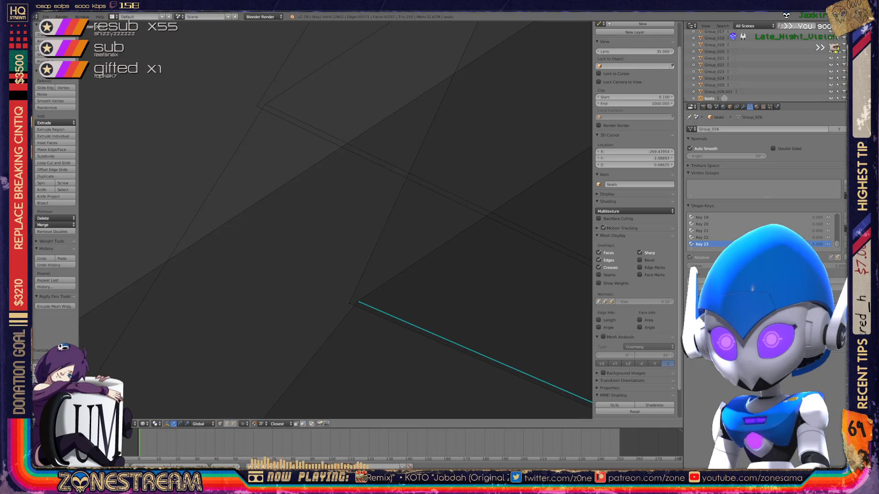
{"action": "right_click", "coordinate": [349, 303]}
{"action": "right_click_drag", "start_coordinate": [349, 303], "coordinate": [256, 105]}
{"action": "key", "text": "ctrl+z"}
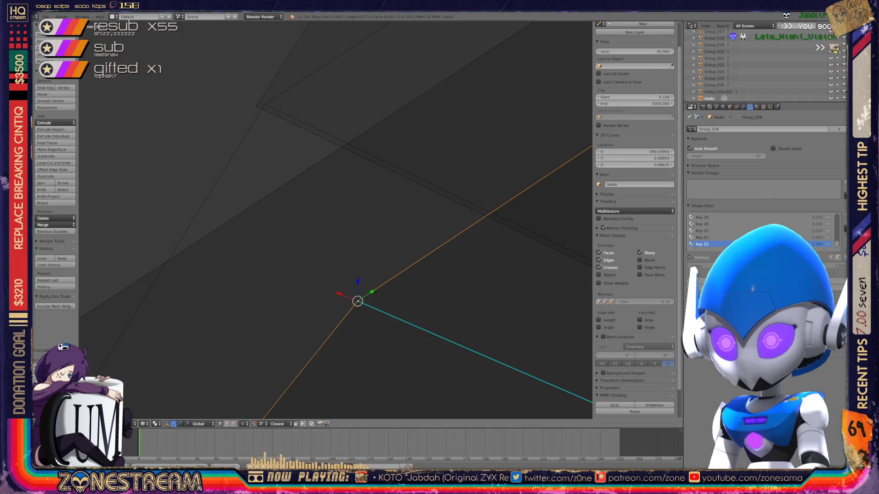
{"action": "key", "text": "ctrl+shift+z"}
{"action": "key", "text": "ctrl+z"}
{"action": "mouse_move", "coordinate": [357, 301]}
{"action": "middle_mouse_down"}
{"action": "mouse_move", "coordinate": [265, 102]}
{"action": "mouse_move", "coordinate": [328, 207]}
{"action": "mouse_move", "coordinate": [371, 226]}
{"action": "mouse_move", "coordinate": [343, 227]}
{"action": "mouse_move", "coordinate": [292, 176]}
{"action": "mouse_move", "coordinate": [303, 172]}
{"action": "middle_mouse_up"}
{"action": "scroll", "coordinate": [336, 219], "scroll_direction": "down", "scroll_amount": 5}
{"action": "scroll", "coordinate": [336, 226], "scroll_direction": "up", "scroll_amount": 3}
{"action": "scroll", "coordinate": [336, 220], "scroll_direction": "up", "scroll_amount": 4}
{"action": "middle_click_drag", "start_coordinate": [336, 221], "coordinate": [412, 192]}
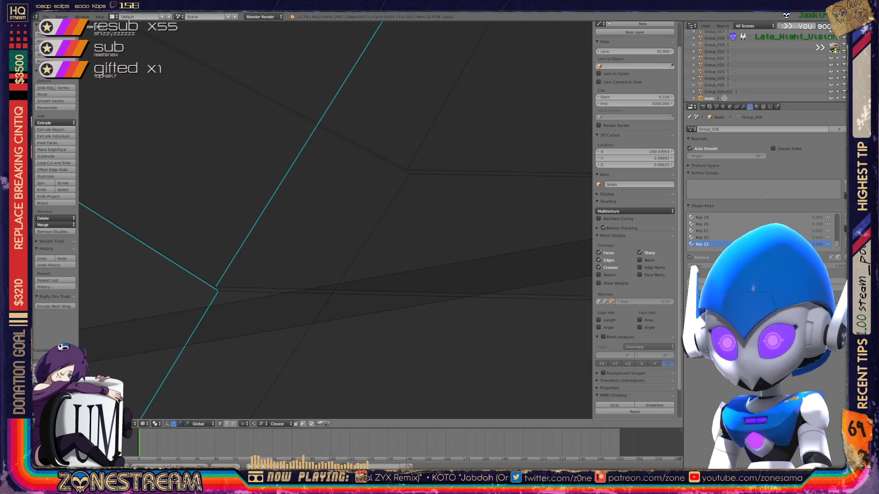
{"action": "right_click", "coordinate": [217, 290]}
{"action": "right_click", "coordinate": [407, 170]}
{"action": "middle_click_drag", "start_coordinate": [407, 170], "coordinate": [409, 173]}
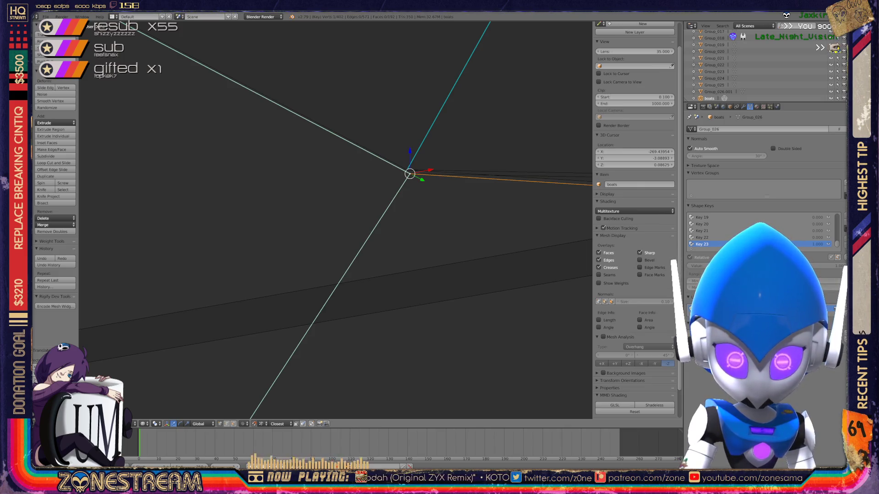
{"action": "middle_click_drag", "start_coordinate": [344, 220], "coordinate": [286, 255], "text": "shift"}
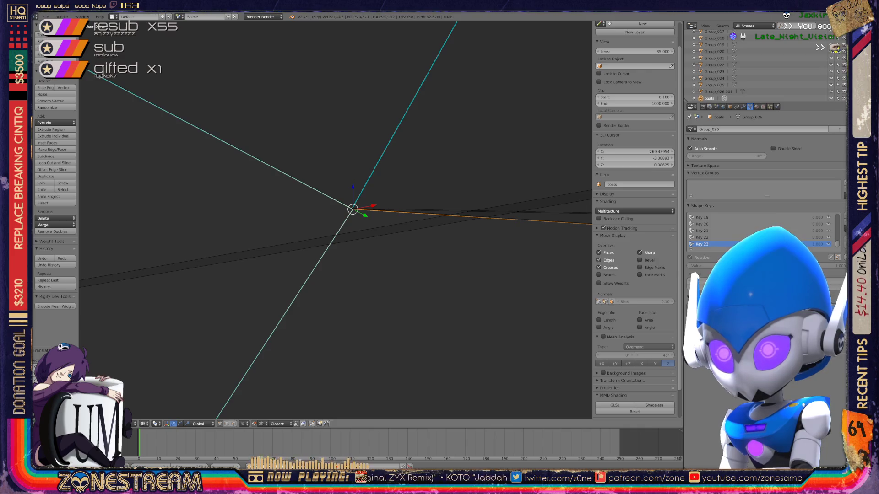
{"action": "scroll", "coordinate": [335, 220], "scroll_direction": "down", "scroll_amount": 2}
{"action": "scroll", "coordinate": [336, 219], "scroll_direction": "down", "scroll_amount": 2}
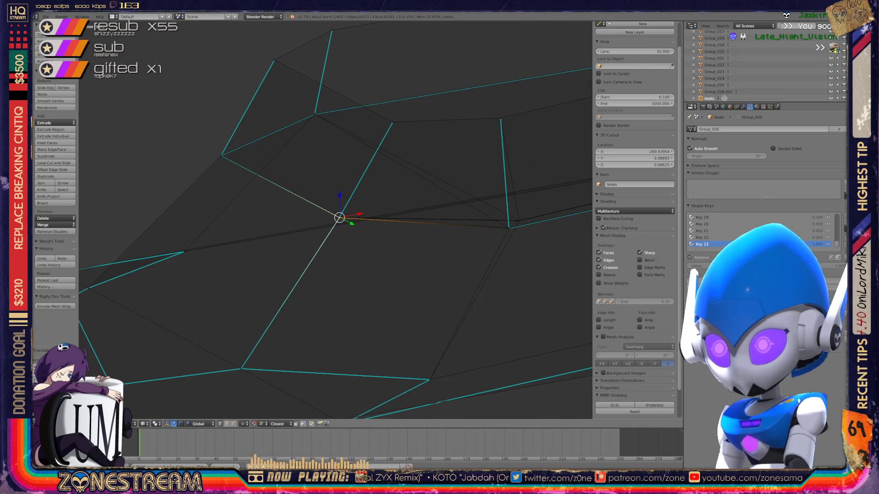
Step: Snap the cyan corner vertex onto the far mesh vertex, redoing the move once
{"action": "middle_click_drag", "start_coordinate": [339, 218], "coordinate": [192, 222], "text": "shift"}
{"action": "scroll", "coordinate": [358, 240], "scroll_direction": "up", "scroll_amount": 2}
{"action": "scroll", "coordinate": [357, 240], "scroll_direction": "up", "scroll_amount": 2}
{"action": "middle_click_drag", "start_coordinate": [403, 295], "coordinate": [294, 263], "text": "shift"}
{"action": "scroll", "coordinate": [335, 220], "scroll_direction": "up", "scroll_amount": 4}
{"action": "middle_click_drag", "start_coordinate": [335, 220], "coordinate": [323, 229]}
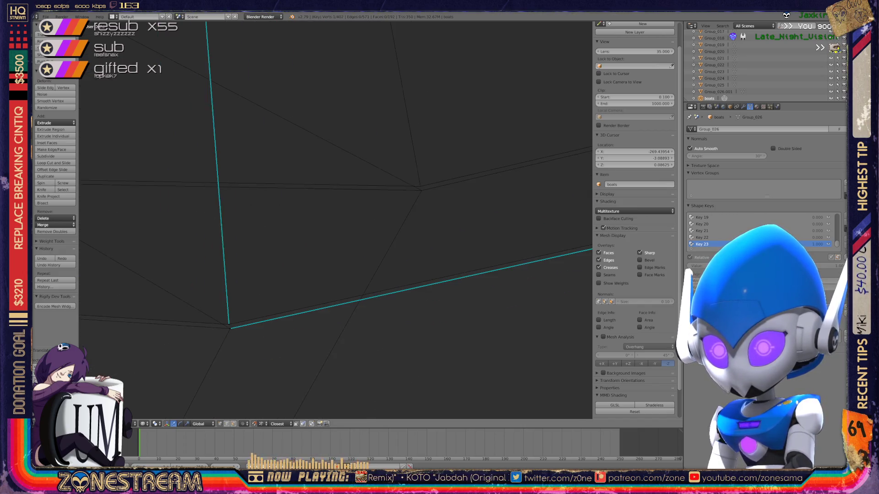
{"action": "right_click", "coordinate": [230, 323]}
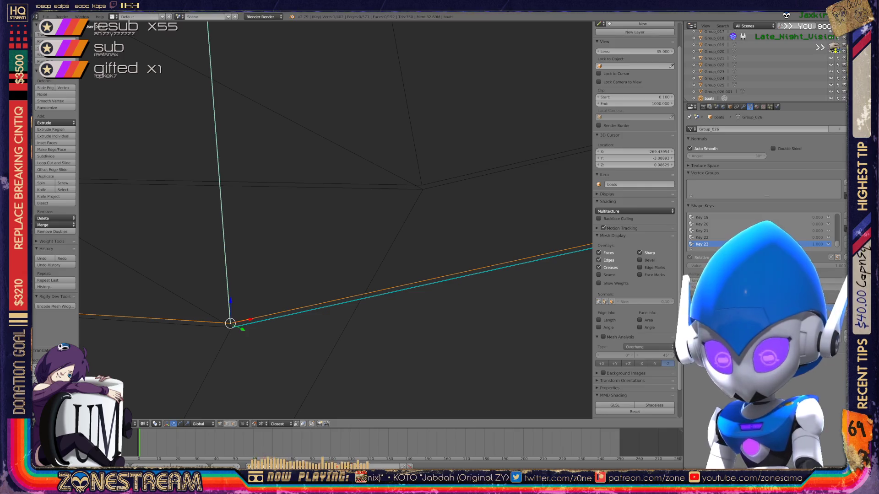
{"action": "key", "text": "g"}
{"action": "left_click", "coordinate": [421, 184]}
{"action": "key", "text": "ctrl+z"}
{"action": "key", "text": "g"}
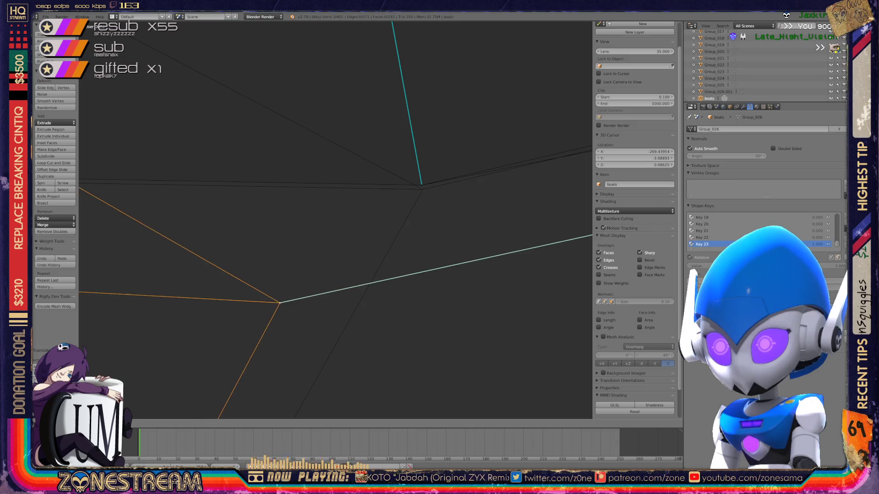
{"action": "left_click_drag", "start_coordinate": [279, 303], "coordinate": [423, 189]}
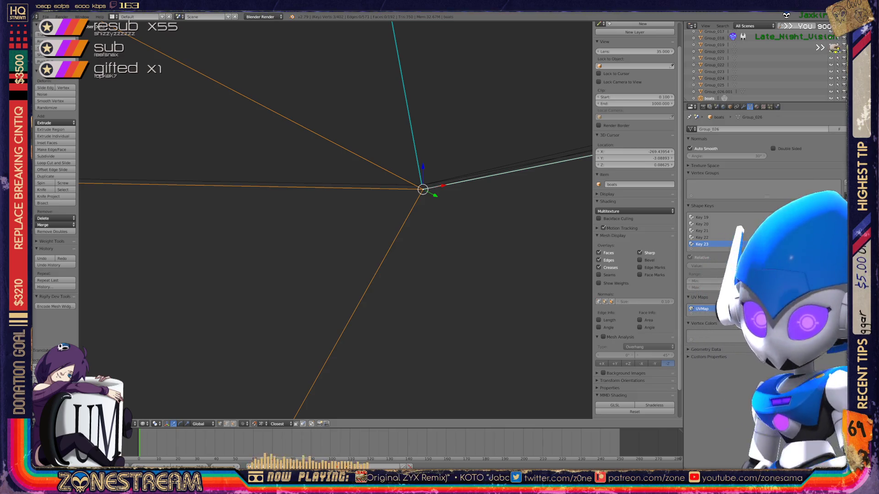
{"action": "scroll", "coordinate": [335, 220], "scroll_direction": "down", "scroll_amount": 2}
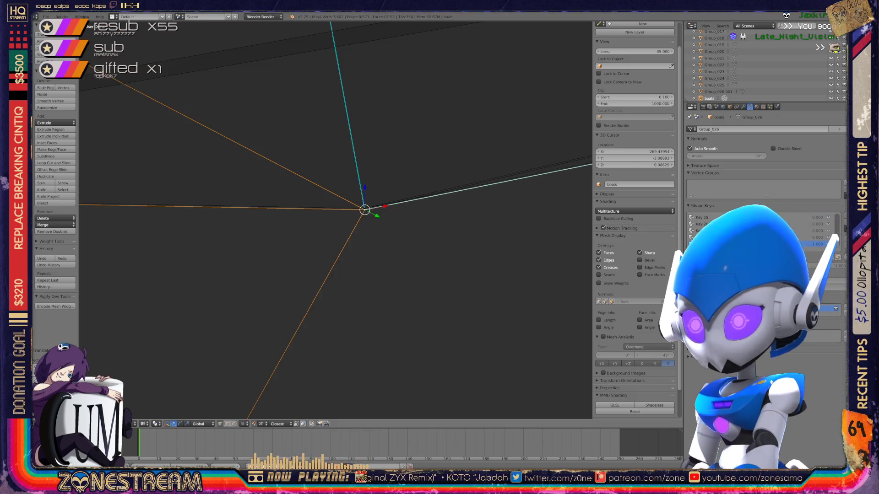
{"action": "scroll", "coordinate": [336, 220], "scroll_direction": "down", "scroll_amount": 3}
{"action": "scroll", "coordinate": [336, 220], "scroll_direction": "up", "scroll_amount": 2}
{"action": "scroll", "coordinate": [336, 221], "scroll_direction": "up", "scroll_amount": 2}
{"action": "scroll", "coordinate": [336, 221], "scroll_direction": "up", "scroll_amount": 1}
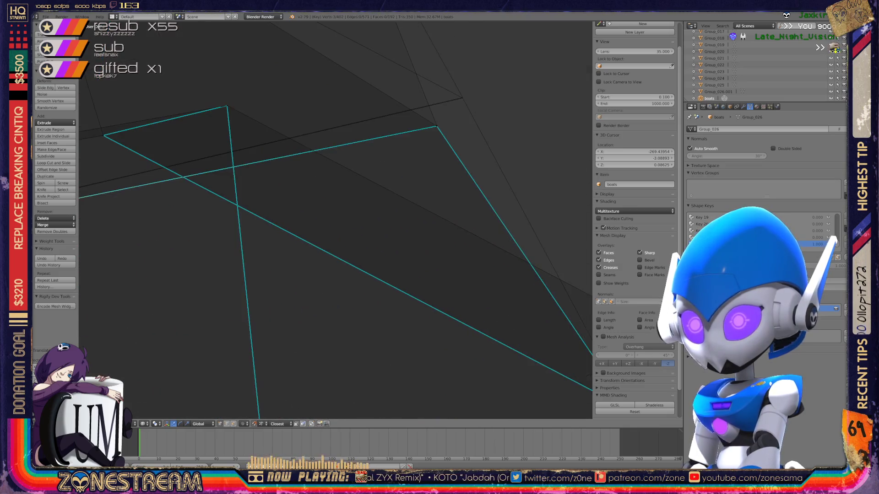
{"action": "scroll", "coordinate": [336, 220], "scroll_direction": "up", "scroll_amount": 1}
{"action": "scroll", "coordinate": [335, 220], "scroll_direction": "up", "scroll_amount": 2}
{"action": "scroll", "coordinate": [336, 220], "scroll_direction": "up", "scroll_amount": 1}
{"action": "scroll", "coordinate": [336, 221], "scroll_direction": "up", "scroll_amount": 1}
{"action": "scroll", "coordinate": [335, 221], "scroll_direction": "up", "scroll_amount": 3}
Step: Pull two seam-corner vertices up and to the right, then leave mesh editing
{"action": "right_click", "coordinate": [337, 274]}
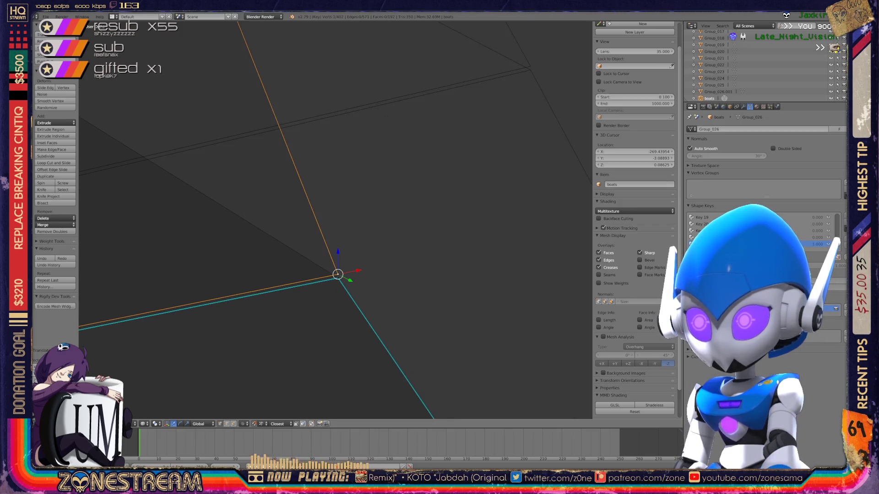
{"action": "right_click_drag", "start_coordinate": [337, 274], "coordinate": [530, 67]}
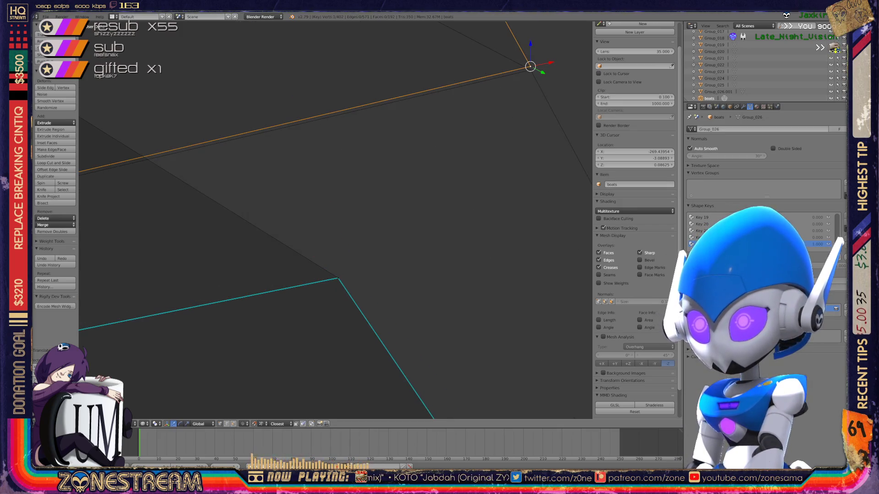
{"action": "key", "text": "a"}
{"action": "right_click", "coordinate": [337, 279]}
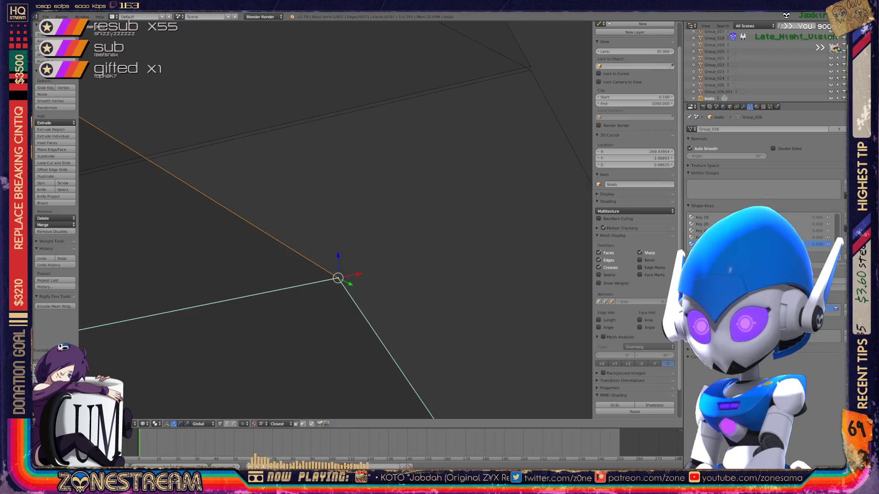
{"action": "right_click_drag", "start_coordinate": [337, 279], "coordinate": [531, 70]}
{"action": "scroll", "coordinate": [531, 70], "scroll_direction": "down", "scroll_amount": 5}
{"action": "scroll", "coordinate": [530, 69], "scroll_direction": "down", "scroll_amount": 5}
{"action": "key", "text": "Tab"}
{"action": "mouse_move", "coordinate": [344, 275]}
{"action": "middle_mouse_down"}
{"action": "mouse_move", "coordinate": [385, 274]}
{"action": "mouse_move", "coordinate": [286, 213]}
{"action": "middle_mouse_up"}
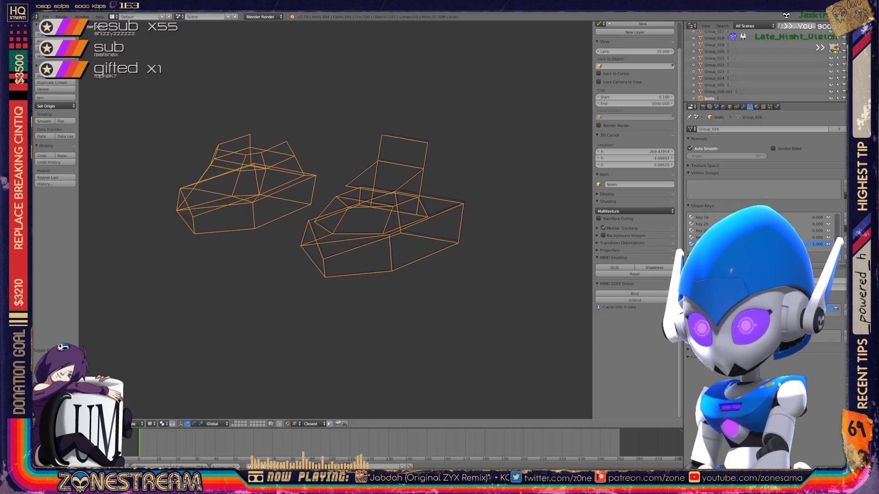
{"action": "scroll", "coordinate": [309, 199], "scroll_direction": "up", "scroll_amount": 2}
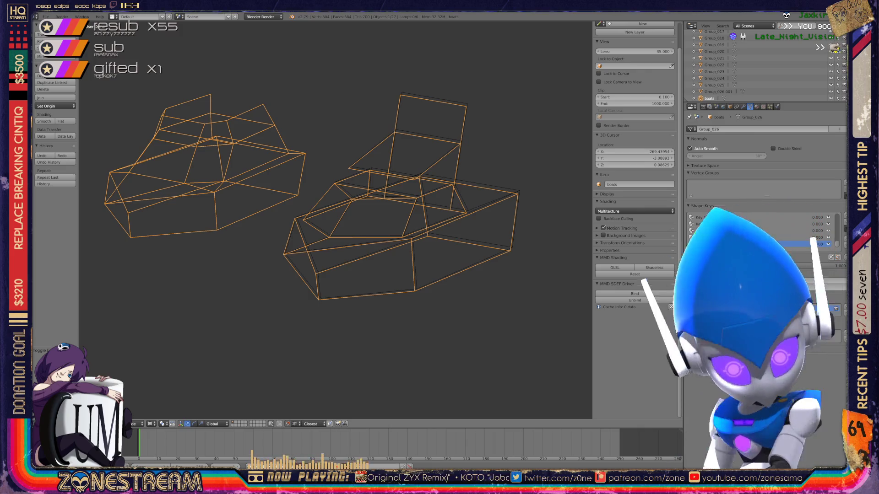
Step: Re-enter mesh editing on the boot so its cyan seams show
{"action": "key", "text": "Tab"}
{"action": "scroll", "coordinate": [336, 206], "scroll_direction": "up", "scroll_amount": 5}
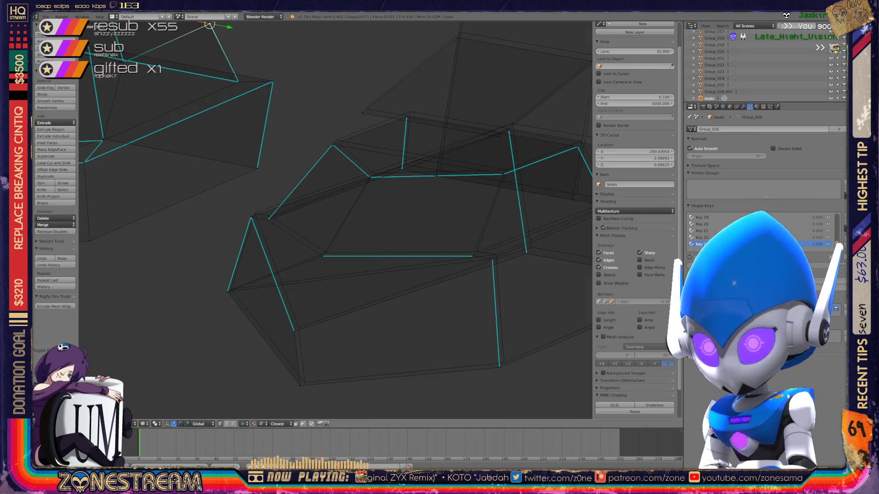
{"action": "scroll", "coordinate": [337, 206], "scroll_direction": "up", "scroll_amount": 2}
{"action": "scroll", "coordinate": [336, 206], "scroll_direction": "up", "scroll_amount": 2}
{"action": "scroll", "coordinate": [336, 206], "scroll_direction": "up", "scroll_amount": 1}
Step: Nudge the lower, upper-left and lower-right seam vertices slightly up-right
{"action": "middle_click_drag", "start_coordinate": [336, 206], "coordinate": [322, 219], "text": "shift"}
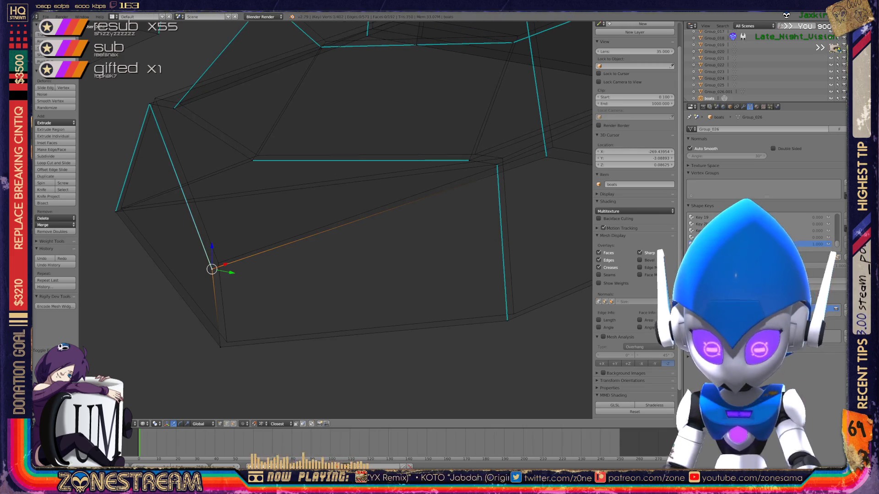
{"action": "left_click_drag", "start_coordinate": [211, 269], "coordinate": [217, 262]}
{"action": "right_click", "coordinate": [220, 347]}
{"action": "left_click_drag", "start_coordinate": [220, 346], "coordinate": [227, 342]}
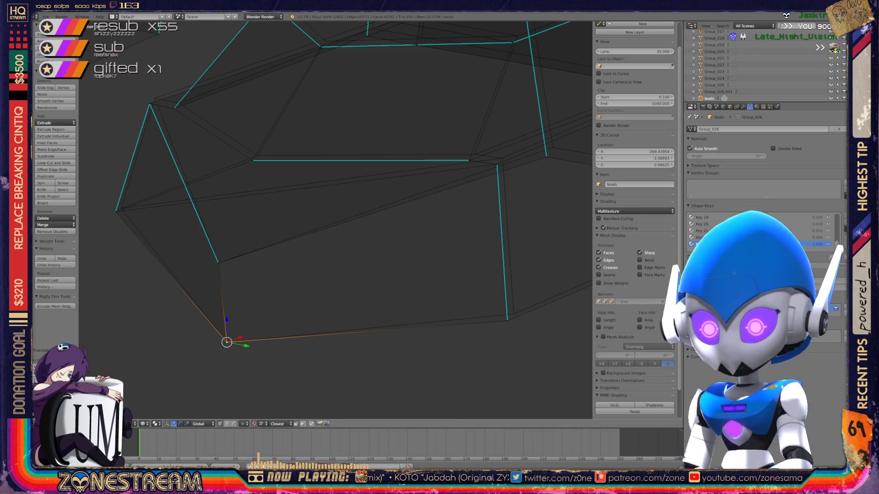
{"action": "right_click", "coordinate": [115, 211]}
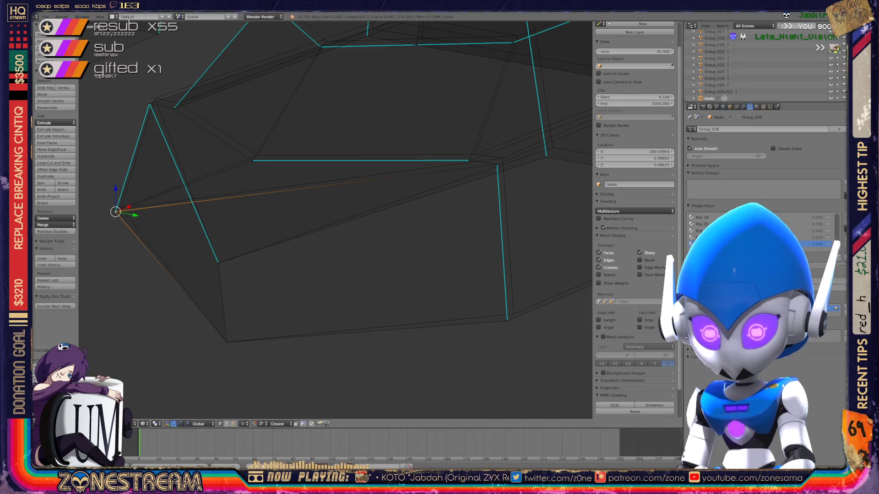
{"action": "key", "text": "g"}
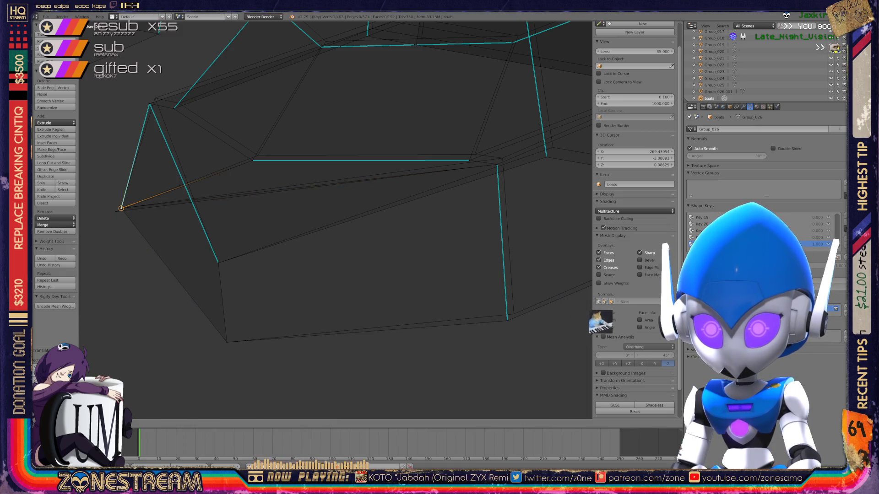
{"action": "key", "text": "Return"}
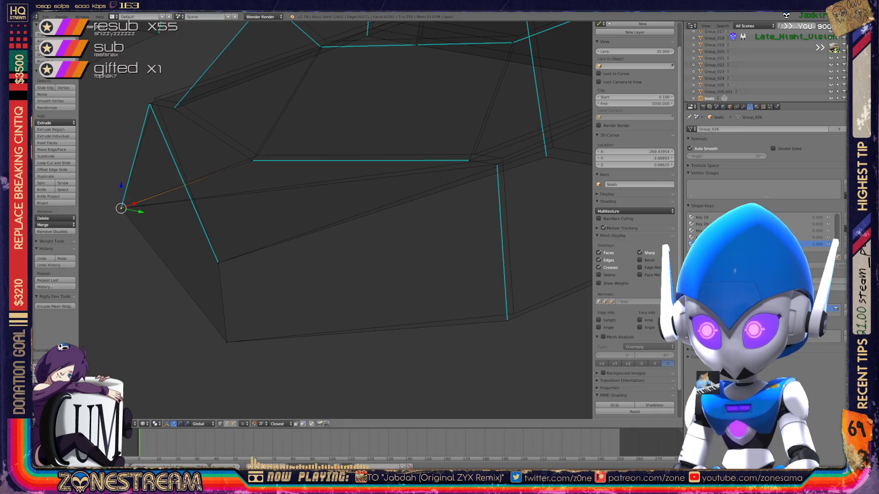
{"action": "right_click", "coordinate": [507, 319]}
{"action": "key", "text": "g"}
{"action": "key", "text": "Return"}
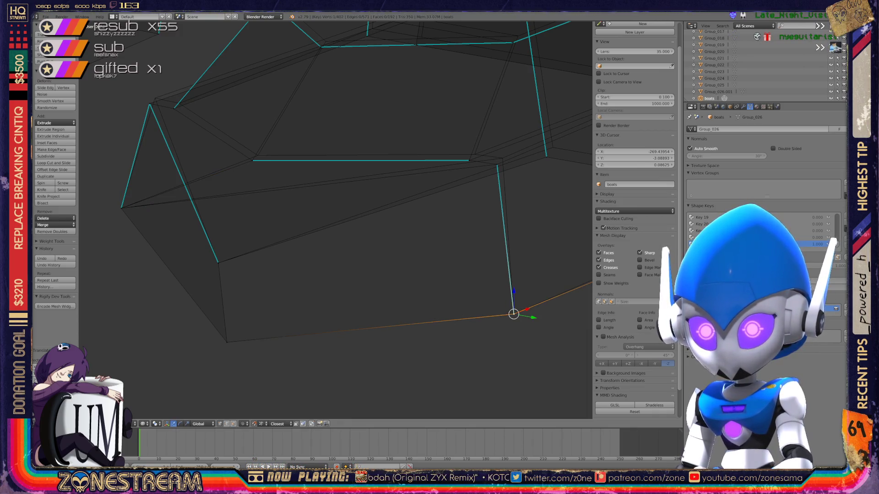
Step: Nudge the upper-left, right seam-corner and top vertices slightly up-right
{"action": "right_click", "coordinate": [148, 104]}
{"action": "key", "text": "g"}
{"action": "key", "text": "Return"}
{"action": "right_click", "coordinate": [497, 165]}
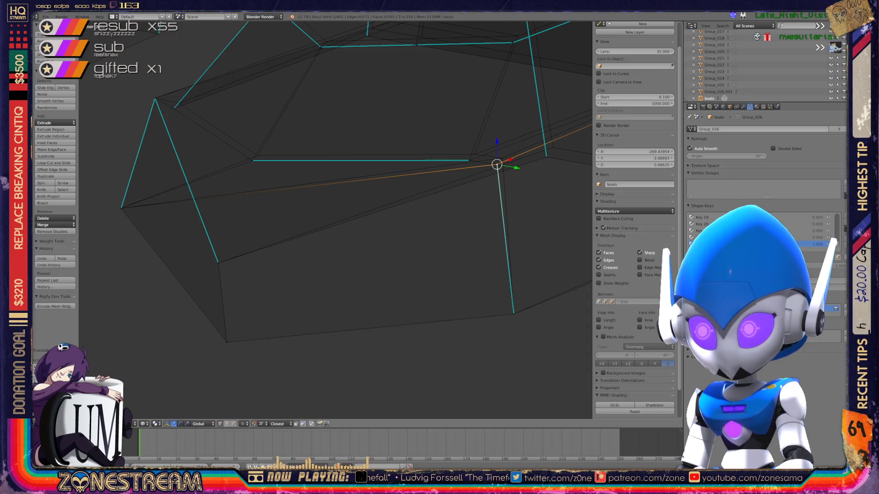
{"action": "key", "text": "g"}
{"action": "key", "text": "Return"}
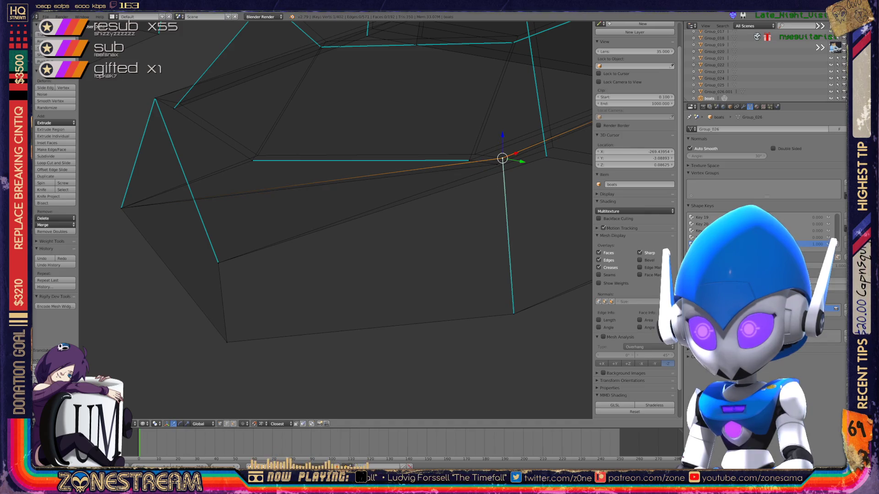
{"action": "key", "text": "alt+m"}
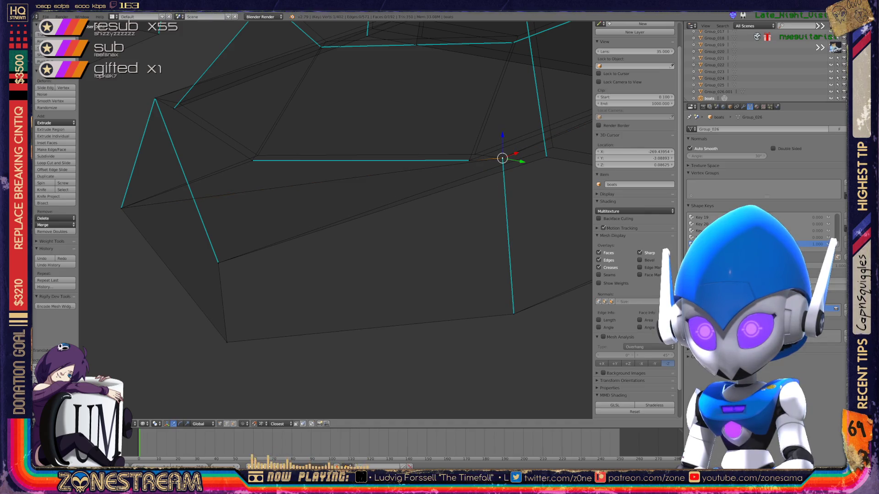
{"action": "key", "text": "g"}
{"action": "key", "text": "Return"}
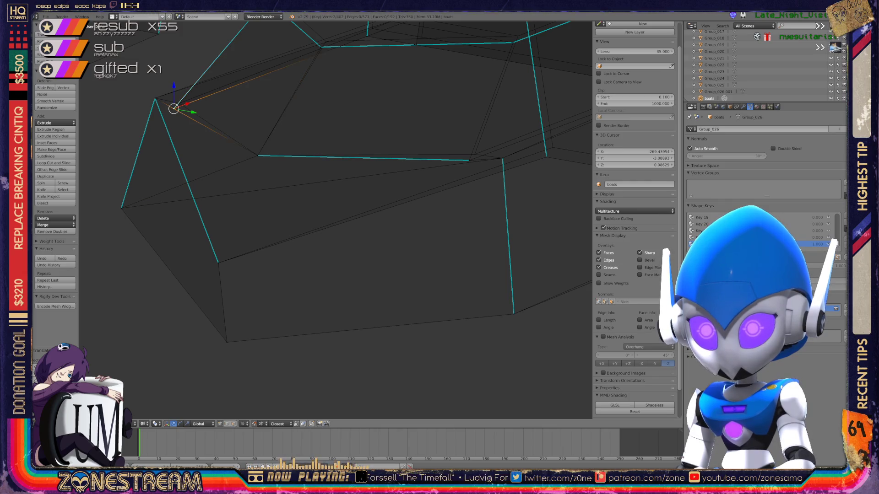
{"action": "key", "text": "g"}
{"action": "key", "text": "Return"}
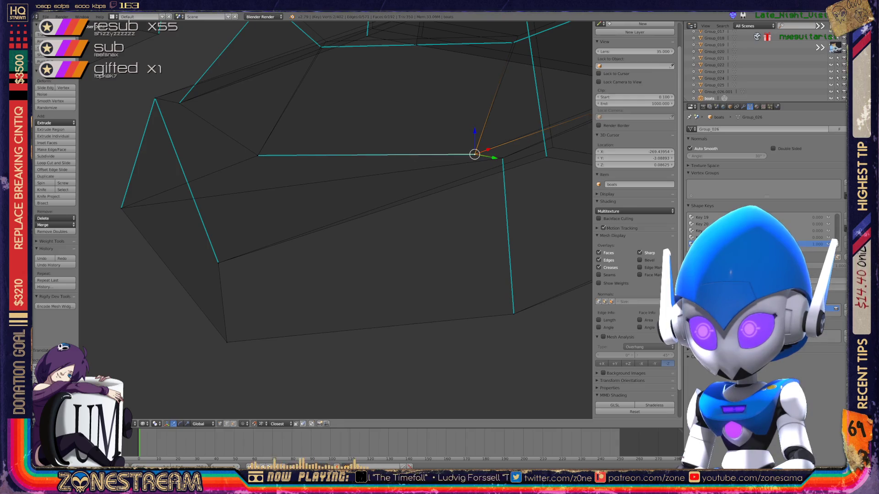
{"action": "scroll", "coordinate": [336, 219], "scroll_direction": "down", "scroll_amount": 2}
{"action": "scroll", "coordinate": [336, 220], "scroll_direction": "down", "scroll_amount": 2}
{"action": "scroll", "coordinate": [336, 220], "scroll_direction": "up", "scroll_amount": 3}
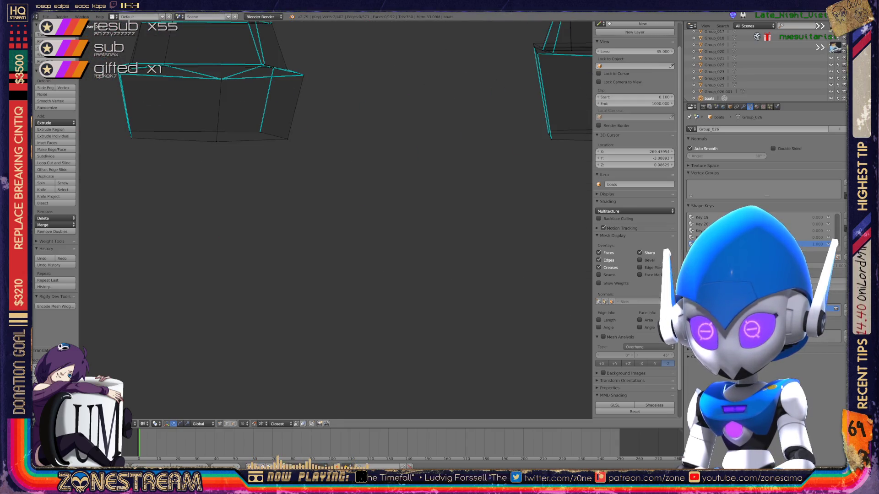
{"action": "scroll", "coordinate": [336, 221], "scroll_direction": "down", "scroll_amount": 3}
Step: Nudge the cyan edge's bottom vertex up-right and move its top vertex onto the shaft corner
{"action": "mouse_move", "coordinate": [336, 220]}
{"action": "middle_mouse_down"}
{"action": "mouse_move", "coordinate": [398, 158]}
{"action": "mouse_move", "coordinate": [357, 206]}
{"action": "mouse_move", "coordinate": [395, 194]}
{"action": "middle_mouse_up"}
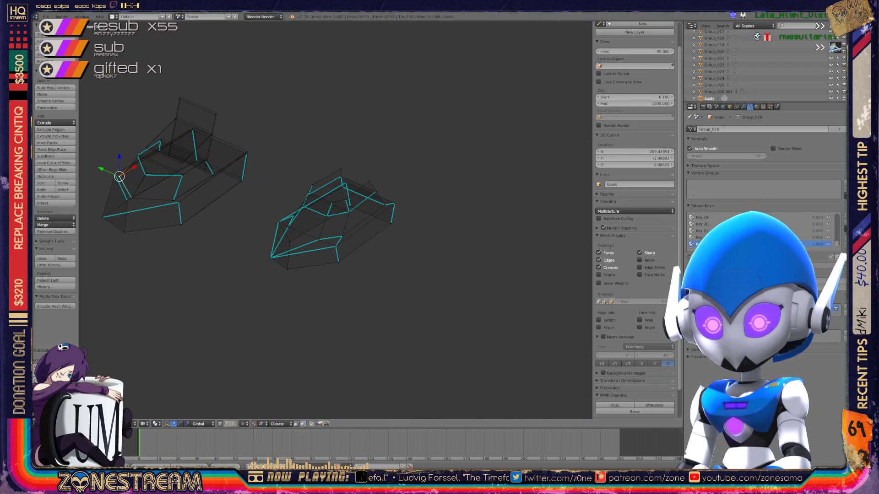
{"action": "scroll", "coordinate": [336, 220], "scroll_direction": "up", "scroll_amount": 1}
{"action": "scroll", "coordinate": [336, 220], "scroll_direction": "up", "scroll_amount": 2}
{"action": "scroll", "coordinate": [336, 220], "scroll_direction": "up", "scroll_amount": 2}
{"action": "scroll", "coordinate": [336, 220], "scroll_direction": "up", "scroll_amount": 2}
{"action": "mouse_move", "coordinate": [335, 220]}
{"action": "middle_mouse_down"}
{"action": "mouse_move", "coordinate": [391, 193]}
{"action": "mouse_move", "coordinate": [412, 219]}
{"action": "middle_mouse_up"}
{"action": "right_click", "coordinate": [362, 330]}
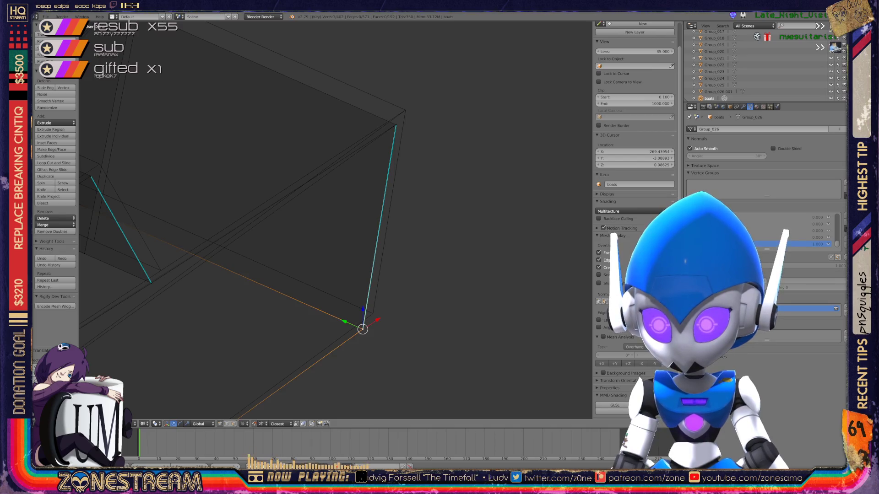
{"action": "left_click_drag", "start_coordinate": [362, 329], "coordinate": [372, 313]}
{"action": "right_click", "coordinate": [396, 126]}
{"action": "left_click_drag", "start_coordinate": [396, 125], "coordinate": [405, 110]}
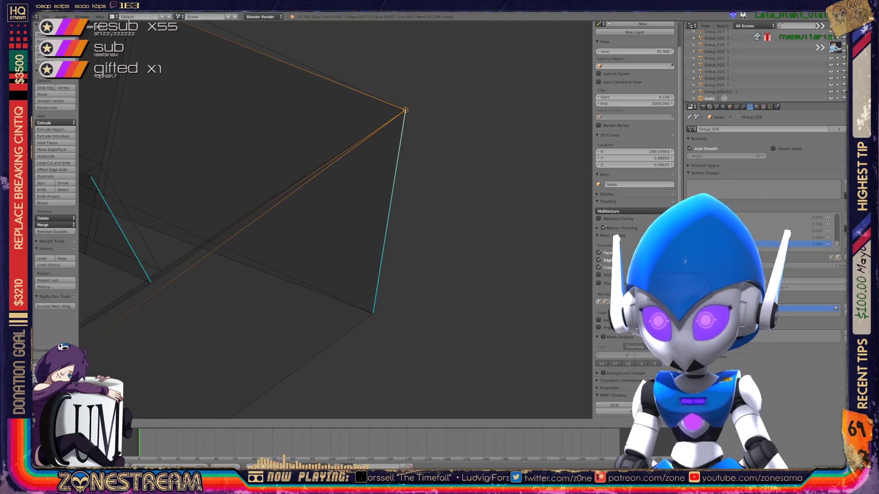
{"action": "left_click", "coordinate": [405, 110]}
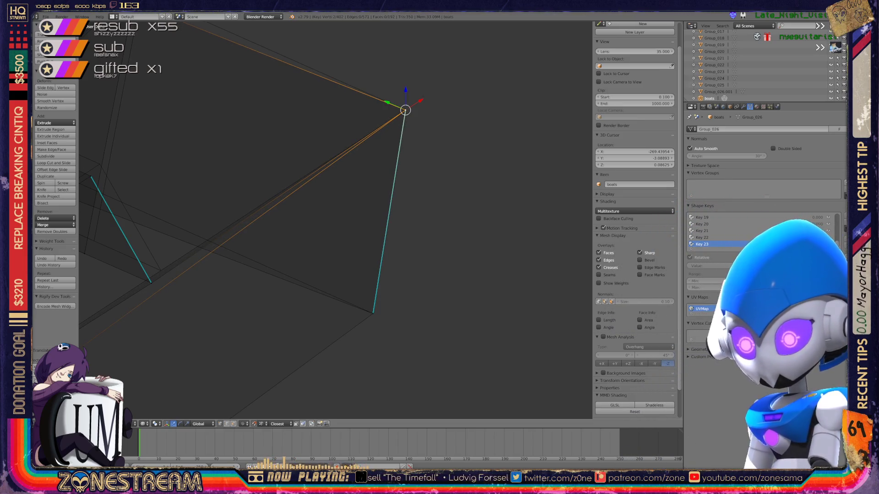
{"action": "scroll", "coordinate": [329, 206], "scroll_direction": "up", "scroll_amount": 1}
Step: Pick the cyan edge's top vertex and another boot corner vertex for adjustment
{"action": "mouse_move", "coordinate": [330, 220]}
{"action": "middle_mouse_down"}
{"action": "mouse_move", "coordinate": [268, 192]}
{"action": "mouse_move", "coordinate": [323, 192]}
{"action": "middle_mouse_up"}
{"action": "right_click", "coordinate": [312, 137]}
{"action": "key", "text": "ctrl+space"}
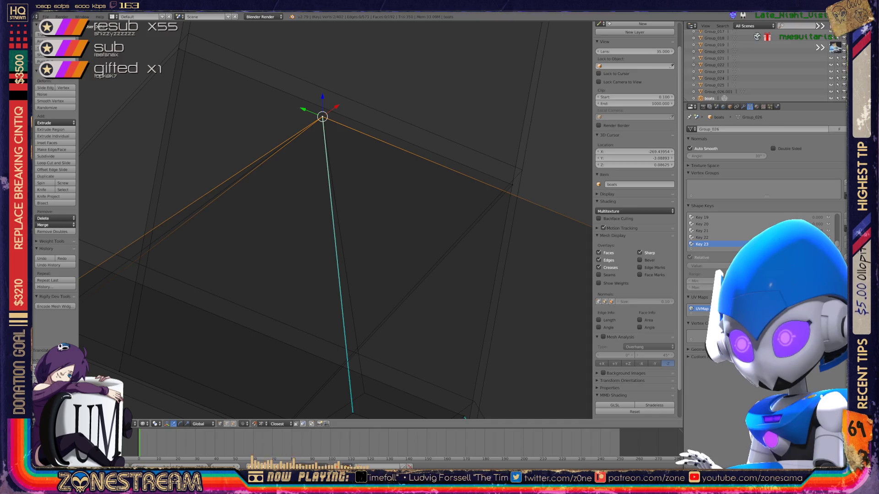
{"action": "right_click", "coordinate": [522, 170]}
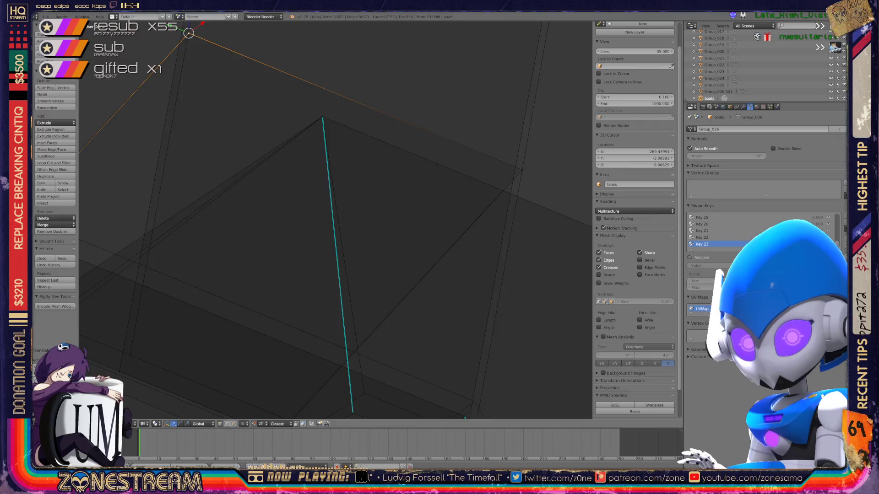
{"action": "scroll", "coordinate": [337, 220], "scroll_direction": "down", "scroll_amount": 4}
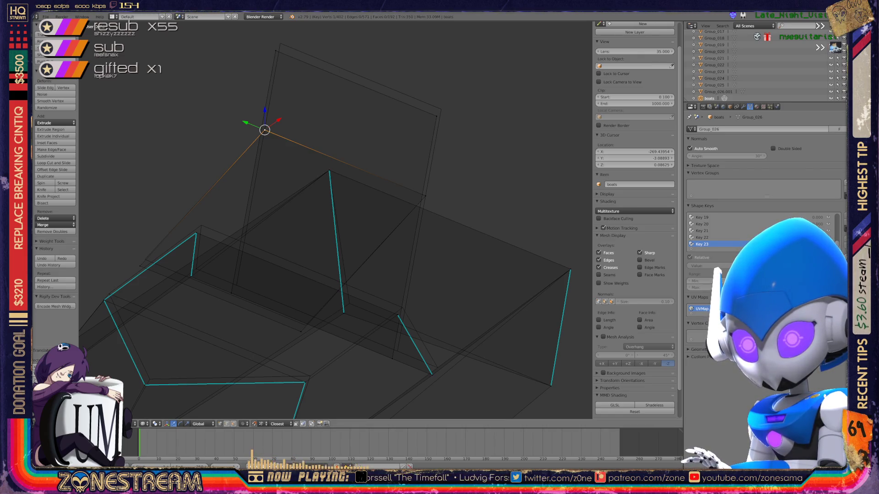
Step: Nudge several seam, sole and shaft vertices slightly up and right
{"action": "left_click_drag", "start_coordinate": [139, 266], "coordinate": [145, 260]}
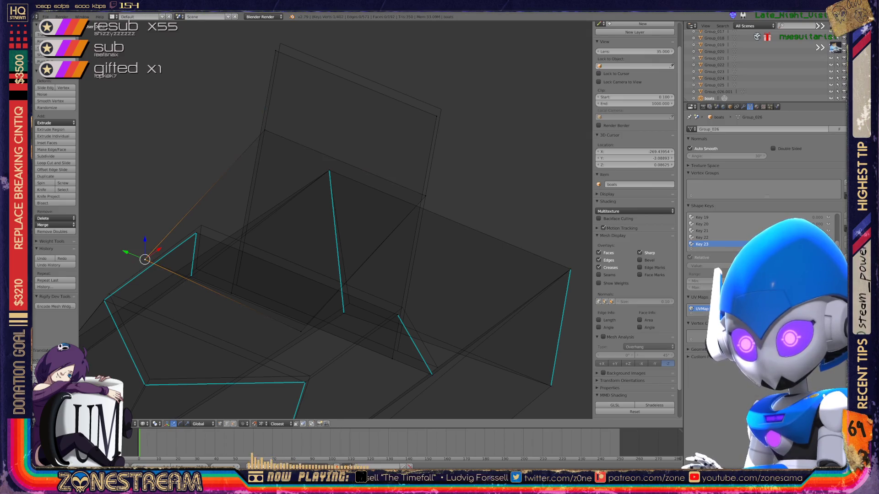
{"action": "left_click_drag", "start_coordinate": [301, 332], "coordinate": [306, 325]}
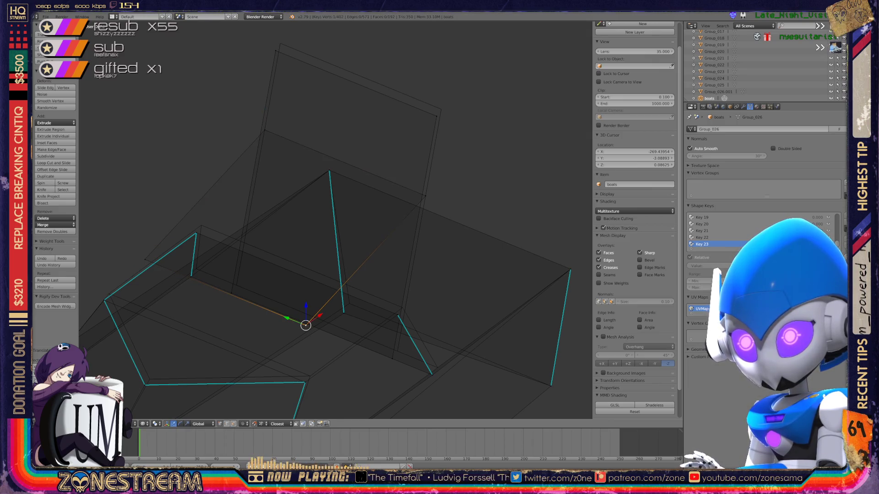
{"action": "right_click", "coordinate": [232, 293]}
{"action": "left_click_drag", "start_coordinate": [231, 292], "coordinate": [236, 285]}
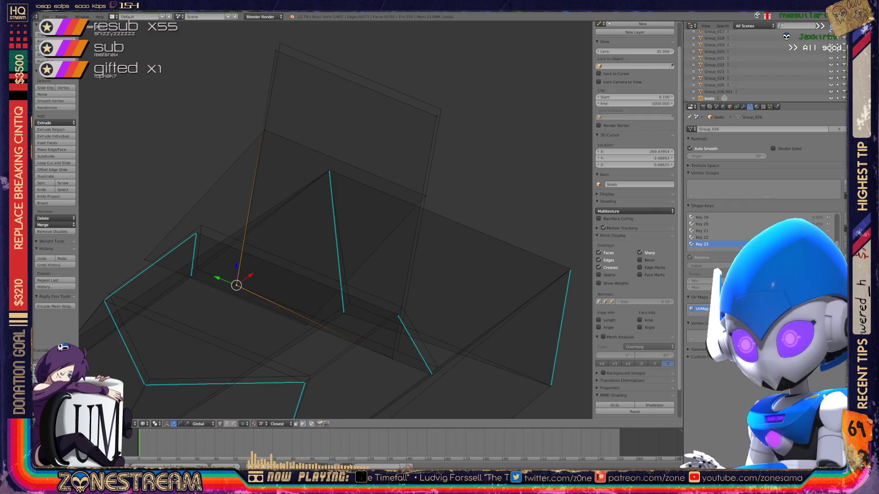
{"action": "left_click_drag", "start_coordinate": [391, 358], "coordinate": [396, 351]}
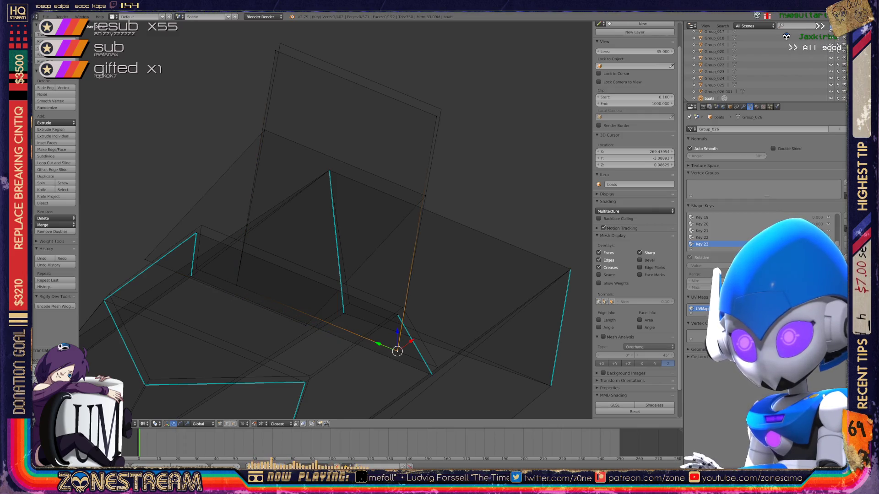
{"action": "left_click_drag", "start_coordinate": [436, 116], "coordinate": [442, 108]}
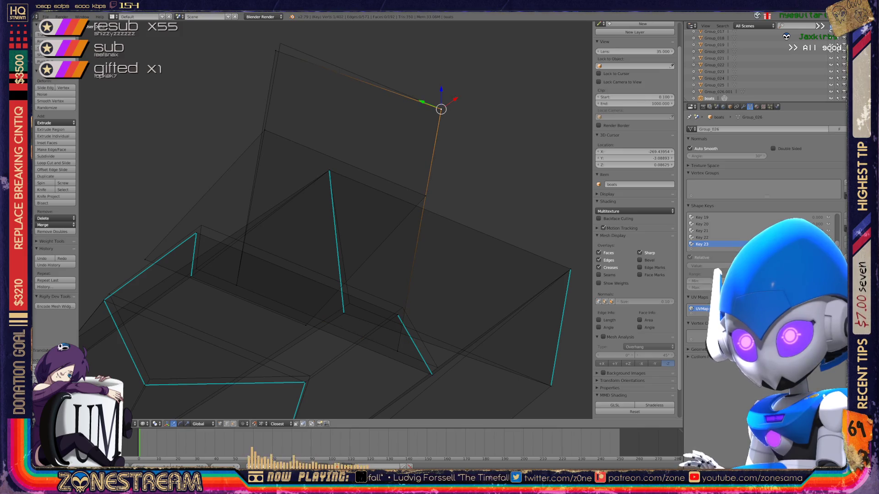
{"action": "left_click_drag", "start_coordinate": [276, 51], "coordinate": [281, 40]}
{"action": "scroll", "coordinate": [337, 220], "scroll_direction": "down", "scroll_amount": 3}
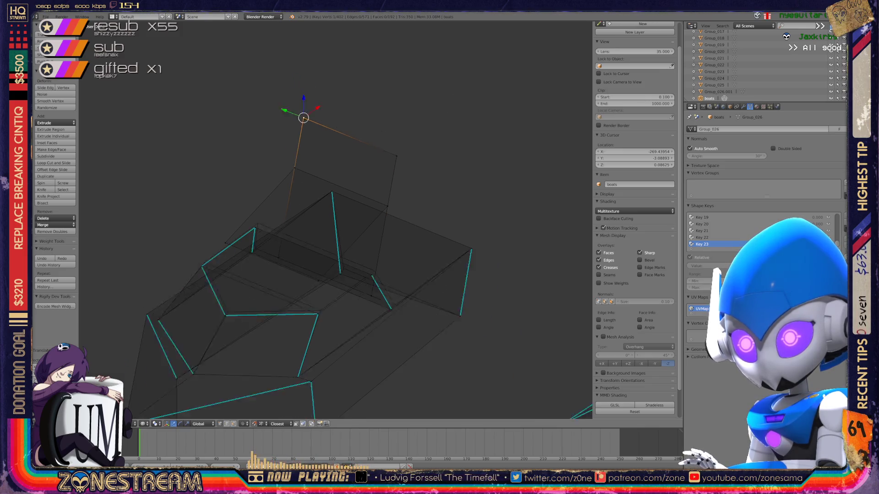
{"action": "scroll", "coordinate": [336, 219], "scroll_direction": "down", "scroll_amount": 2}
{"action": "middle_click_drag", "start_coordinate": [337, 219], "coordinate": [357, 206]}
{"action": "scroll", "coordinate": [337, 220], "scroll_direction": "up", "scroll_amount": 3}
{"action": "scroll", "coordinate": [336, 221], "scroll_direction": "up", "scroll_amount": 2}
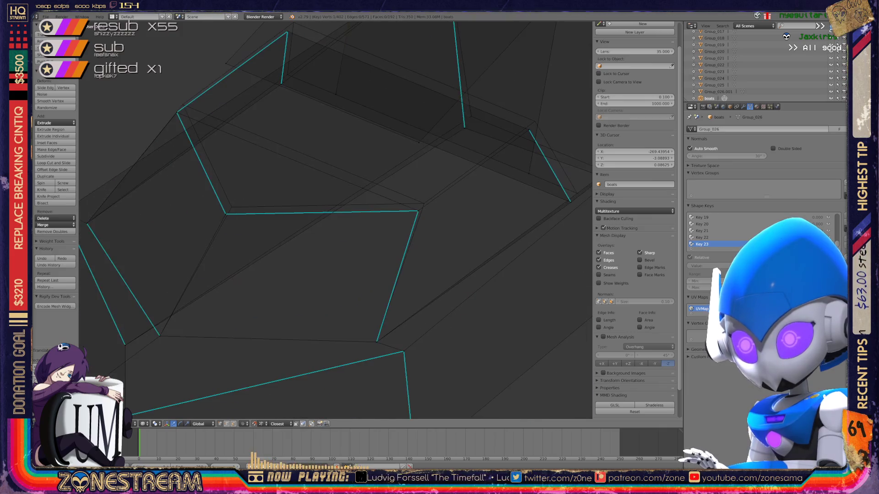
{"action": "scroll", "coordinate": [337, 220], "scroll_direction": "up", "scroll_amount": 2}
{"action": "left_click_drag", "start_coordinate": [203, 213], "coordinate": [211, 204]}
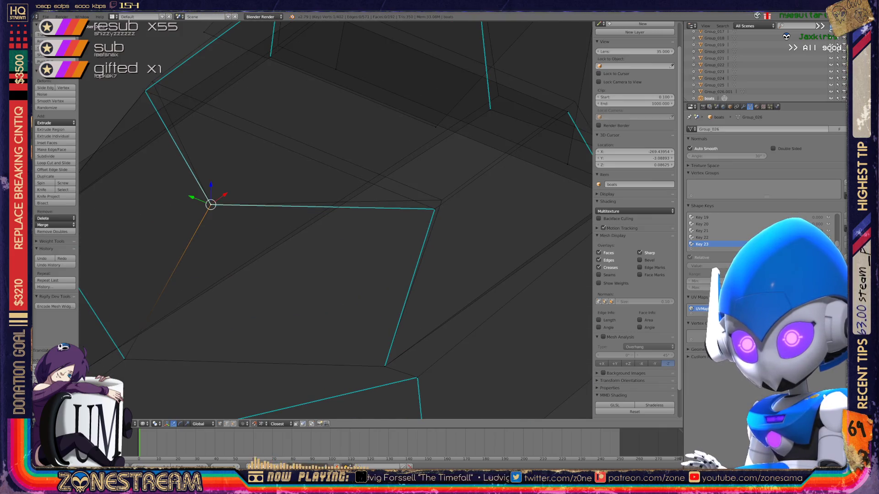
{"action": "mouse_move", "coordinate": [145, 89]}
{"action": "left_mouse_down"}
{"action": "mouse_move", "coordinate": [157, 89]}
{"action": "mouse_move", "coordinate": [152, 81]}
{"action": "left_mouse_up"}
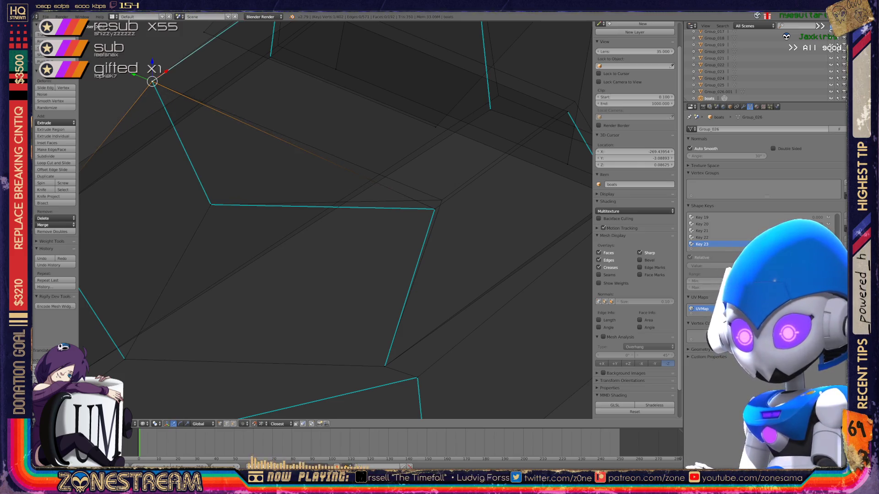
Step: Shift the edge-corner, seam-end, seam-junction and bottom vertices up and right
{"action": "right_click", "coordinate": [434, 207]}
{"action": "left_click_drag", "start_coordinate": [434, 208], "coordinate": [441, 200]}
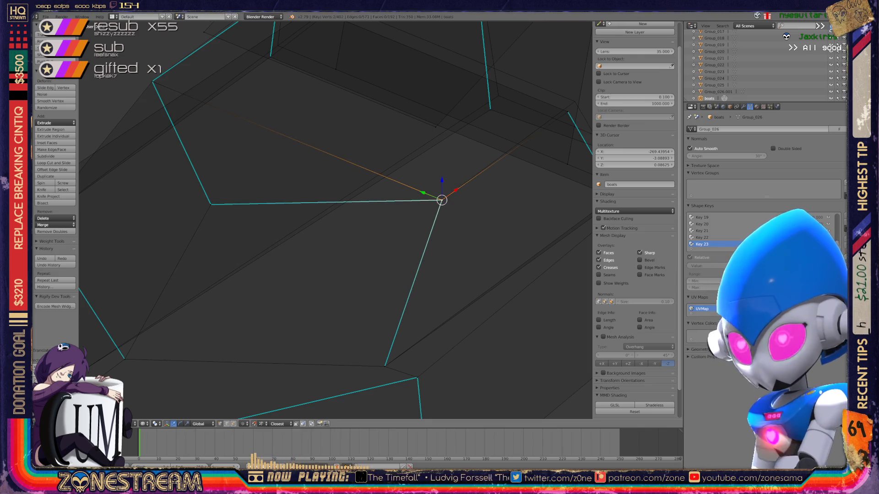
{"action": "middle_click_drag", "start_coordinate": [441, 200], "coordinate": [297, 288]}
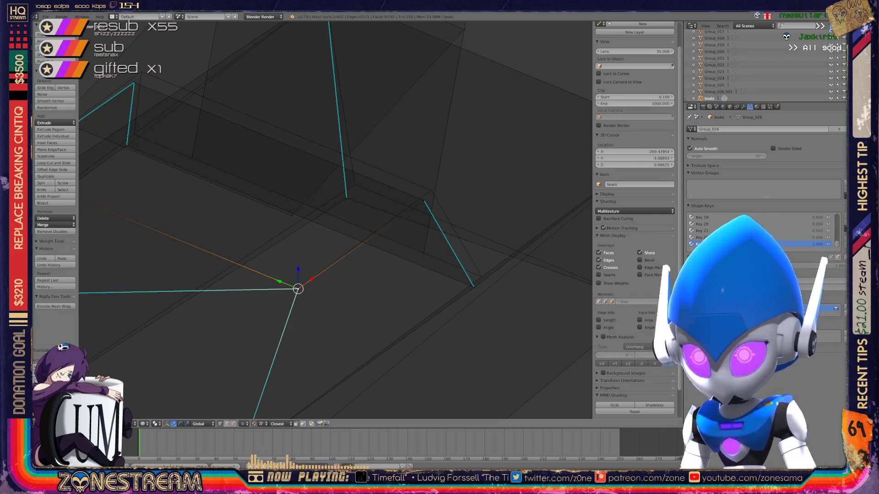
{"action": "right_click", "coordinate": [347, 198]}
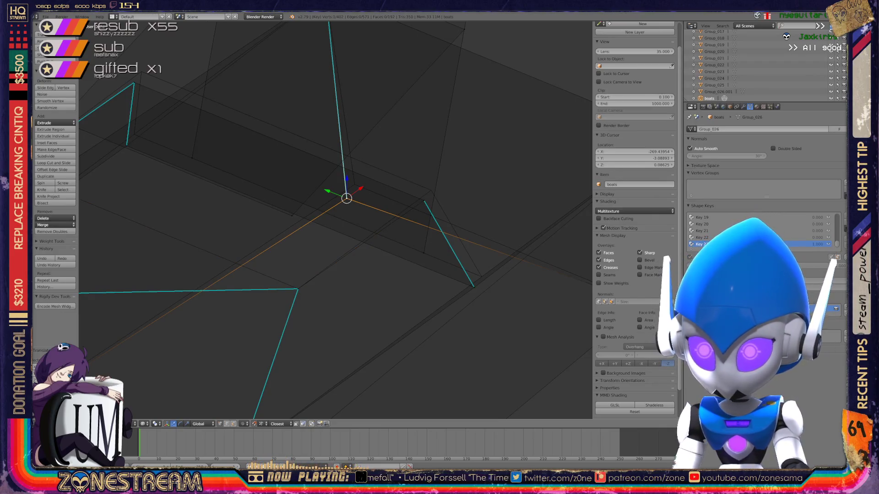
{"action": "left_click_drag", "start_coordinate": [347, 199], "coordinate": [354, 185]}
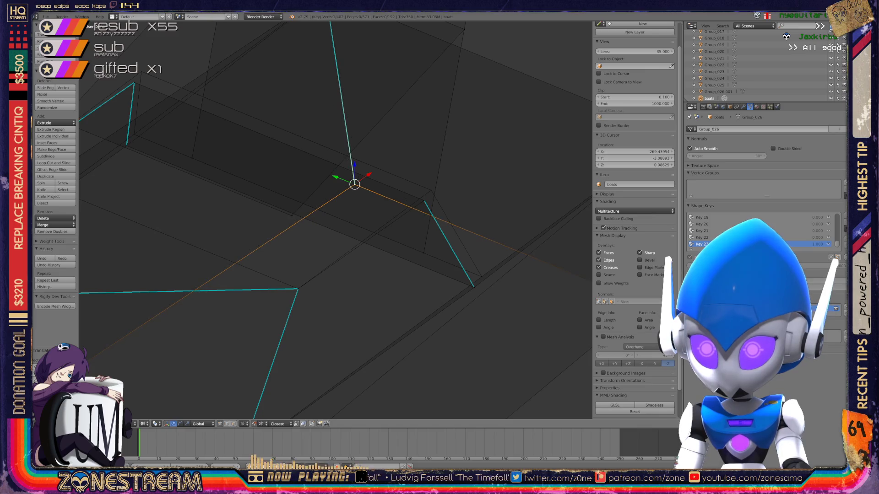
{"action": "right_click", "coordinate": [424, 201]}
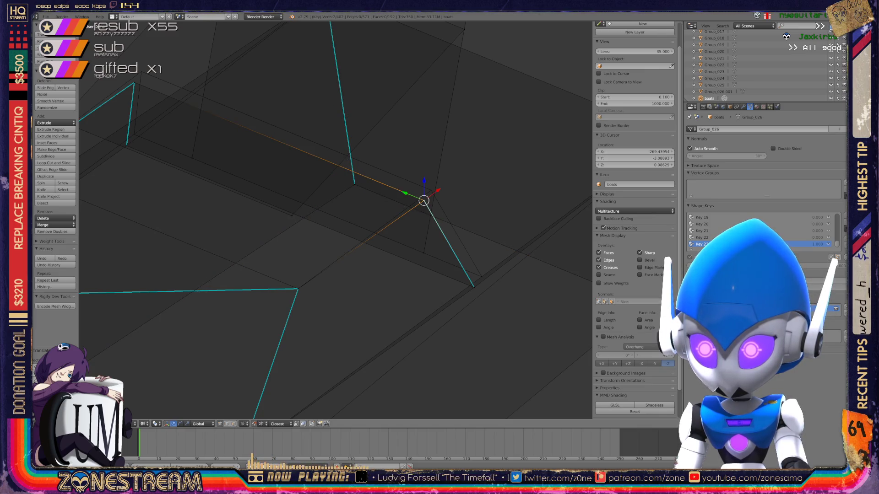
{"action": "left_click_drag", "start_coordinate": [424, 201], "coordinate": [430, 190]}
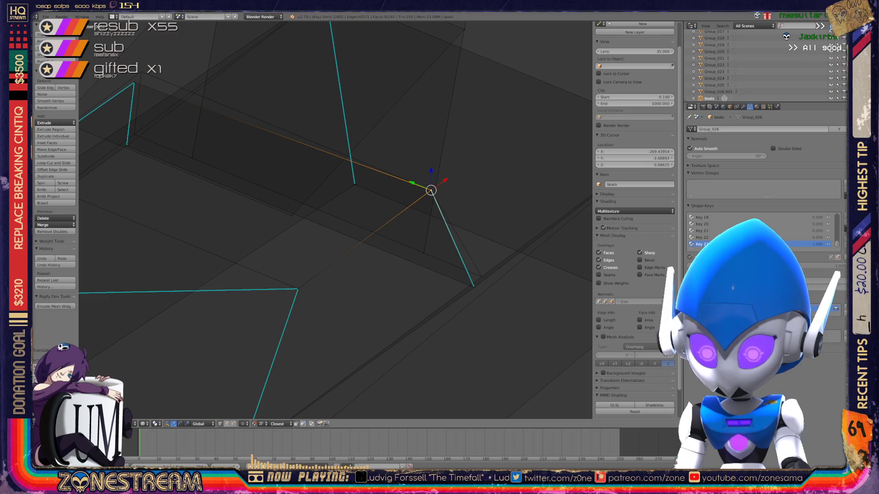
{"action": "middle_click_drag", "start_coordinate": [430, 190], "coordinate": [378, 60]}
{"action": "right_click", "coordinate": [451, 226]}
{"action": "left_click_drag", "start_coordinate": [452, 227], "coordinate": [464, 207]}
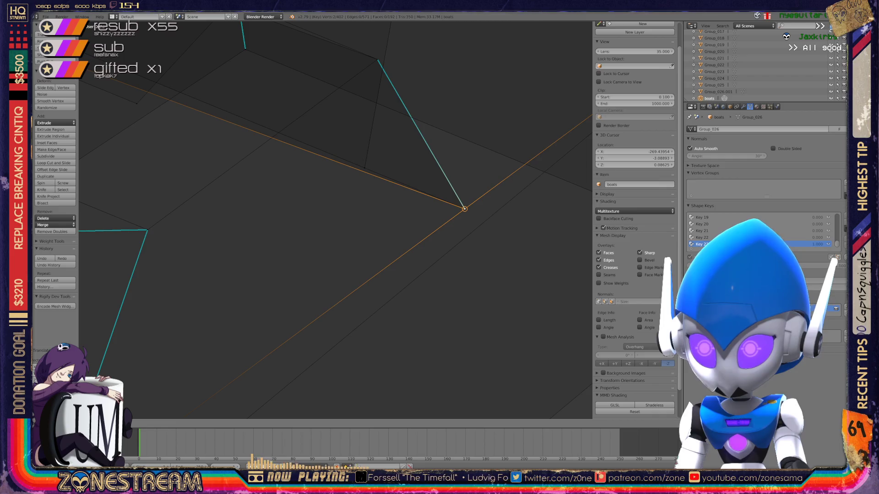
{"action": "scroll", "coordinate": [335, 220], "scroll_direction": "down", "scroll_amount": 4}
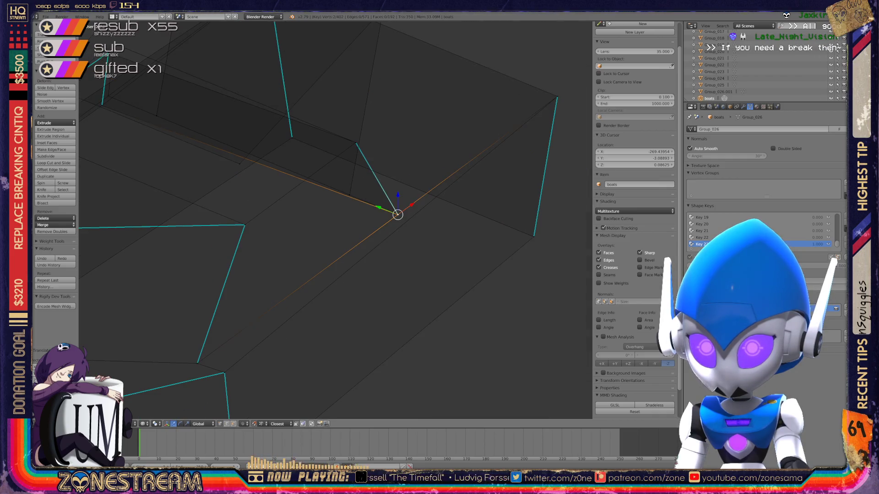
Step: Move a vertex beneath the seam and snap the upper vertex onto its neighbour, then finish editing
{"action": "middle_click_drag", "start_coordinate": [335, 220], "coordinate": [342, 224]}
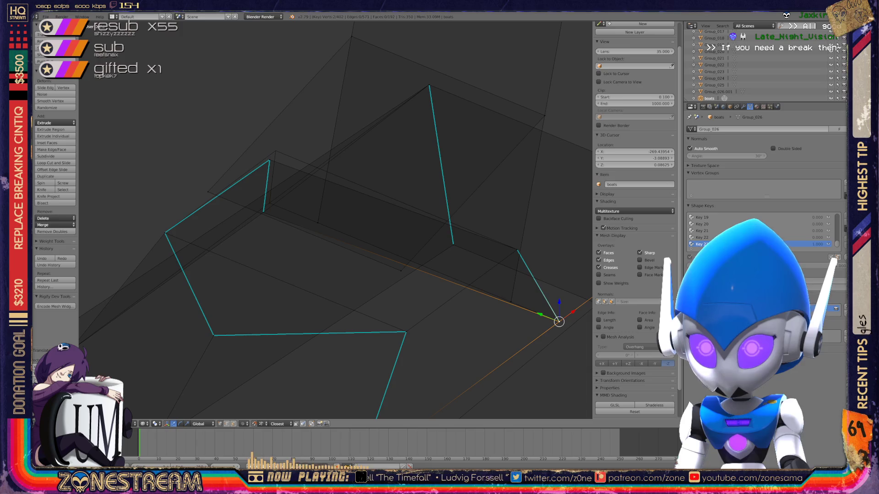
{"action": "scroll", "coordinate": [336, 220], "scroll_direction": "up", "scroll_amount": 4}
{"action": "scroll", "coordinate": [110, 138], "scroll_direction": "up", "scroll_amount": 2}
{"action": "right_click", "coordinate": [261, 240]}
{"action": "left_click_drag", "start_coordinate": [261, 239], "coordinate": [277, 216]}
{"action": "right_click", "coordinate": [276, 110]}
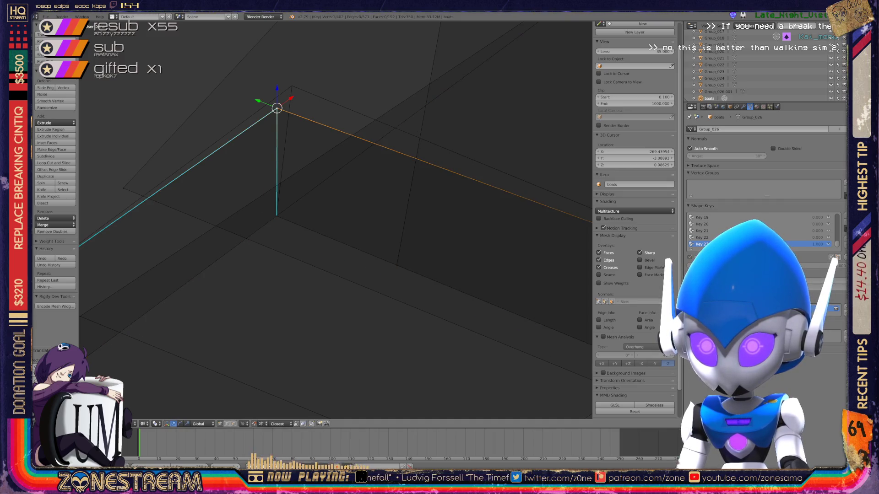
{"action": "left_click_drag", "start_coordinate": [277, 110], "coordinate": [292, 86]}
{"action": "scroll", "coordinate": [335, 219], "scroll_direction": "down", "scroll_amount": 6}
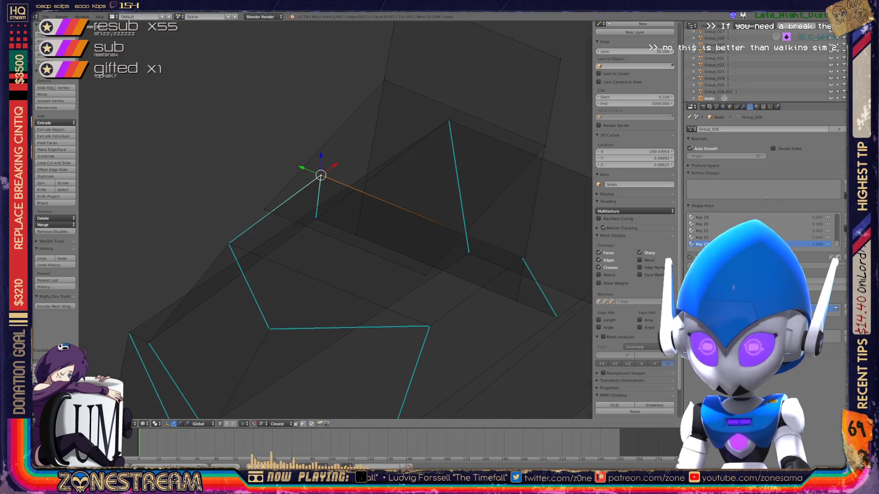
{"action": "scroll", "coordinate": [335, 220], "scroll_direction": "down", "scroll_amount": 3}
{"action": "key", "text": "Tab"}
{"action": "mouse_move", "coordinate": [480, 309]}
{"action": "middle_mouse_down"}
{"action": "mouse_move", "coordinate": [588, 388]}
{"action": "mouse_move", "coordinate": [639, 412]}
{"action": "middle_mouse_up"}
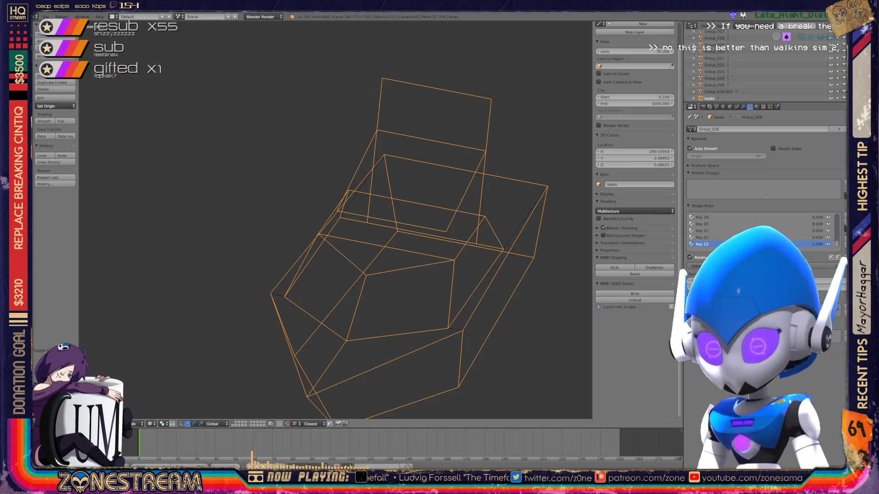
{"action": "scroll", "coordinate": [412, 240], "scroll_direction": "down", "scroll_amount": 3}
{"action": "scroll", "coordinate": [412, 241], "scroll_direction": "down", "scroll_amount": 2}
{"action": "scroll", "coordinate": [412, 240], "scroll_direction": "up", "scroll_amount": 2}
{"action": "scroll", "coordinate": [336, 220], "scroll_direction": "down", "scroll_amount": 4}
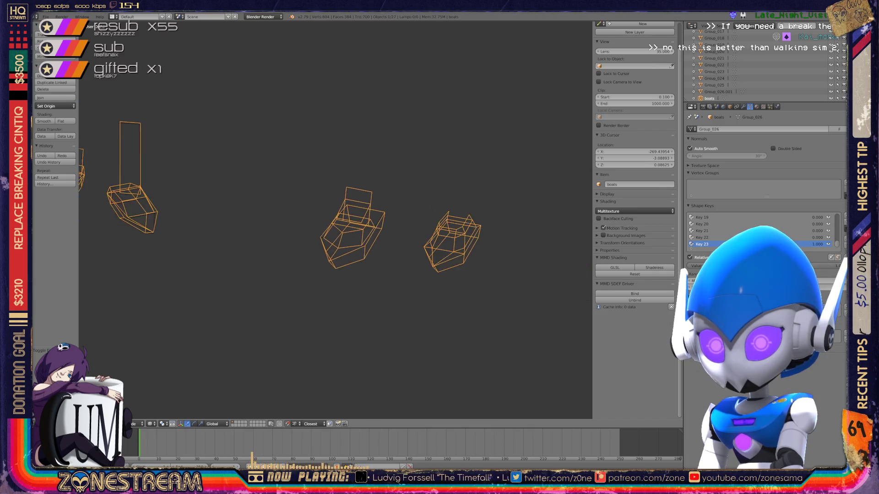
Step: Pan the viewport across the boots to bring the next wireframe boot into close view
{"action": "middle_click_drag", "start_coordinate": [337, 220], "coordinate": [352, 220], "text": "shift"}
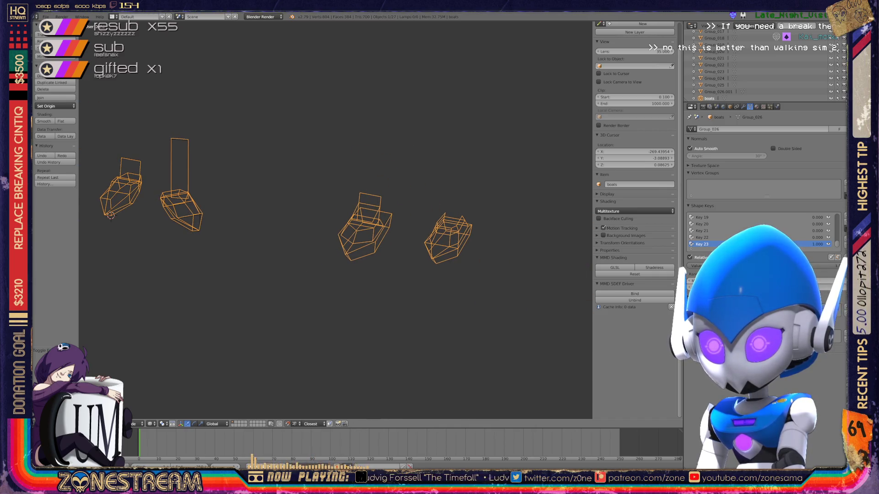
{"action": "scroll", "coordinate": [337, 220], "scroll_direction": "down", "scroll_amount": 4}
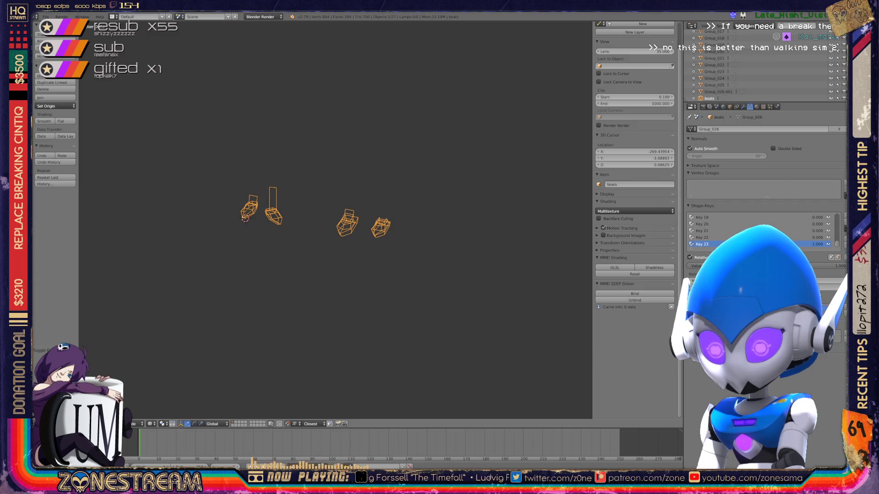
{"action": "scroll", "coordinate": [347, 224], "scroll_direction": "up", "scroll_amount": 5}
{"action": "scroll", "coordinate": [347, 223], "scroll_direction": "up", "scroll_amount": 2}
{"action": "mouse_move", "coordinate": [412, 240]}
{"action": "middle_mouse_down", "text": "shift"}
{"action": "mouse_move", "coordinate": [206, 226]}
{"action": "mouse_move", "coordinate": [336, 240]}
{"action": "middle_mouse_up", "text": "shift"}
{"action": "middle_click_drag", "start_coordinate": [288, 227], "coordinate": [329, 206], "text": "shift"}
{"action": "scroll", "coordinate": [319, 220], "scroll_direction": "up", "scroll_amount": 4}
Step: Enter Edit Mode on the second boot and nudge two lower corner vertices, undoing and redoing one move
{"action": "key", "text": "Tab"}
{"action": "middle_click_drag", "start_coordinate": [344, 275], "coordinate": [312, 185], "text": "shift"}
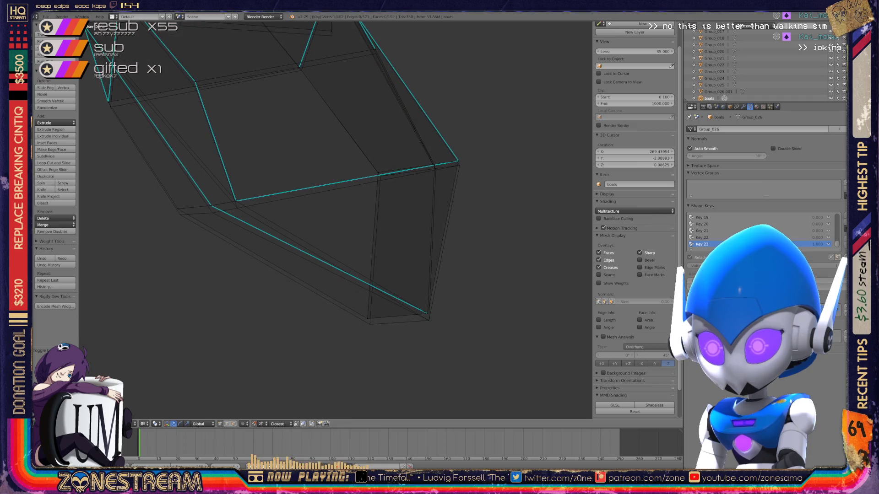
{"action": "key", "text": "g"}
{"action": "key", "text": "Return"}
{"action": "right_click", "coordinate": [428, 313]}
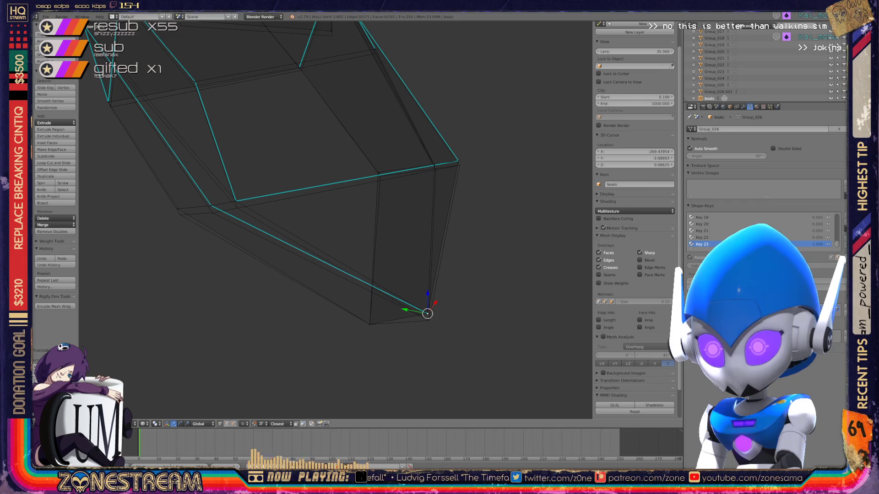
{"action": "key", "text": "shift+s"}
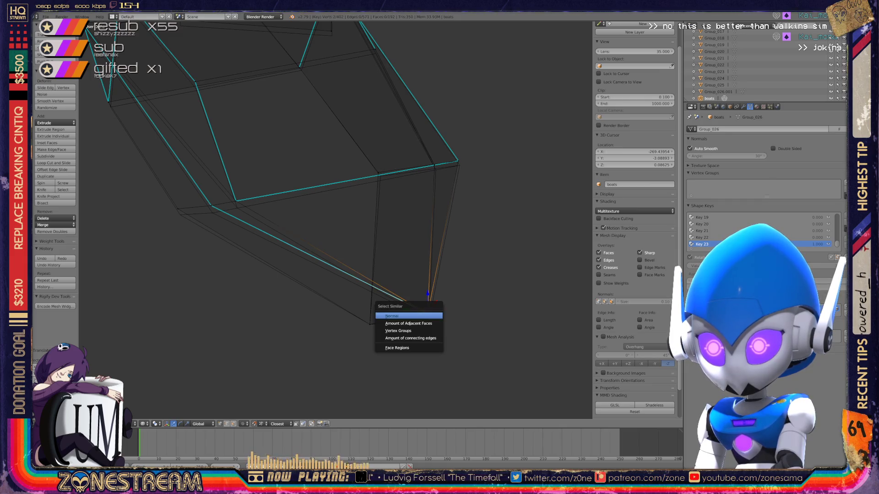
{"action": "left_click", "coordinate": [405, 330]}
{"action": "key", "text": "g"}
{"action": "key", "text": "Return"}
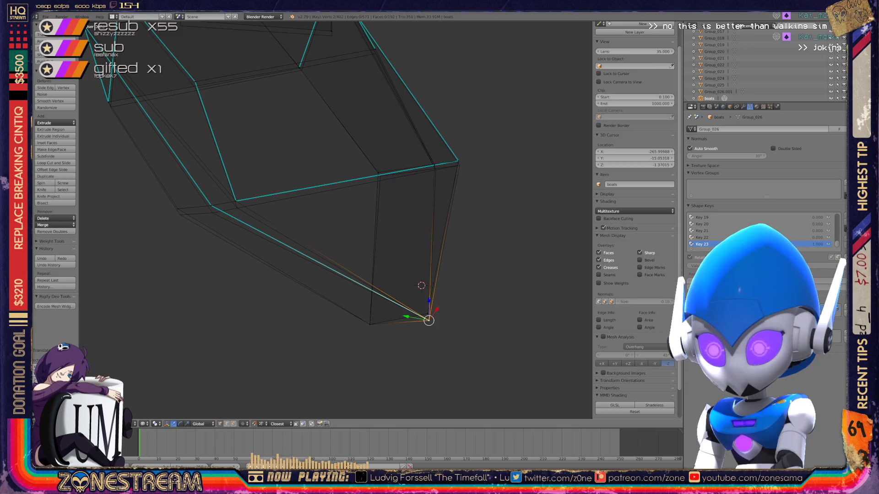
{"action": "key", "text": "ctrl+z"}
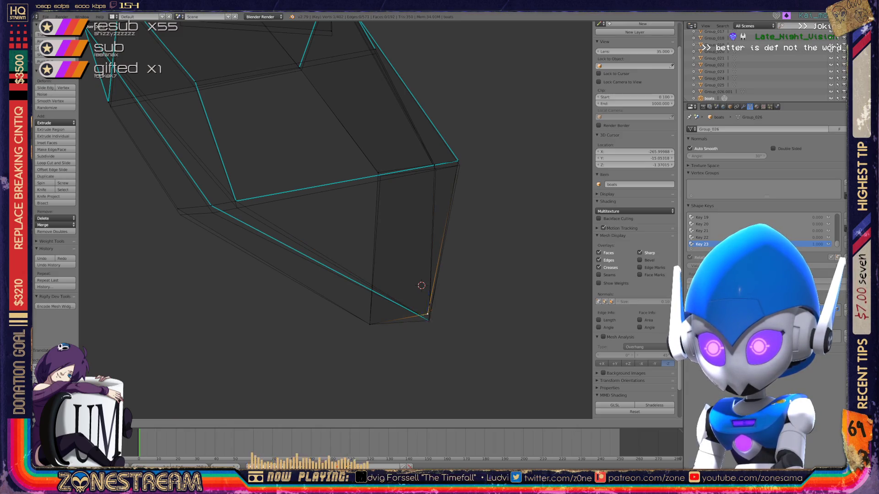
{"action": "key", "text": "ctrl+shift+z"}
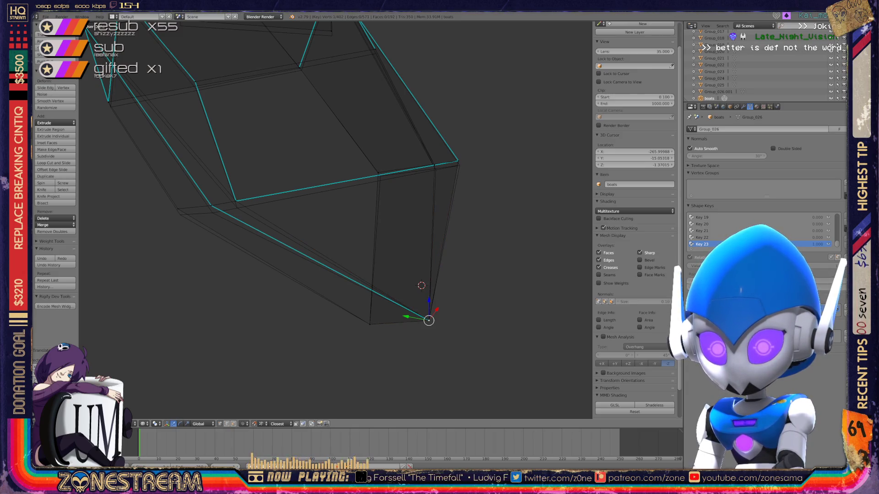
Step: Drop the lower-seam vertex slightly and shift the vertex further left to a new spot
{"action": "middle_click_drag", "start_coordinate": [296, 206], "coordinate": [336, 254]}
{"action": "scroll", "coordinate": [336, 220], "scroll_direction": "up", "scroll_amount": 3}
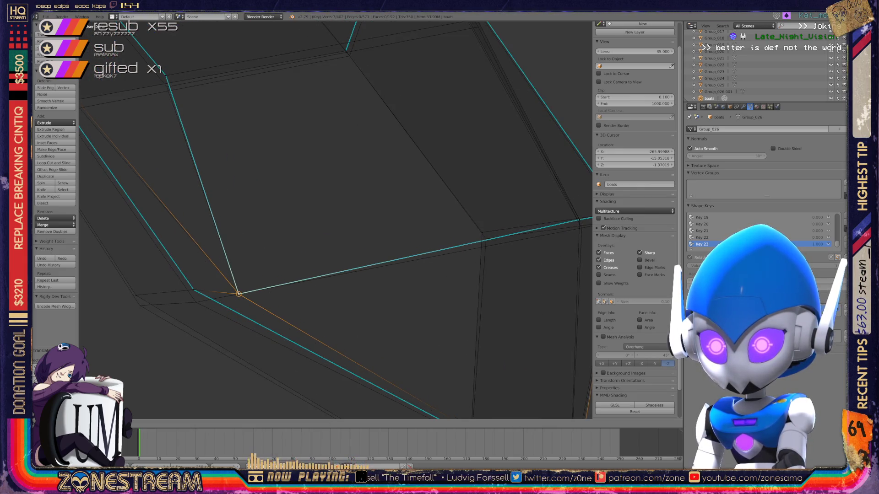
{"action": "right_click", "coordinate": [194, 289]}
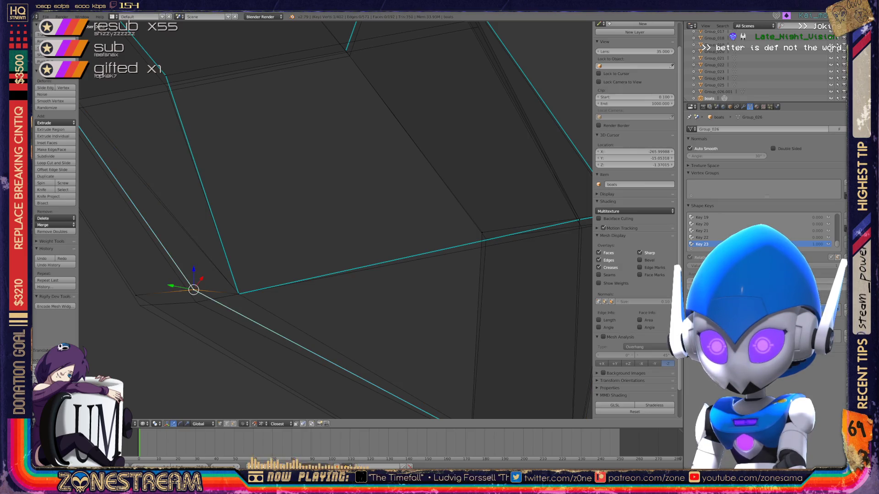
{"action": "key", "text": "g"}
{"action": "left_click", "coordinate": [196, 302]}
{"action": "right_click", "coordinate": [135, 295]}
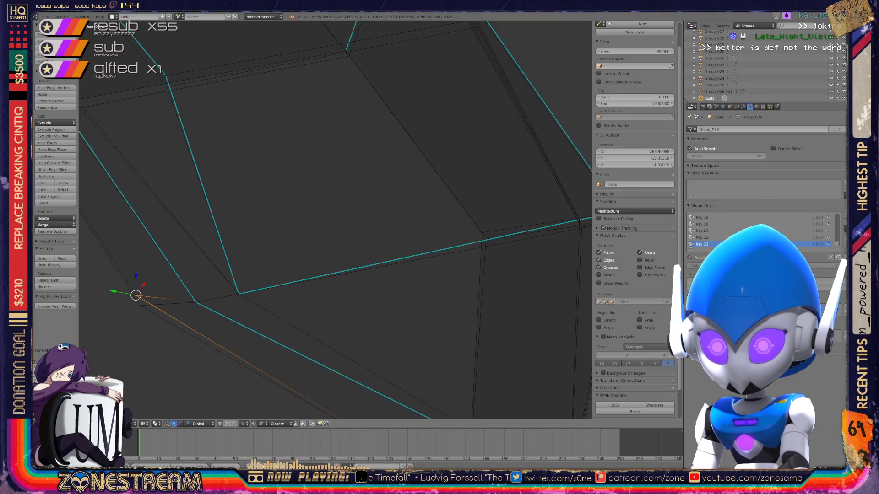
{"action": "key", "text": "ctrl+shift+Tab"}
{"action": "key", "text": "Escape"}
{"action": "key", "text": "g"}
{"action": "left_click", "coordinate": [140, 306]}
{"action": "scroll", "coordinate": [489, 364], "scroll_direction": "down", "scroll_amount": 2}
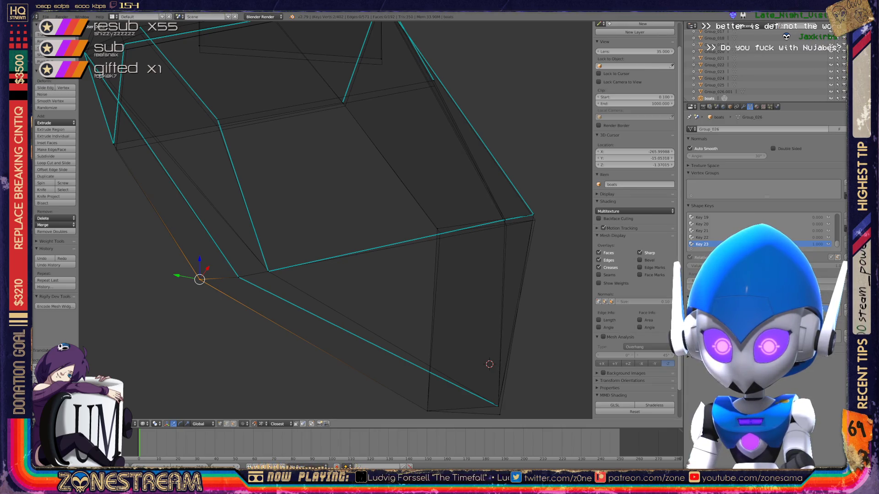
Step: Move the selected vertex and the next seam vertex slightly down and right
{"action": "mouse_move", "coordinate": [489, 364]}
{"action": "middle_mouse_down"}
{"action": "mouse_move", "coordinate": [337, 232]}
{"action": "mouse_move", "coordinate": [361, 416]}
{"action": "middle_mouse_up"}
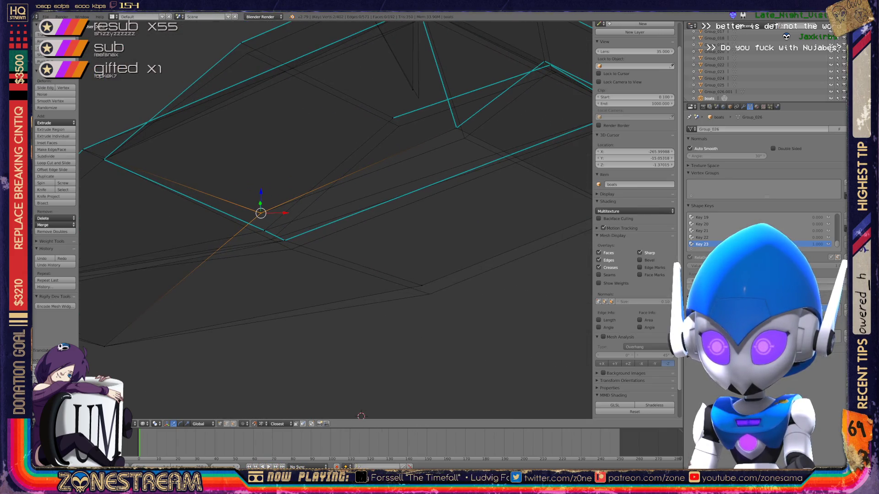
{"action": "key", "text": "g"}
{"action": "key", "text": "Return"}
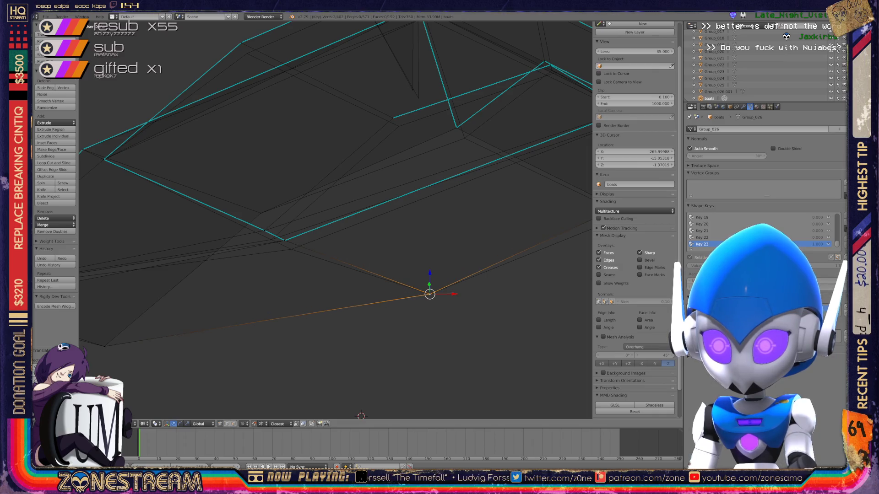
{"action": "middle_click_drag", "start_coordinate": [361, 416], "coordinate": [398, 385]}
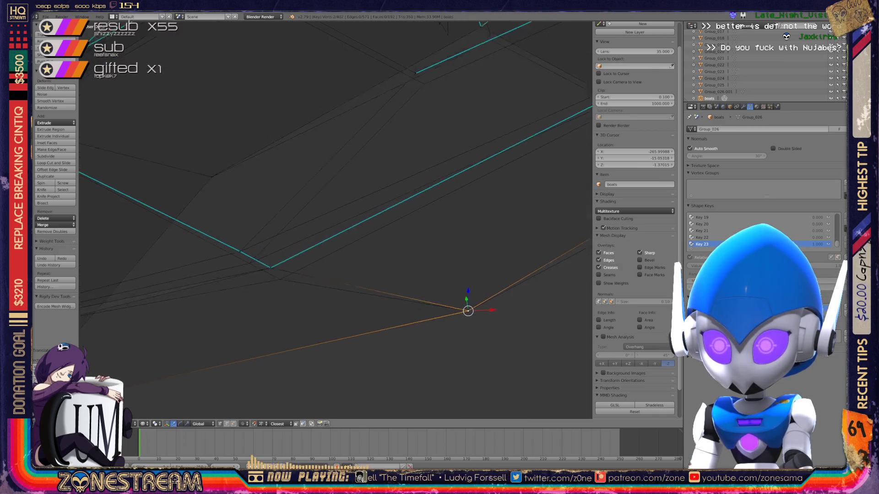
{"action": "right_click", "coordinate": [280, 289]}
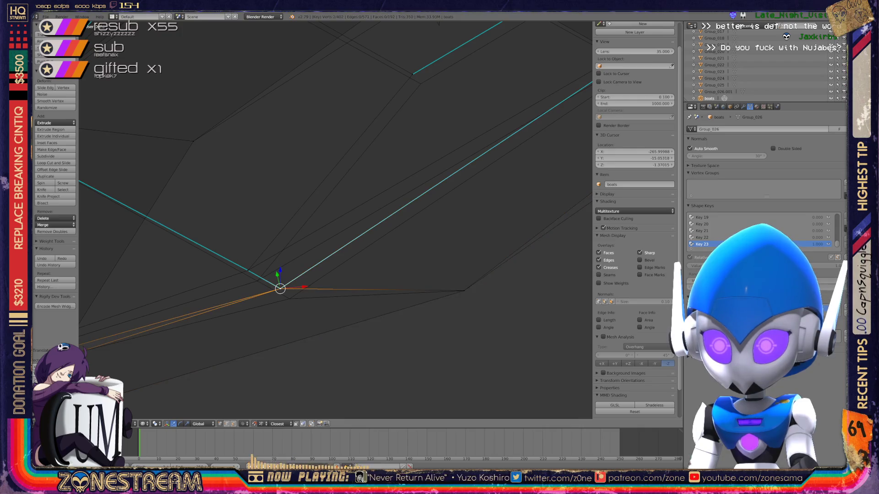
{"action": "key", "text": "alt+m"}
{"action": "left_click", "coordinate": [262, 303]}
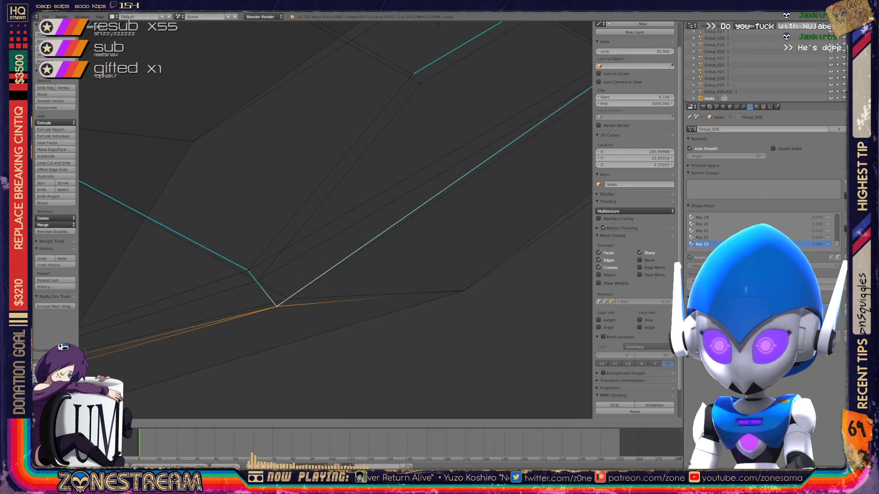
{"action": "key", "text": "Return"}
Step: Shift the neighbouring vertex down and right into its new position
{"action": "right_click", "coordinate": [247, 270]}
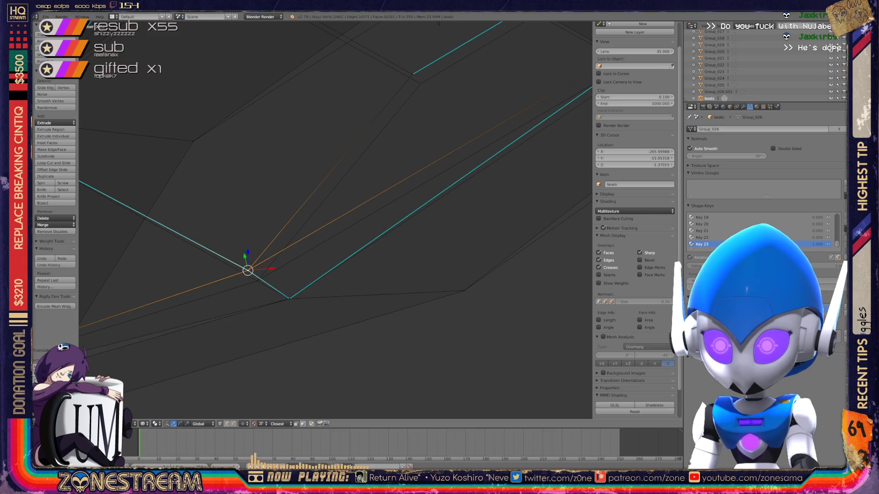
{"action": "key", "text": "g"}
{"action": "key", "text": "Return"}
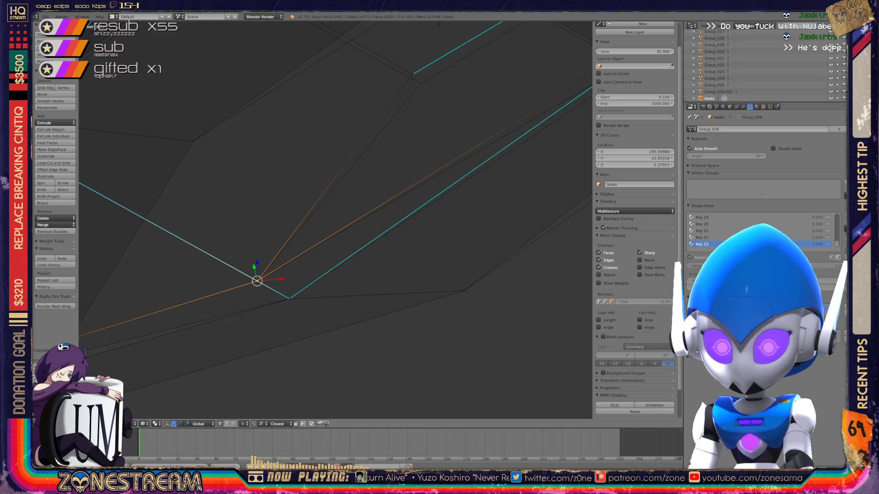
{"action": "scroll", "coordinate": [335, 220], "scroll_direction": "down", "scroll_amount": 2}
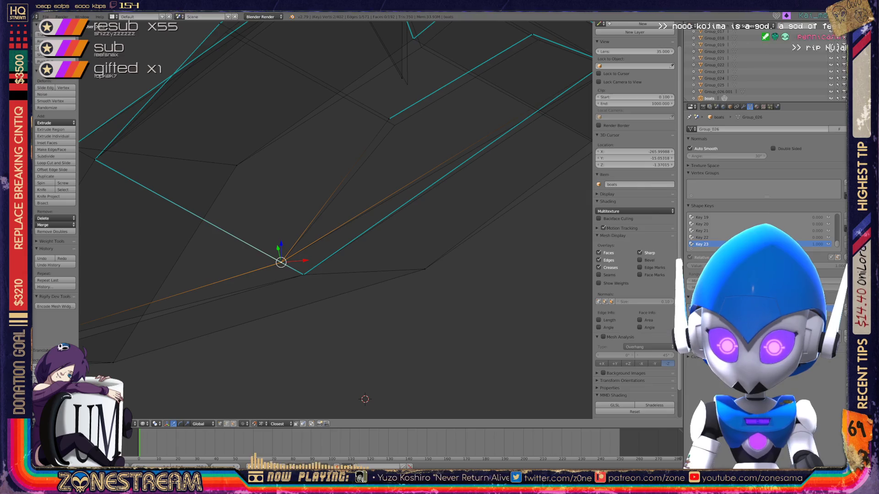
{"action": "scroll", "coordinate": [335, 220], "scroll_direction": "down", "scroll_amount": 2}
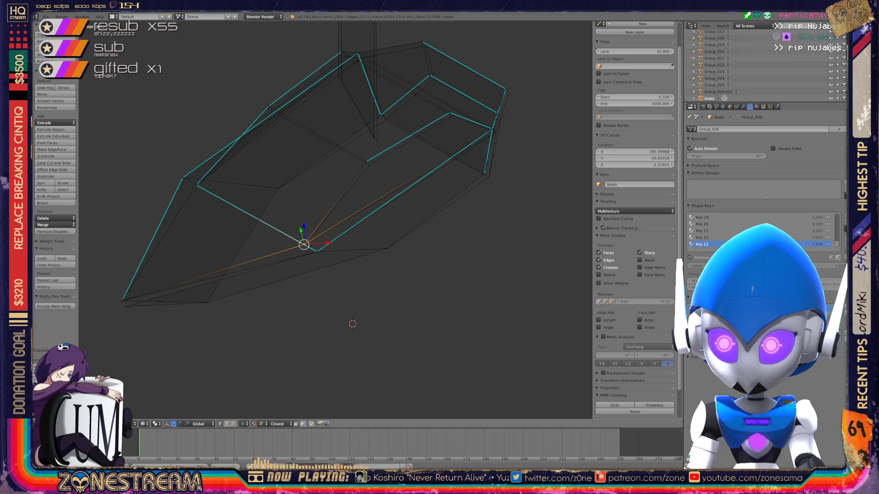
Step: Inspect the boot from several angles and confirm the side vertex's new position, reshaping the outline
{"action": "middle_click_drag", "start_coordinate": [353, 324], "coordinate": [337, 358]}
{"action": "scroll", "coordinate": [337, 358], "scroll_direction": "up", "scroll_amount": 2}
{"action": "left_click", "coordinate": [363, 178]}
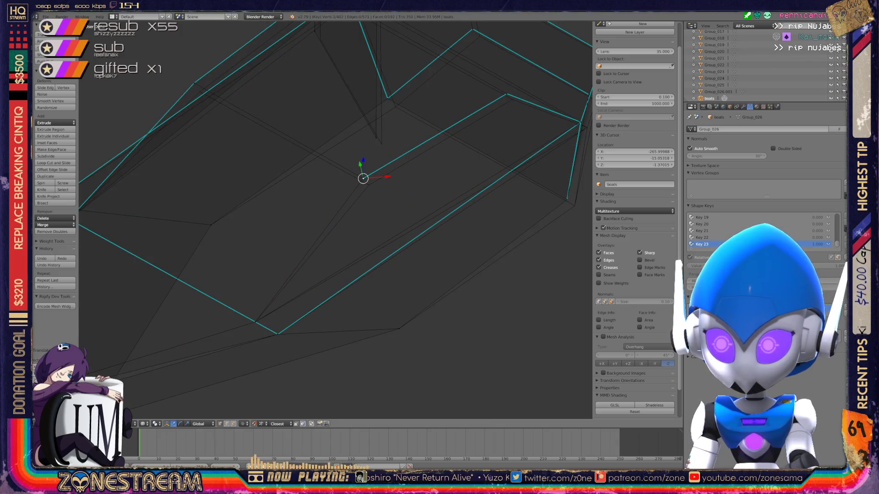
{"action": "scroll", "coordinate": [336, 221], "scroll_direction": "up", "scroll_amount": 2}
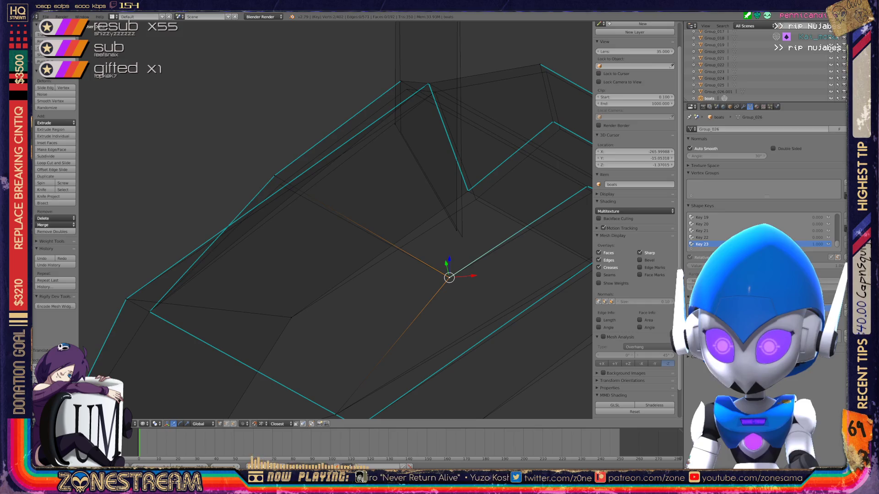
{"action": "scroll", "coordinate": [396, 323], "scroll_direction": "down", "scroll_amount": 3}
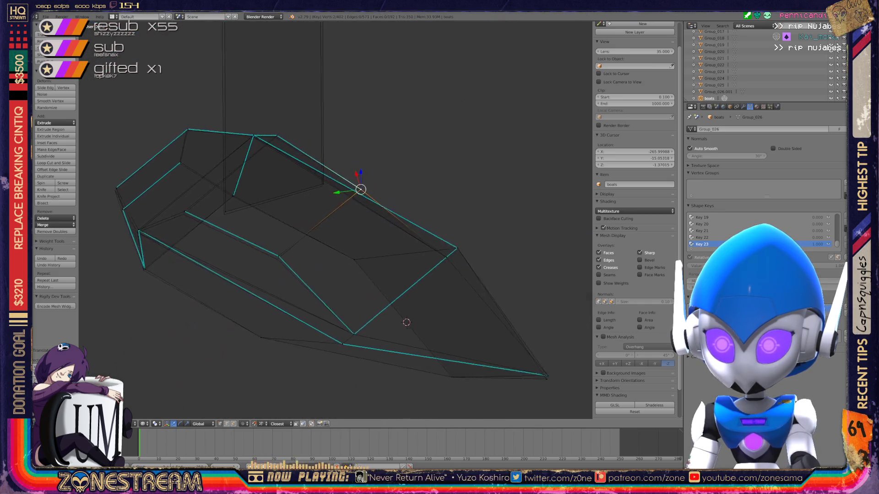
{"action": "middle_click_drag", "start_coordinate": [412, 344], "coordinate": [396, 324]}
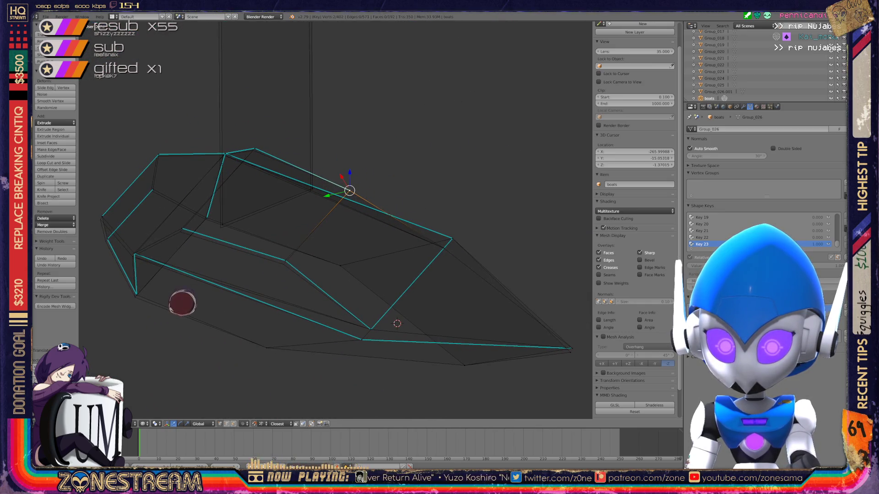
{"action": "scroll", "coordinate": [396, 323], "scroll_direction": "up", "scroll_amount": 2}
{"action": "middle_click_drag", "start_coordinate": [397, 323], "coordinate": [493, 347]}
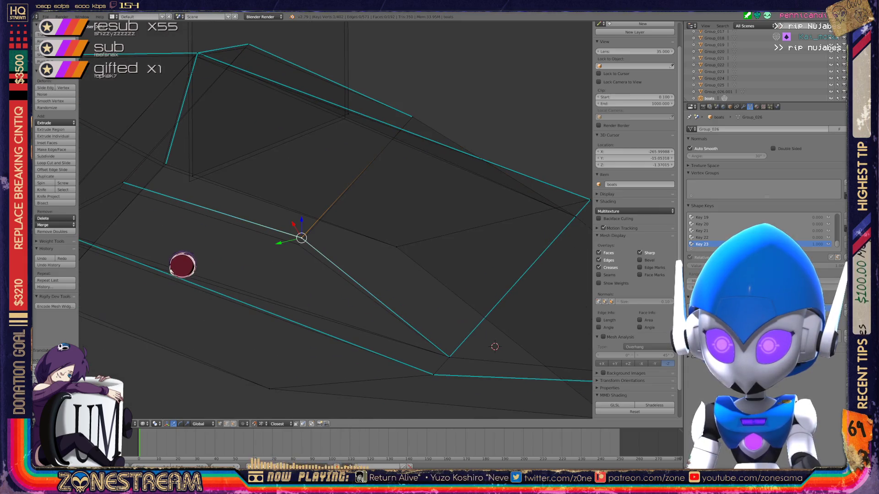
{"action": "middle_click_drag", "start_coordinate": [182, 188], "coordinate": [274, 192]}
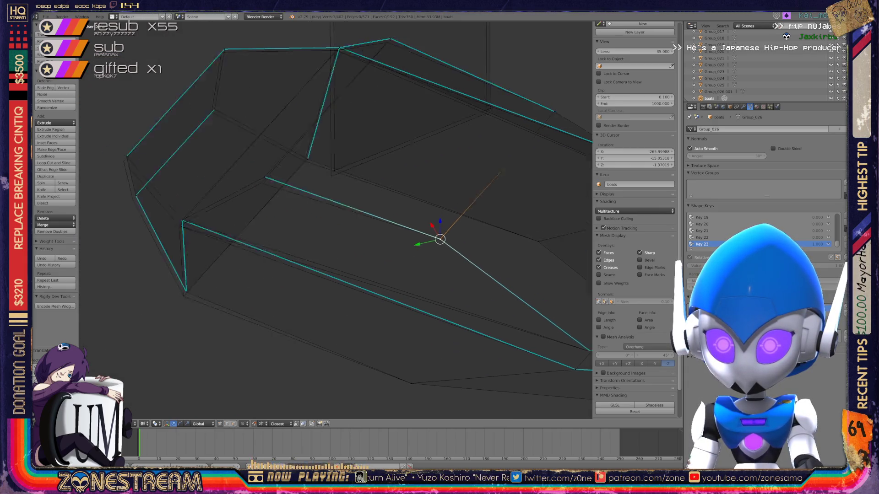
{"action": "mouse_move", "coordinate": [468, 238]}
{"action": "middle_mouse_down"}
{"action": "mouse_move", "coordinate": [413, 275]}
{"action": "mouse_move", "coordinate": [464, 264]}
{"action": "middle_mouse_up"}
{"action": "scroll", "coordinate": [413, 274], "scroll_direction": "up", "scroll_amount": 3}
{"action": "key", "text": "Return"}
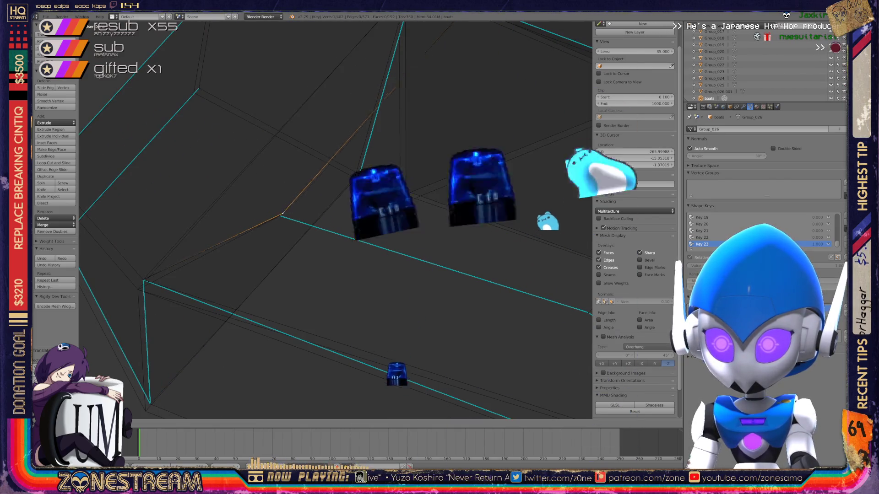
Step: Reposition a side vertex and the bottom vertex of the boot mesh with small grab moves
{"action": "middle_click_drag", "start_coordinate": [279, 216], "coordinate": [343, 186], "text": "shift"}
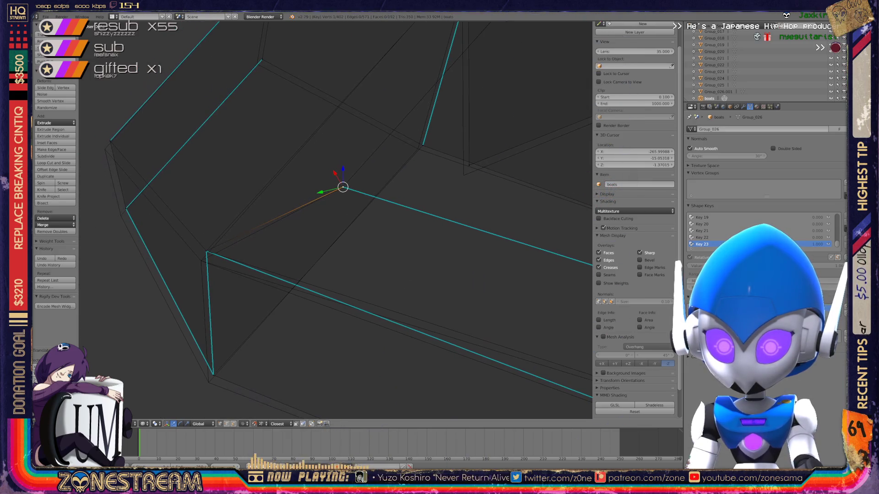
{"action": "right_click", "coordinate": [206, 252]}
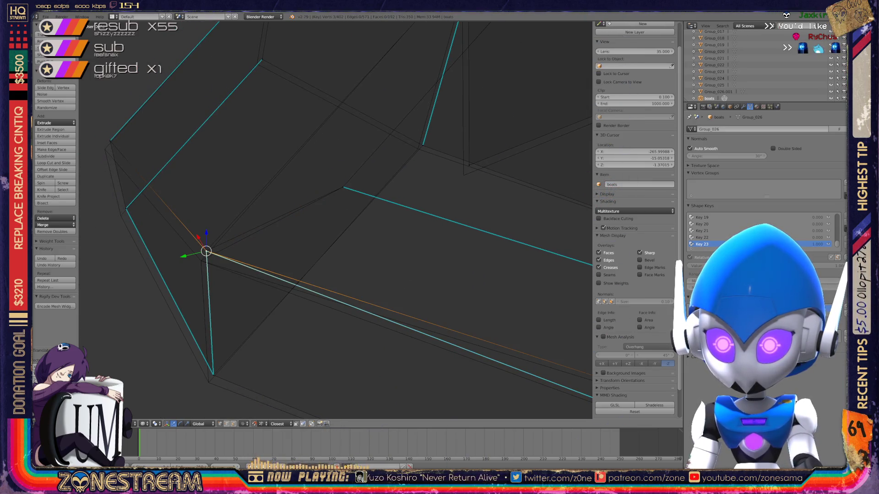
{"action": "key", "text": "g"}
{"action": "key", "text": "Return"}
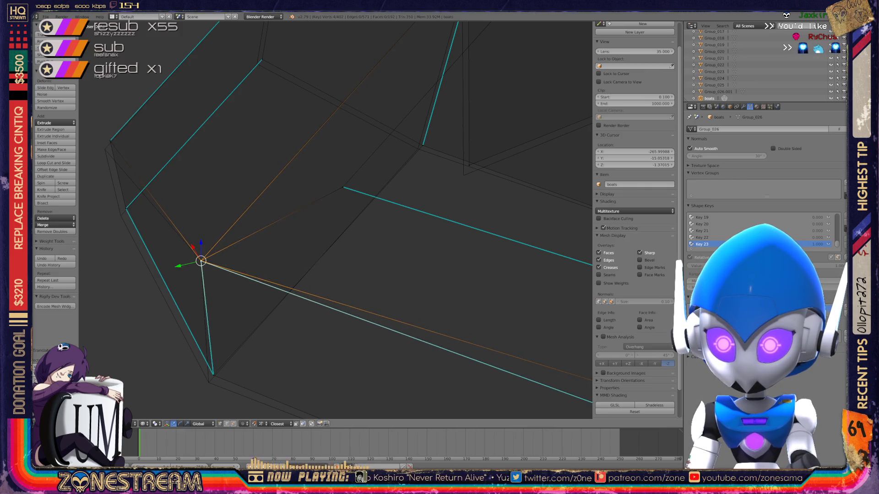
{"action": "right_click", "coordinate": [213, 374]}
{"action": "key", "text": "g"}
{"action": "key", "text": "Return"}
{"action": "middle_click_drag", "start_coordinate": [343, 240], "coordinate": [385, 206]}
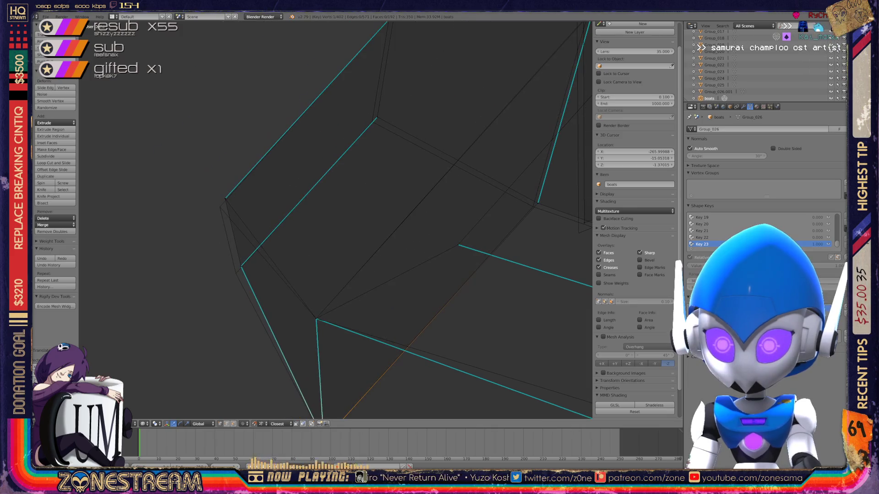
{"action": "key", "text": "g"}
{"action": "key", "text": "Return"}
Step: Nudge the upper vertex and two further vertices along the boot's edge into place
{"action": "right_click", "coordinate": [224, 199]}
{"action": "key", "text": "g"}
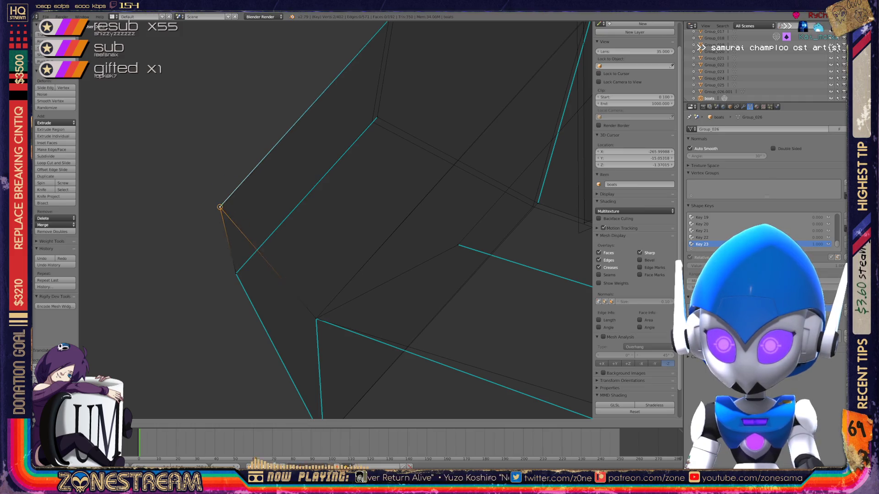
{"action": "key", "text": "Return"}
{"action": "mouse_move", "coordinate": [344, 240]}
{"action": "middle_mouse_down"}
{"action": "mouse_move", "coordinate": [384, 227]}
{"action": "mouse_move", "coordinate": [371, 234]}
{"action": "middle_mouse_up"}
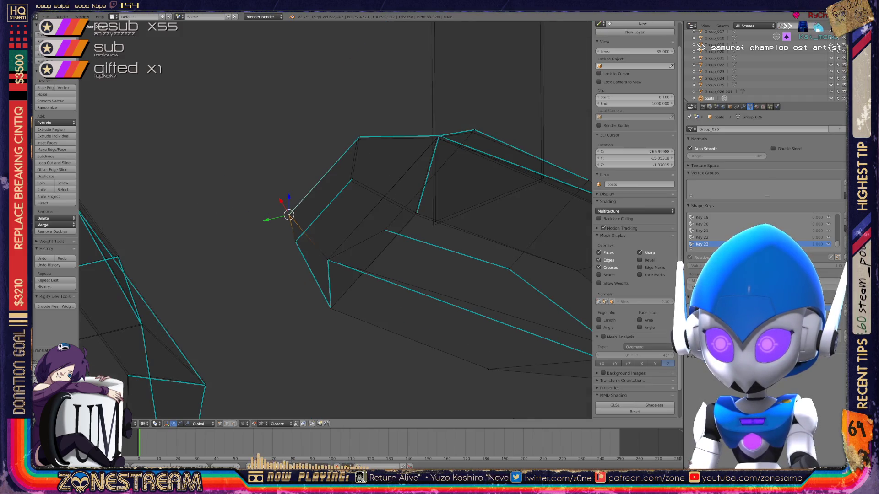
{"action": "middle_click_drag", "start_coordinate": [474, 357], "coordinate": [503, 363]}
{"action": "scroll", "coordinate": [503, 363], "scroll_direction": "up", "scroll_amount": 4}
{"action": "right_click", "coordinate": [249, 269]}
{"action": "key", "text": "g"}
{"action": "key", "text": "Return"}
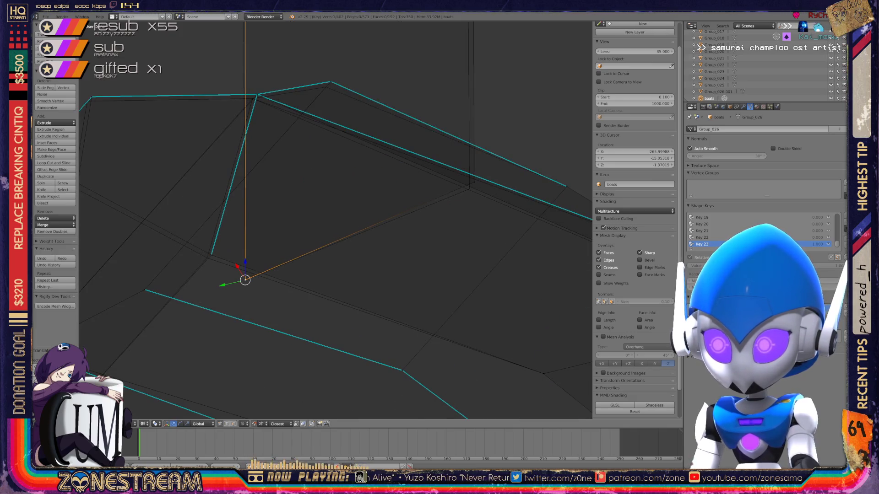
{"action": "right_click", "coordinate": [469, 188]}
{"action": "key", "text": "g"}
{"action": "key", "text": "Return"}
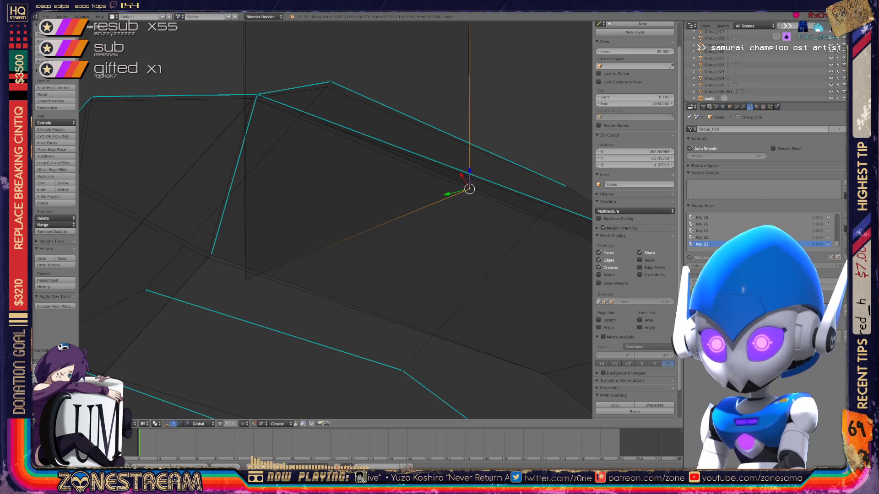
{"action": "scroll", "coordinate": [335, 219], "scroll_direction": "down", "scroll_amount": 3}
{"action": "scroll", "coordinate": [336, 220], "scroll_direction": "down", "scroll_amount": 3}
{"action": "scroll", "coordinate": [335, 220], "scroll_direction": "down", "scroll_amount": 1}
{"action": "scroll", "coordinate": [336, 220], "scroll_direction": "down", "scroll_amount": 1}
{"action": "scroll", "coordinate": [336, 220], "scroll_direction": "up", "scroll_amount": 2}
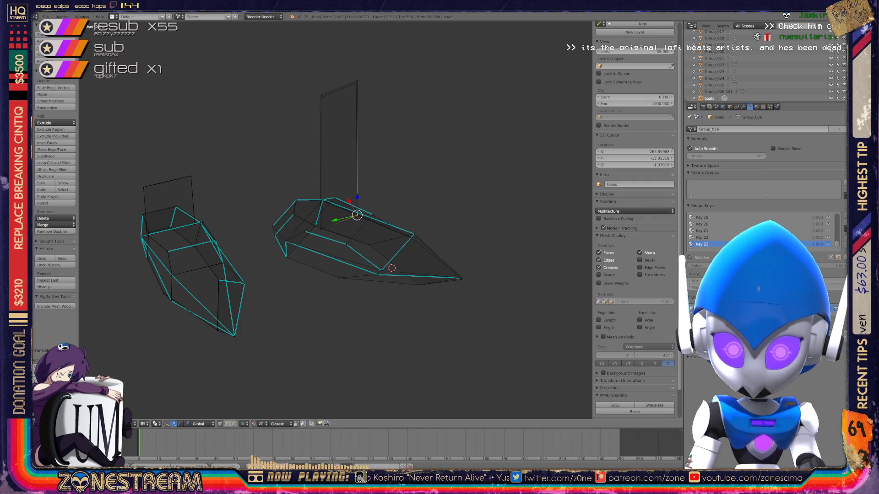
{"action": "scroll", "coordinate": [335, 219], "scroll_direction": "up", "scroll_amount": 1}
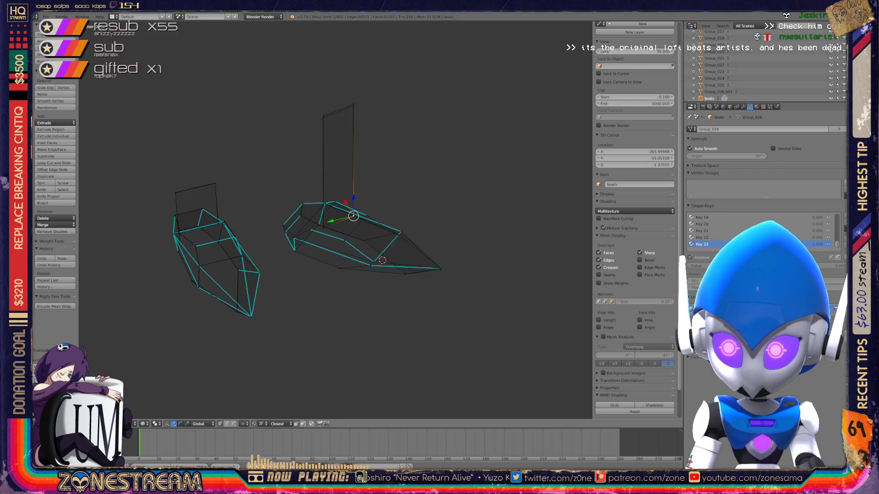
Step: Drag two lower vertices onto their neighbouring vertices
{"action": "middle_click_drag", "start_coordinate": [335, 220], "coordinate": [384, 178]}
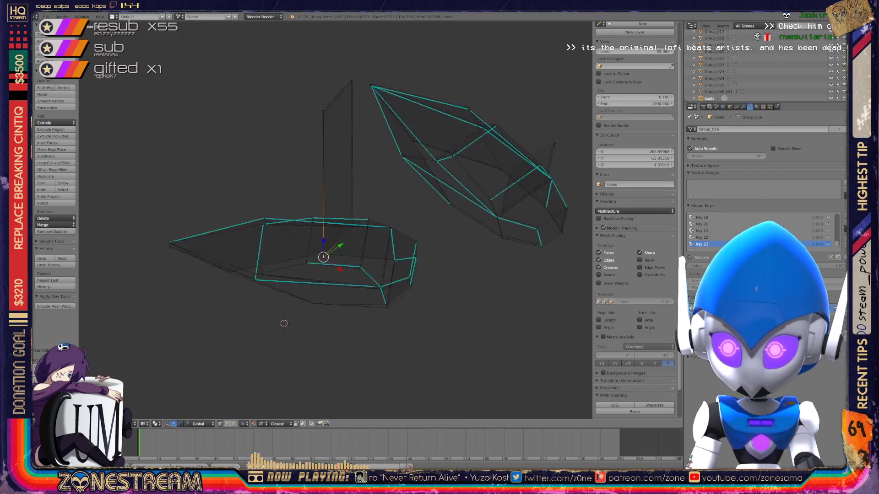
{"action": "scroll", "coordinate": [384, 137], "scroll_direction": "up", "scroll_amount": 2}
{"action": "scroll", "coordinate": [384, 138], "scroll_direction": "up", "scroll_amount": 2}
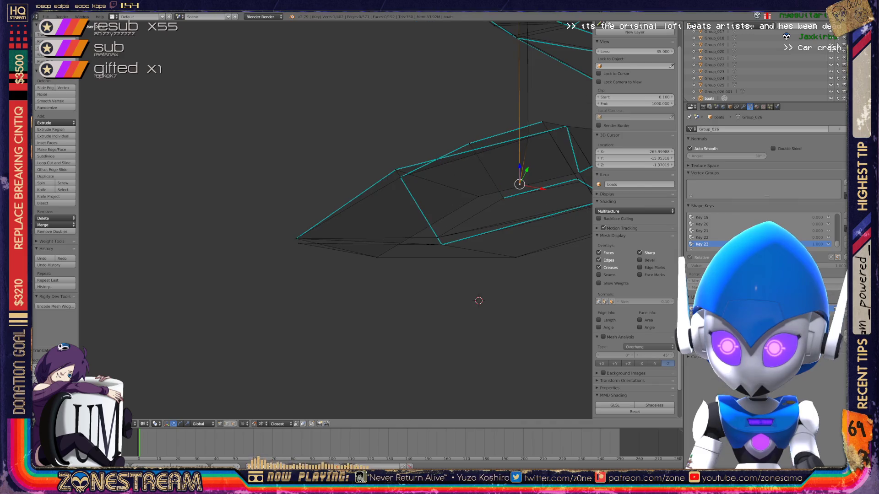
{"action": "scroll", "coordinate": [384, 137], "scroll_direction": "up", "scroll_amount": 2}
{"action": "right_click_drag", "start_coordinate": [258, 268], "coordinate": [254, 258]}
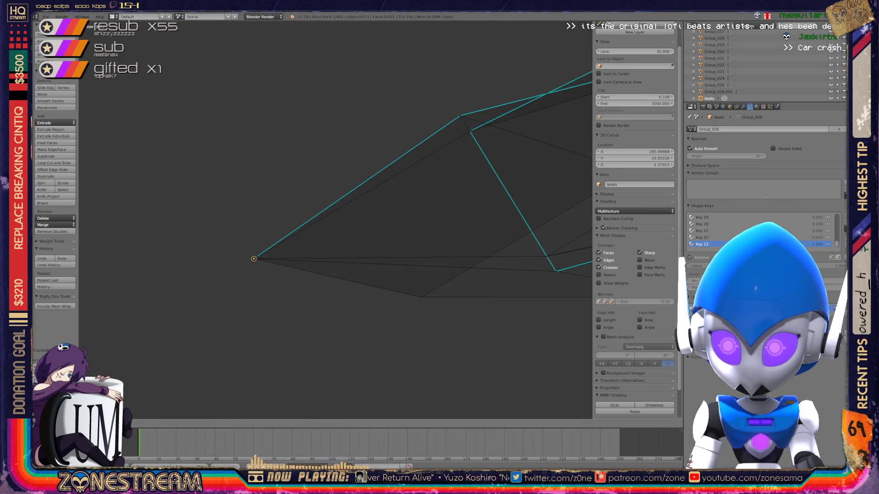
{"action": "scroll", "coordinate": [336, 220], "scroll_direction": "down", "scroll_amount": 2}
{"action": "scroll", "coordinate": [336, 219], "scroll_direction": "down", "scroll_amount": 1}
{"action": "middle_click_drag", "start_coordinate": [336, 220], "coordinate": [309, 227]}
{"action": "scroll", "coordinate": [336, 221], "scroll_direction": "up", "scroll_amount": 2}
{"action": "scroll", "coordinate": [336, 220], "scroll_direction": "up", "scroll_amount": 2}
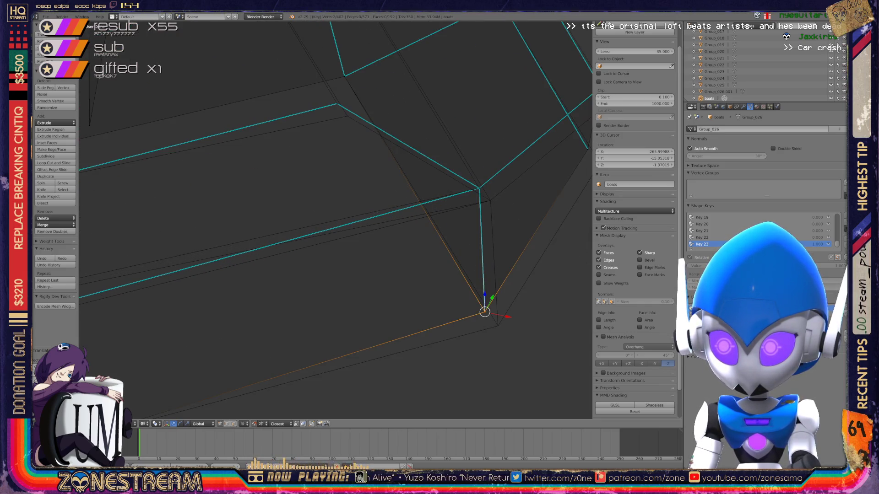
{"action": "right_click_drag", "start_coordinate": [484, 312], "coordinate": [497, 326]}
Step: Snap the 3D cursor to a higher vertex, shift it and the upper-corner vertex, then return to Object Mode
{"action": "right_click", "coordinate": [479, 188]}
{"action": "key", "text": "shift+s"}
{"action": "left_click", "coordinate": [497, 153]}
{"action": "right_click_drag", "start_coordinate": [479, 188], "coordinate": [489, 201]}
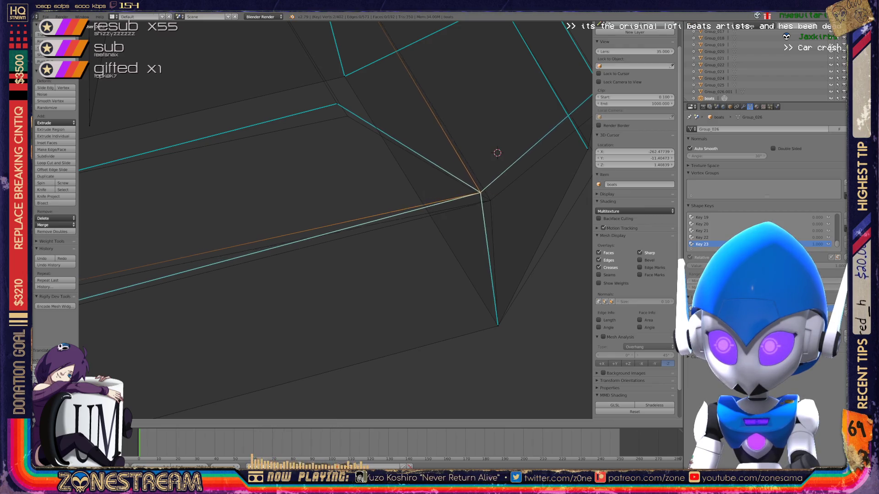
{"action": "right_click", "coordinate": [336, 105]}
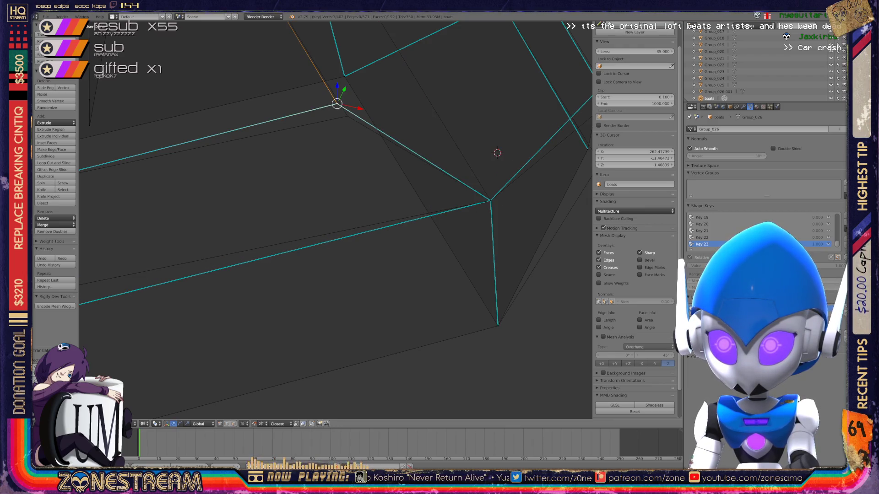
{"action": "right_click_drag", "start_coordinate": [337, 104], "coordinate": [346, 117]}
{"action": "scroll", "coordinate": [336, 221], "scroll_direction": "down", "scroll_amount": 4}
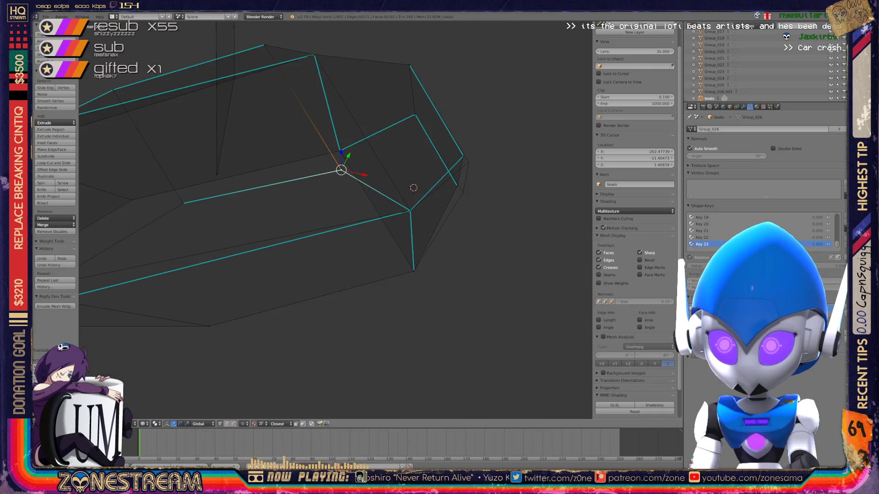
{"action": "key", "text": "Tab"}
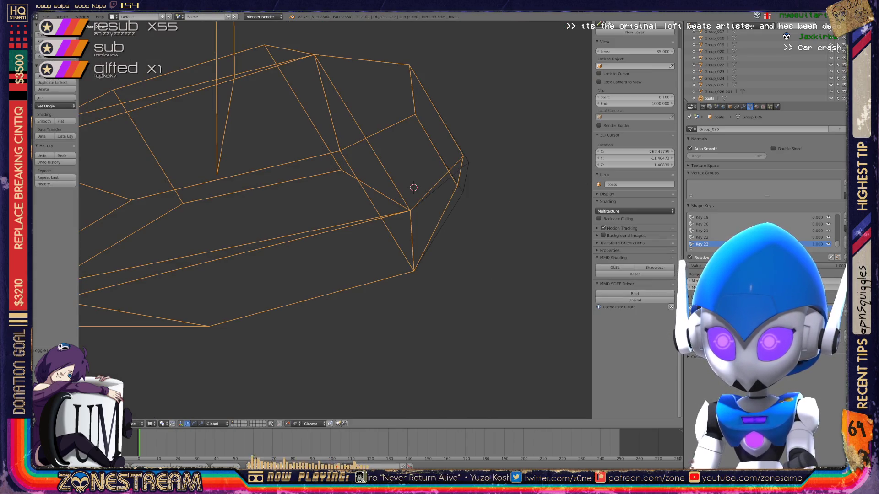
Step: Re-enter Edit Mode and move two vertices, one onto its neighbour and one to a new spot
{"action": "key", "text": "Tab"}
{"action": "right_click", "coordinate": [466, 153]}
{"action": "scroll", "coordinate": [99, 313], "scroll_direction": "up", "scroll_amount": 1}
{"action": "middle_click_drag", "start_coordinate": [100, 313], "coordinate": [99, 284]}
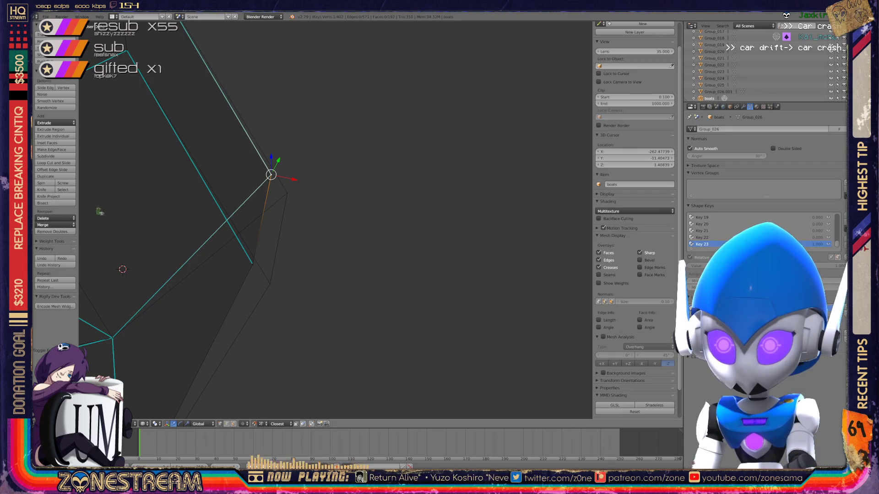
{"action": "key", "text": "g"}
{"action": "left_click", "coordinate": [286, 194]}
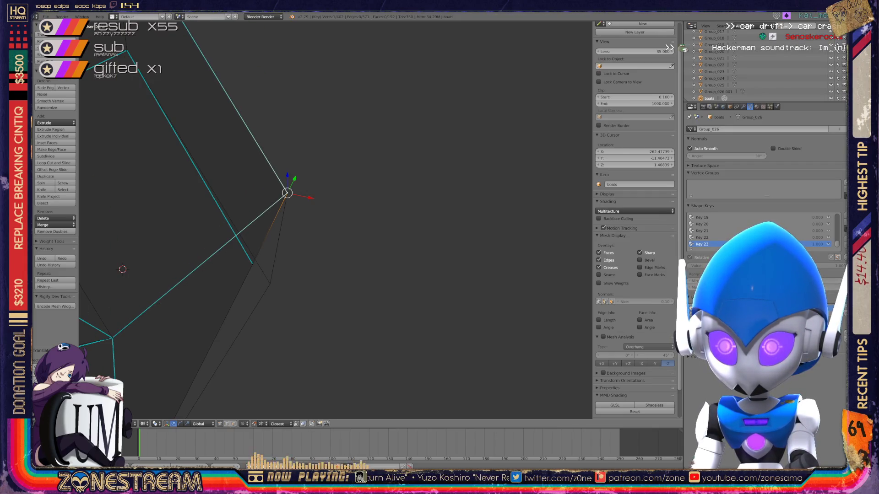
{"action": "right_click", "coordinate": [252, 264]}
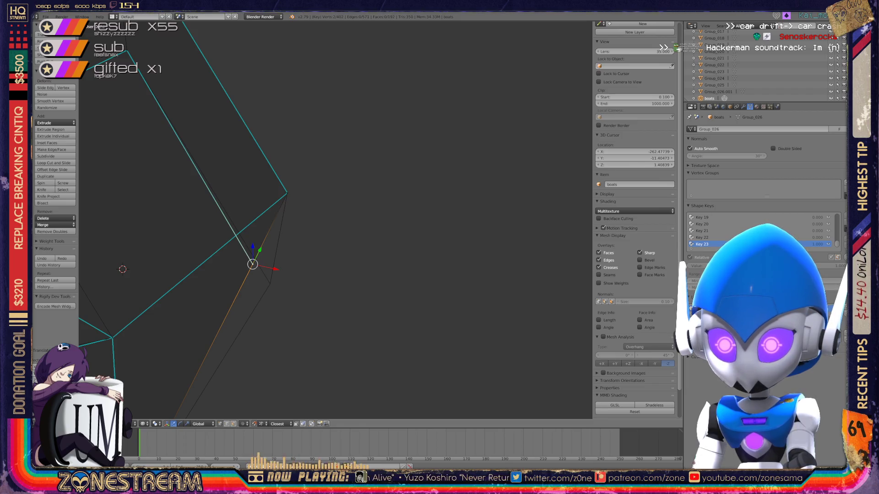
{"action": "key", "text": "g"}
{"action": "left_click", "coordinate": [270, 283]}
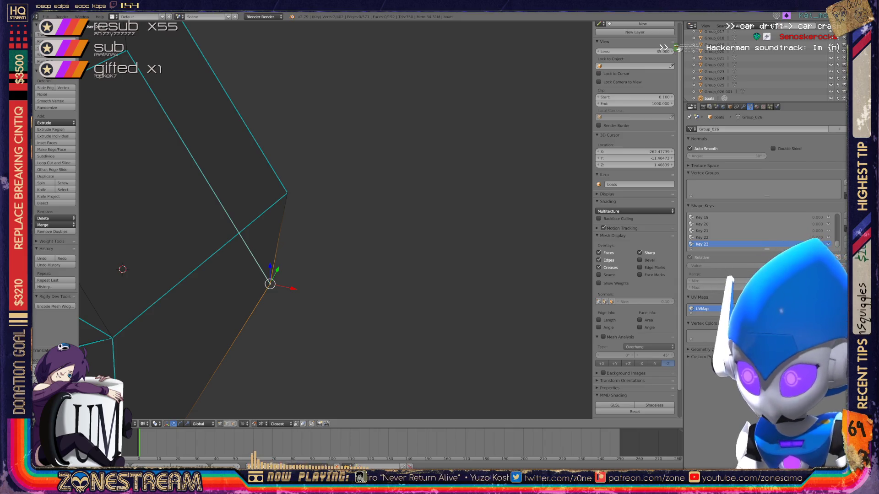
Step: Pull a corner vertex far upward toward the upper piece, then return to Object Mode
{"action": "middle_click_drag", "start_coordinate": [275, 240], "coordinate": [316, 220]}
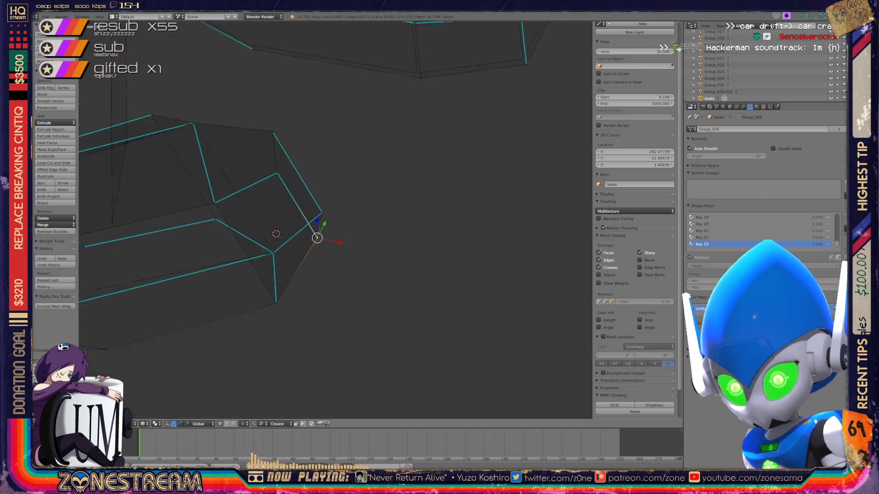
{"action": "scroll", "coordinate": [315, 234], "scroll_direction": "down", "scroll_amount": 3}
{"action": "scroll", "coordinate": [316, 234], "scroll_direction": "down", "scroll_amount": 3}
{"action": "key", "text": "KP_6"}
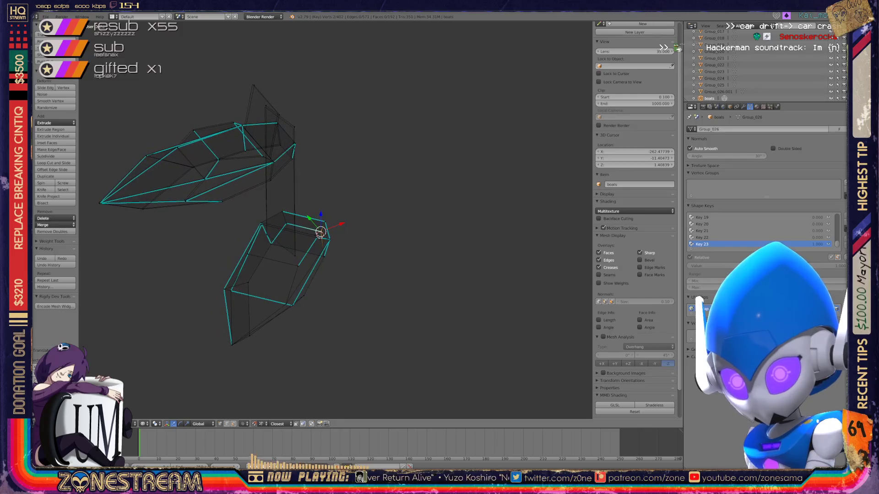
{"action": "scroll", "coordinate": [238, 149], "scroll_direction": "up", "scroll_amount": 1}
{"action": "scroll", "coordinate": [238, 149], "scroll_direction": "up", "scroll_amount": 2}
{"action": "scroll", "coordinate": [238, 149], "scroll_direction": "up", "scroll_amount": 2}
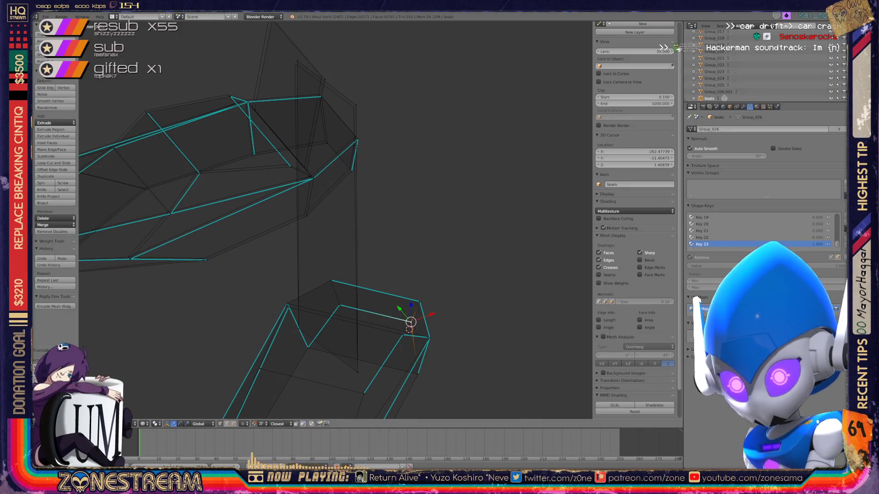
{"action": "scroll", "coordinate": [335, 221], "scroll_direction": "up", "scroll_amount": 4}
{"action": "scroll", "coordinate": [469, 245], "scroll_direction": "down", "scroll_amount": 4}
{"action": "scroll", "coordinate": [469, 245], "scroll_direction": "up", "scroll_amount": 2}
{"action": "middle_click_drag", "start_coordinate": [469, 245], "coordinate": [385, 275]}
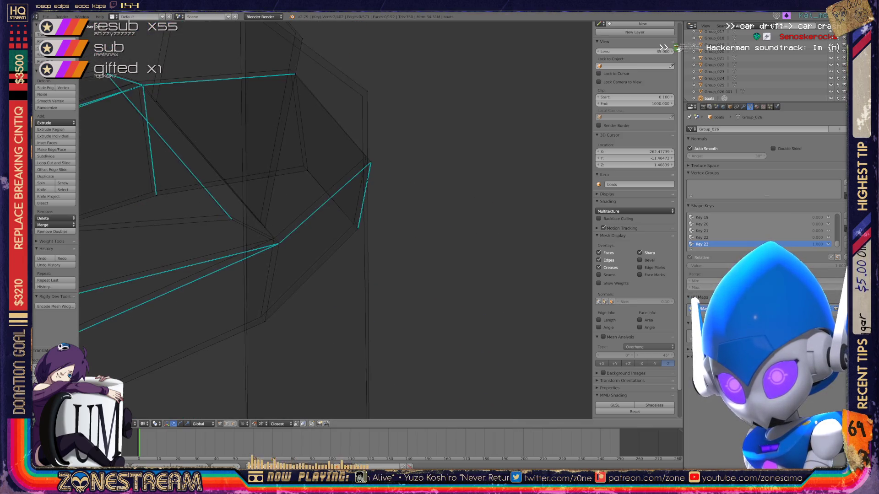
{"action": "right_click", "coordinate": [385, 175]}
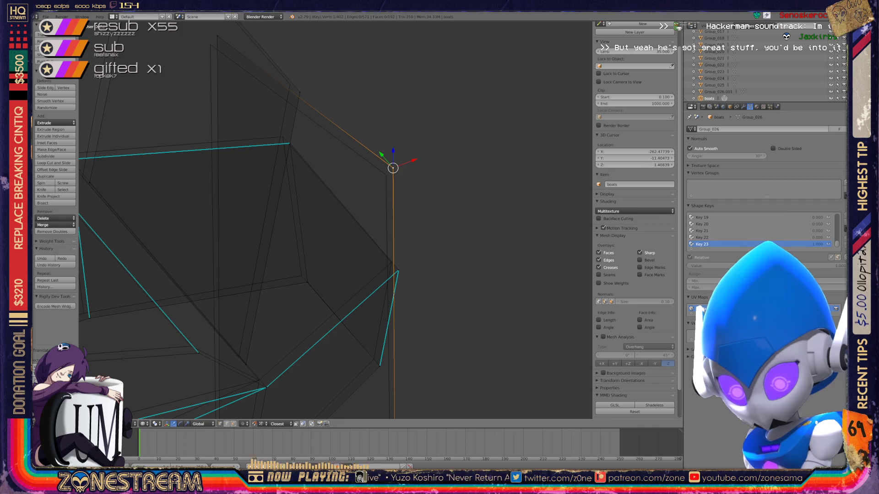
{"action": "key", "text": "g"}
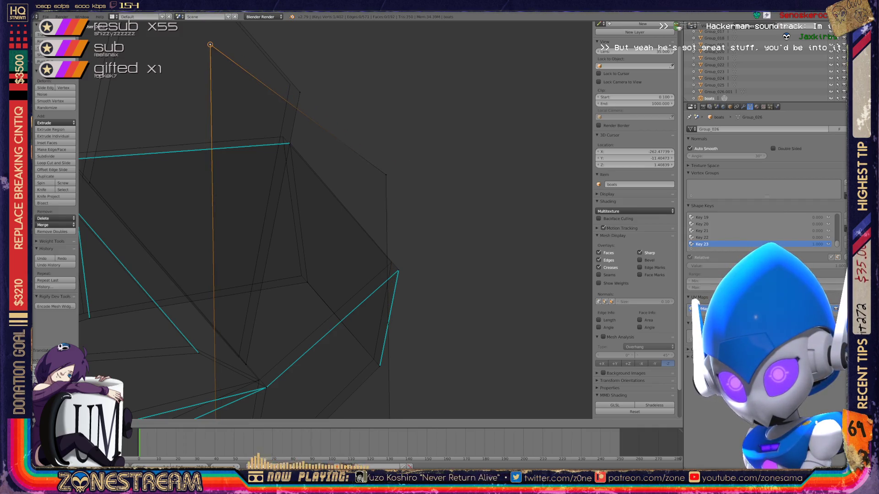
{"action": "key", "text": "Return"}
{"action": "scroll", "coordinate": [336, 219], "scroll_direction": "down", "scroll_amount": 3}
{"action": "scroll", "coordinate": [335, 220], "scroll_direction": "down", "scroll_amount": 3}
{"action": "scroll", "coordinate": [336, 219], "scroll_direction": "down", "scroll_amount": 2}
{"action": "scroll", "coordinate": [335, 220], "scroll_direction": "down", "scroll_amount": 2}
{"action": "scroll", "coordinate": [336, 261], "scroll_direction": "up", "scroll_amount": 3}
{"action": "key", "text": "Tab"}
{"action": "scroll", "coordinate": [335, 261], "scroll_direction": "up", "scroll_amount": 1}
{"action": "scroll", "coordinate": [335, 261], "scroll_direction": "up", "scroll_amount": 2}
{"action": "key", "text": "x"}
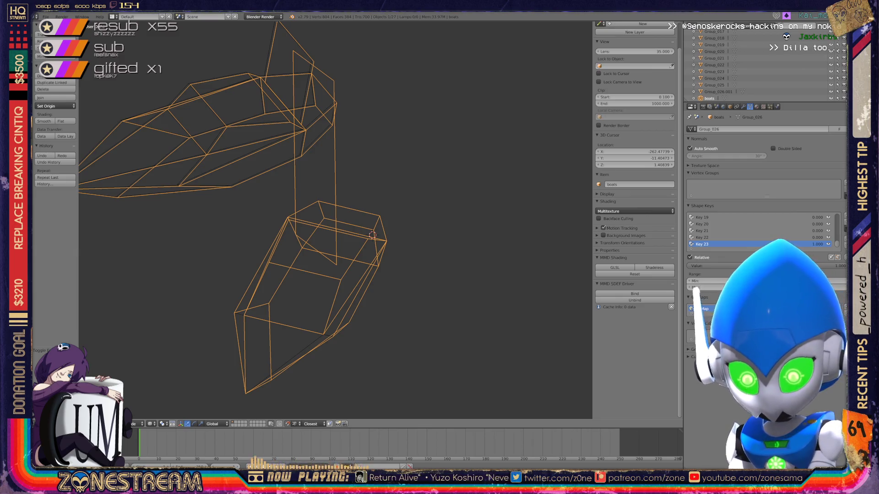
{"action": "key", "text": "Tab"}
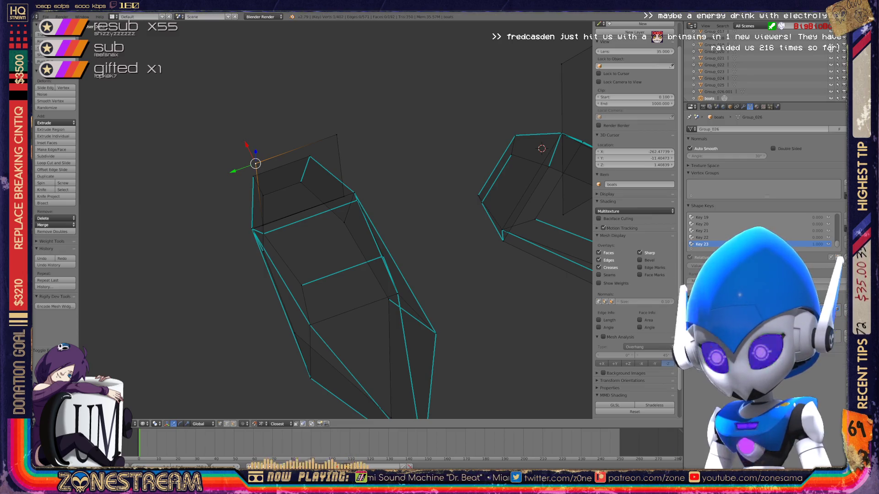
{"action": "key", "text": "Tab"}
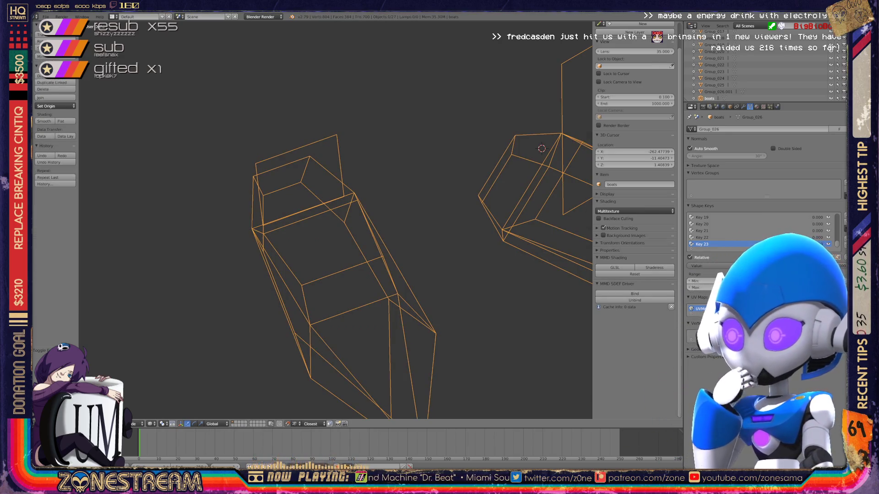
{"action": "key", "text": "Tab"}
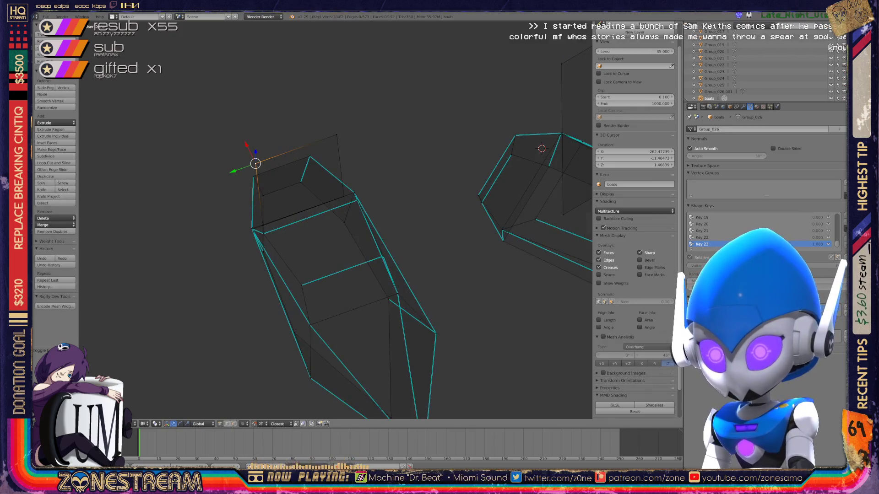
{"action": "scroll", "coordinate": [541, 148], "scroll_direction": "up", "scroll_amount": 5}
{"action": "middle_click_drag", "start_coordinate": [343, 227], "coordinate": [295, 260]}
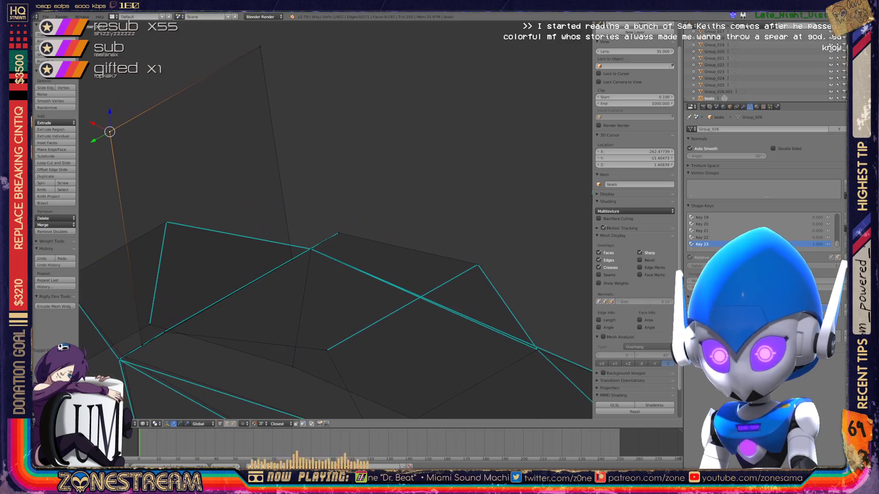
{"action": "left_click", "coordinate": [119, 360]}
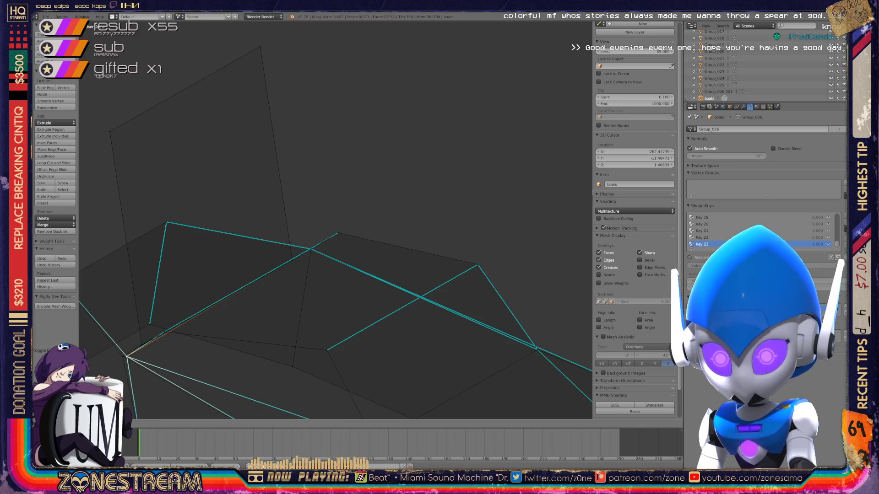
{"action": "key", "text": "Tab"}
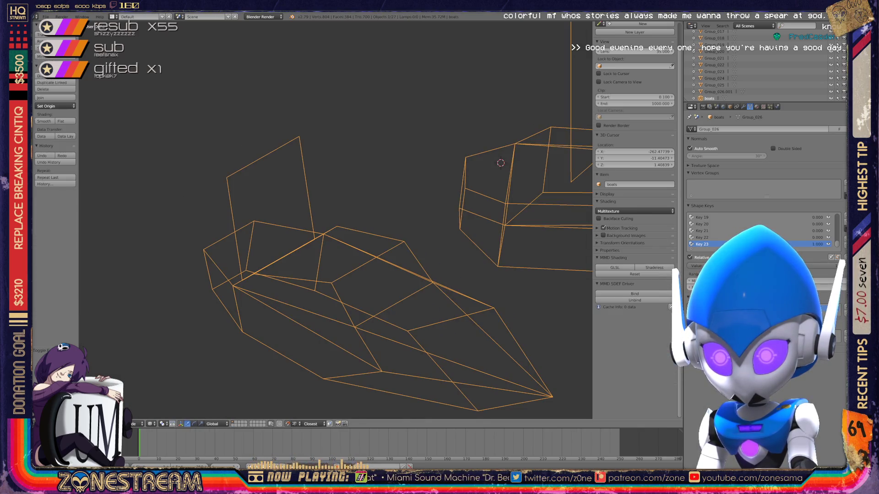
{"action": "scroll", "coordinate": [337, 219], "scroll_direction": "down", "scroll_amount": 5}
{"action": "scroll", "coordinate": [336, 219], "scroll_direction": "down", "scroll_amount": 4}
{"action": "scroll", "coordinate": [337, 220], "scroll_direction": "down", "scroll_amount": 5}
{"action": "scroll", "coordinate": [336, 220], "scroll_direction": "up", "scroll_amount": 2}
{"action": "scroll", "coordinate": [336, 220], "scroll_direction": "up", "scroll_amount": 4}
{"action": "scroll", "coordinate": [337, 220], "scroll_direction": "up", "scroll_amount": 3}
{"action": "scroll", "coordinate": [336, 220], "scroll_direction": "up", "scroll_amount": 3}
{"action": "scroll", "coordinate": [336, 220], "scroll_direction": "down", "scroll_amount": 3}
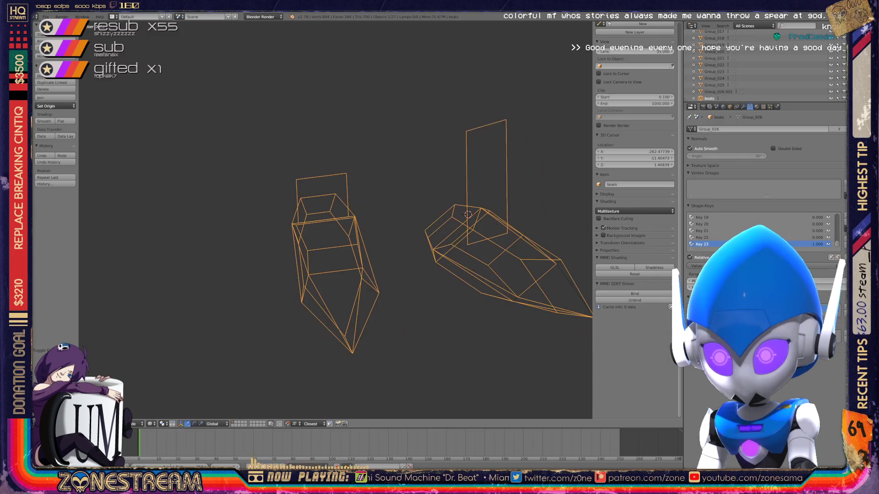
Step: Reselect everything and delete the extra group entries from the outliner list
{"action": "middle_click_drag", "start_coordinate": [413, 240], "coordinate": [227, 241], "text": "shift"}
{"action": "scroll", "coordinate": [336, 220], "scroll_direction": "down", "scroll_amount": 2}
{"action": "scroll", "coordinate": [337, 221], "scroll_direction": "up", "scroll_amount": 2}
{"action": "scroll", "coordinate": [337, 220], "scroll_direction": "down", "scroll_amount": 5}
{"action": "scroll", "coordinate": [337, 220], "scroll_direction": "down", "scroll_amount": 2}
{"action": "scroll", "coordinate": [336, 219], "scroll_direction": "down", "scroll_amount": 2}
{"action": "scroll", "coordinate": [337, 220], "scroll_direction": "up", "scroll_amount": 4}
{"action": "scroll", "coordinate": [336, 220], "scroll_direction": "up", "scroll_amount": 3}
{"action": "scroll", "coordinate": [337, 220], "scroll_direction": "up", "scroll_amount": 2}
{"action": "middle_click_drag", "start_coordinate": [336, 219], "coordinate": [0, 220], "text": "shift"}
{"action": "key", "text": "Home"}
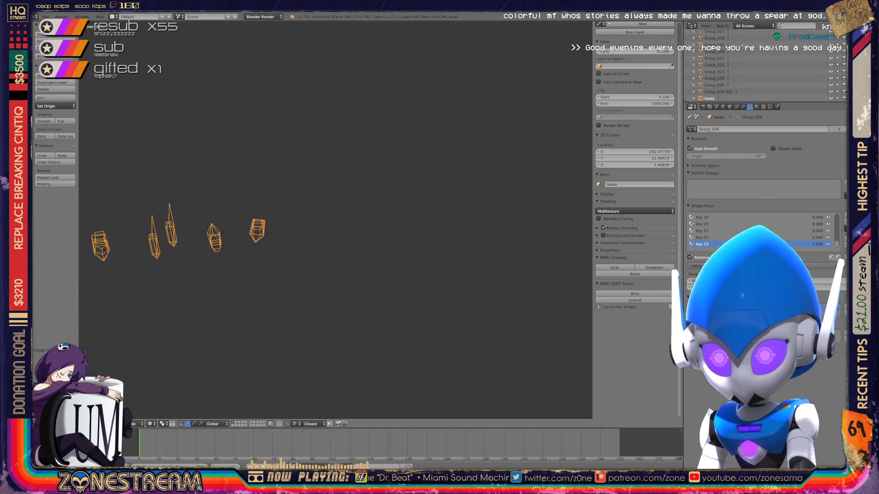
{"action": "key", "text": "a"}
{"action": "key", "text": "a"}
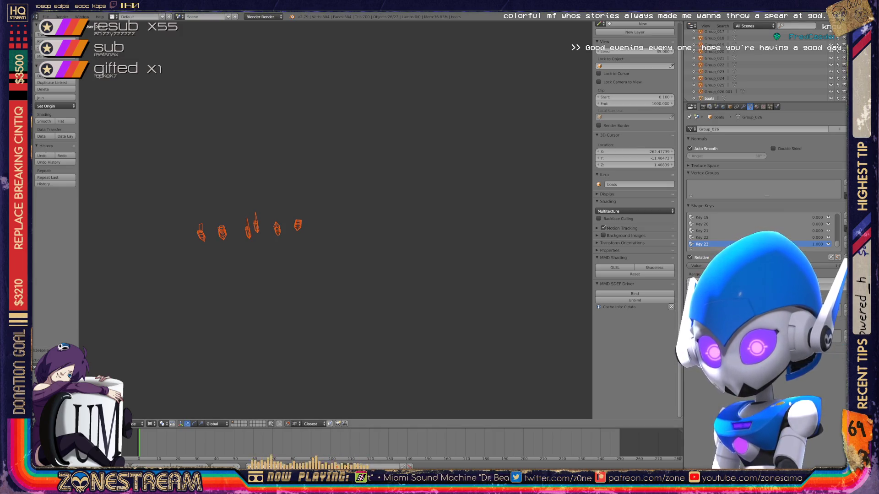
{"action": "key", "text": "x"}
{"action": "key", "text": "Return"}
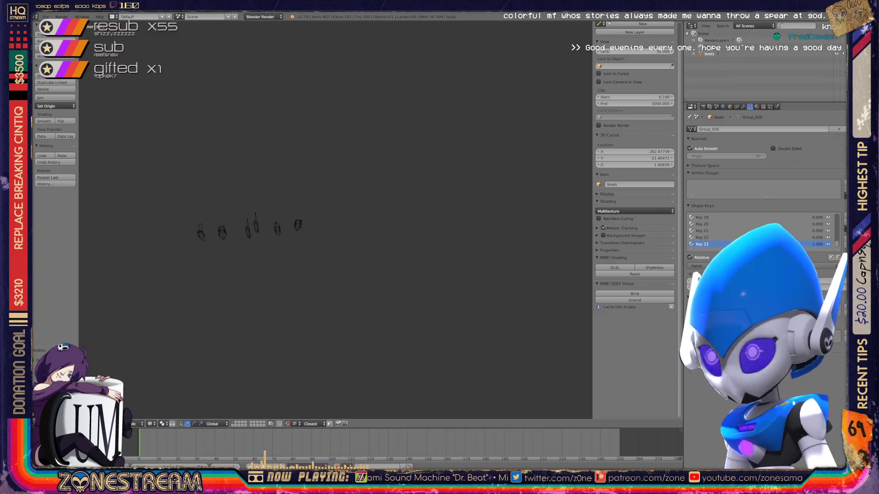
Step: Purge the orphan meshes, materials and images via the outliner's Orphan Data view, then show All Scenes again
{"action": "left_click", "coordinate": [754, 25]}
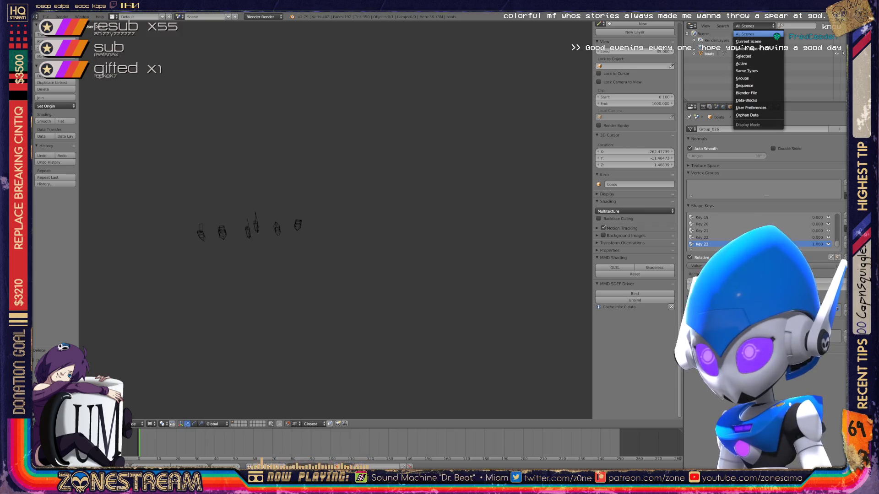
{"action": "left_click", "coordinate": [747, 114]}
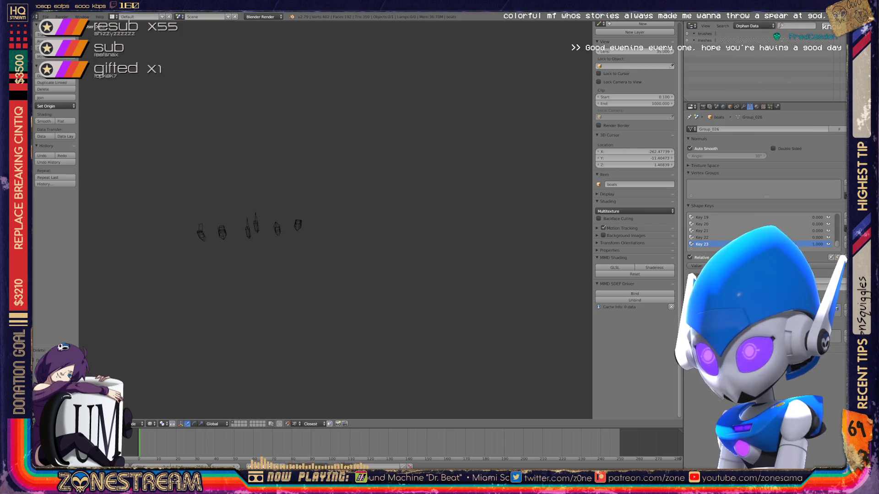
{"action": "left_click", "coordinate": [827, 26]}
{"action": "left_click", "coordinate": [657, 20]}
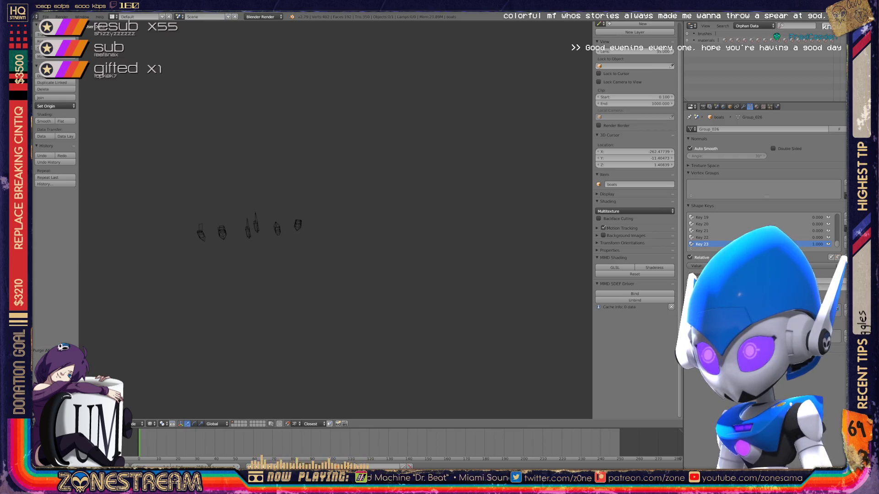
{"action": "left_click", "coordinate": [658, 20]}
{"action": "left_click", "coordinate": [828, 26]}
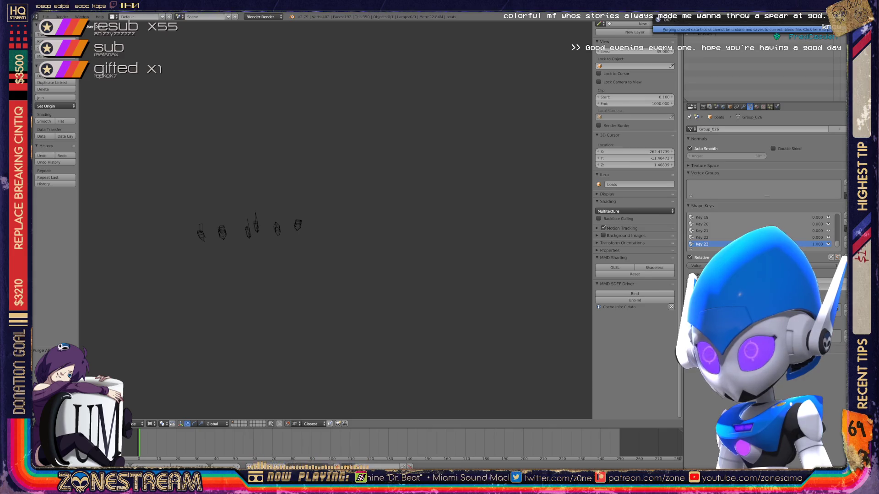
{"action": "left_click", "coordinate": [750, 25]}
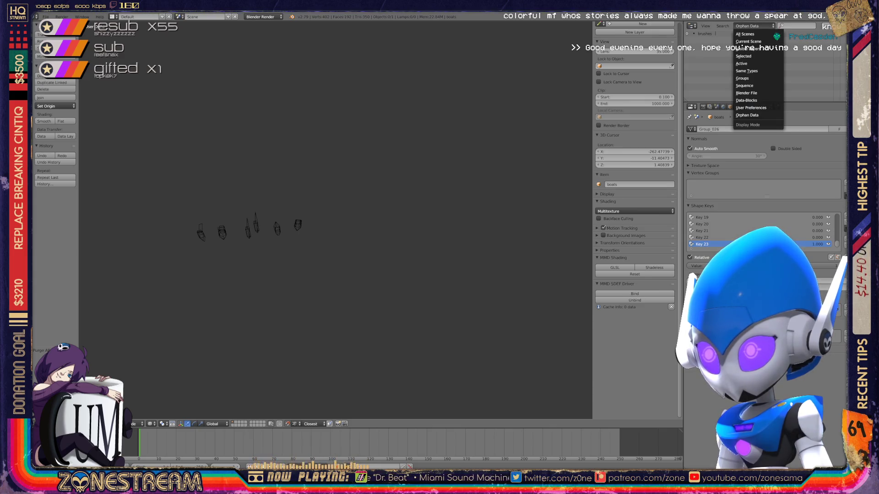
{"action": "left_click", "coordinate": [746, 34]}
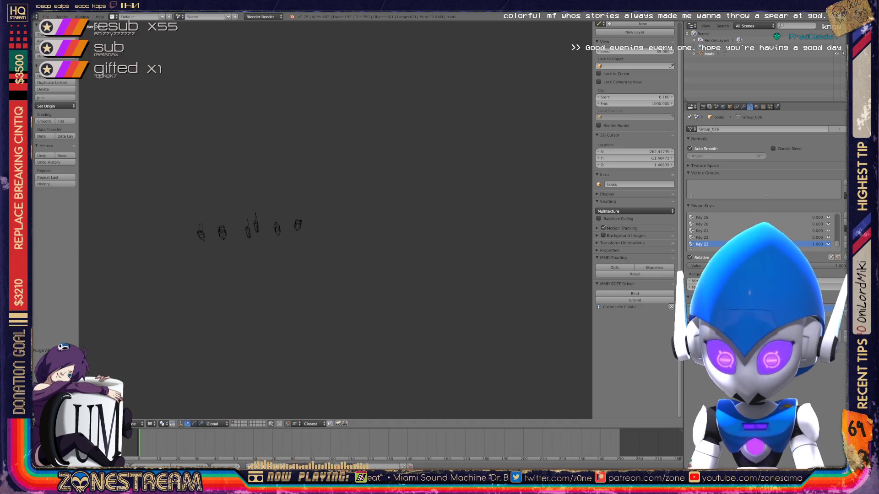
Step: Save the blend file over the existing one, confirming the overwrite twice
{"action": "key", "text": "ctrl+s"}
{"action": "key", "text": "Return"}
{"action": "key", "text": "ctrl+s"}
{"action": "key", "text": "Return"}
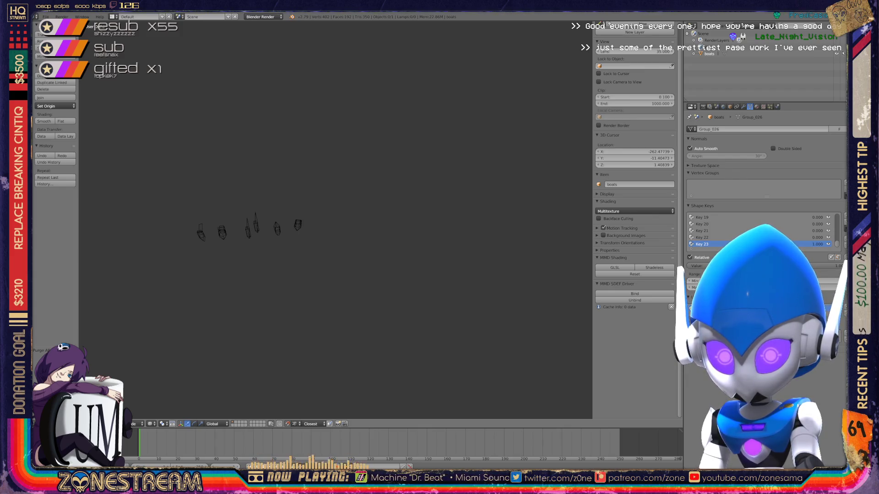
{"action": "middle_click_drag", "start_coordinate": [247, 227], "coordinate": [406, 220], "text": "shift"}
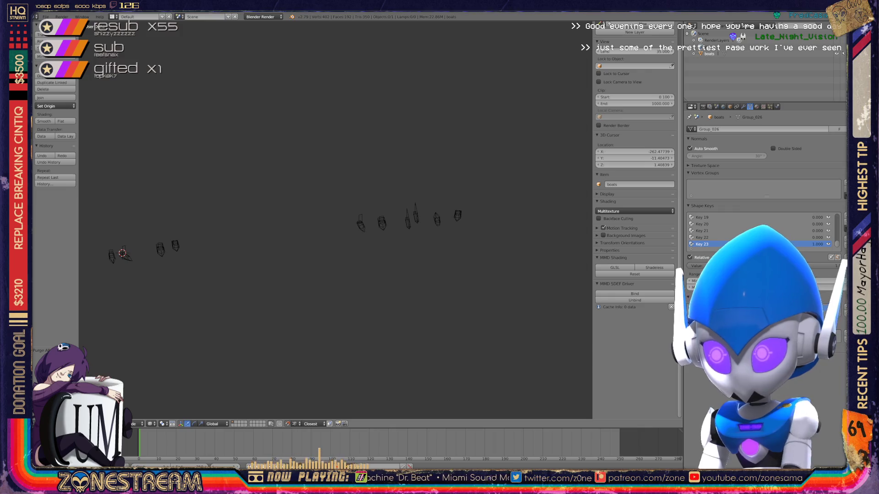
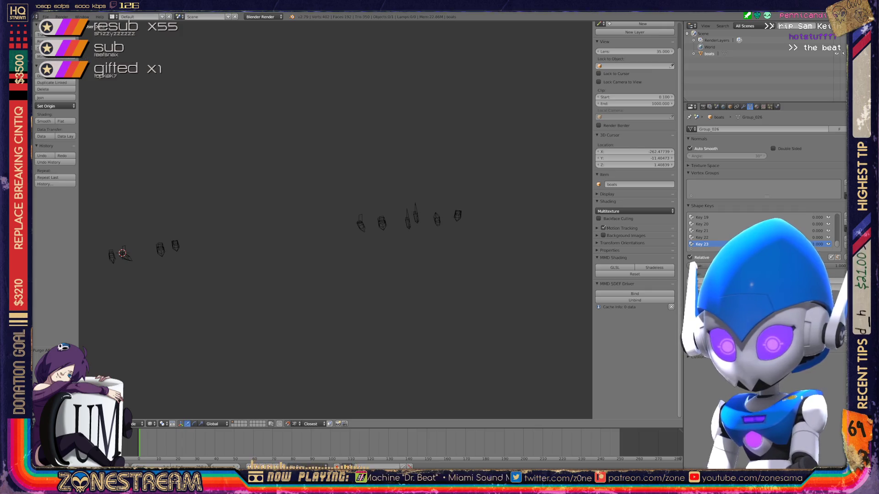
{"action": "scroll", "coordinate": [335, 220], "scroll_direction": "down", "scroll_amount": 3}
{"action": "scroll", "coordinate": [335, 220], "scroll_direction": "up", "scroll_amount": 3}
{"action": "scroll", "coordinate": [335, 220], "scroll_direction": "down", "scroll_amount": 1}
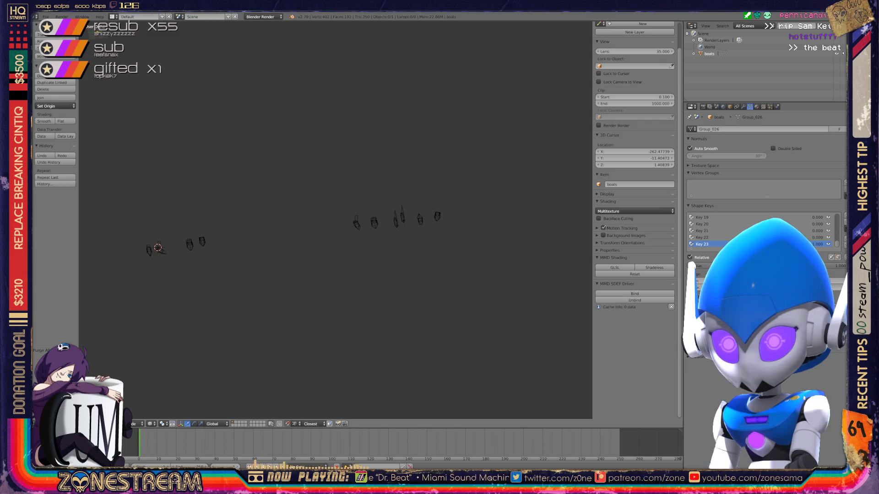
Step: Start an import from the File menu to reach the list of importable formats
{"action": "left_click", "coordinate": [46, 16]}
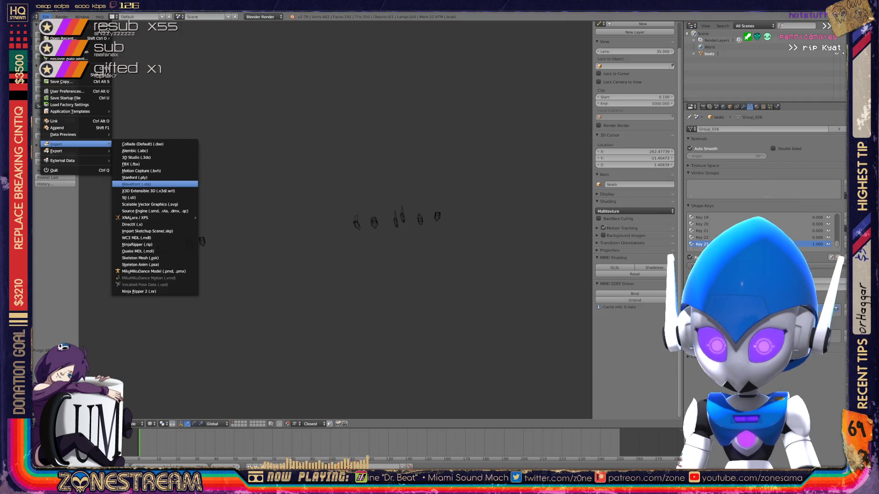
Step: Import the chosen numbered Wavefront OBJ seat file from the downloaded folder
{"action": "left_click", "coordinate": [137, 184]}
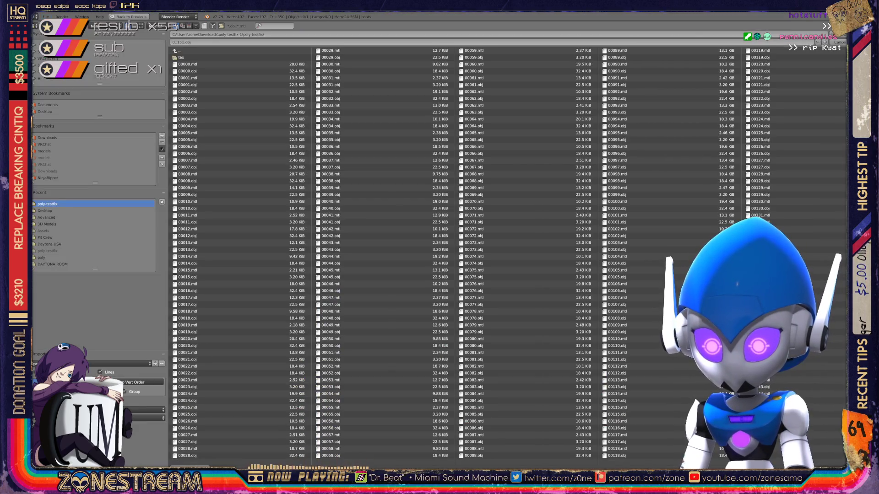
{"action": "scroll", "coordinate": [440, 254], "scroll_direction": "down", "scroll_amount": 5}
{"action": "scroll", "coordinate": [439, 254], "scroll_direction": "down", "scroll_amount": 5}
{"action": "scroll", "coordinate": [439, 254], "scroll_direction": "down", "scroll_amount": 5}
{"action": "scroll", "coordinate": [440, 254], "scroll_direction": "down", "scroll_amount": 1}
{"action": "scroll", "coordinate": [440, 255], "scroll_direction": "down", "scroll_amount": 1}
{"action": "scroll", "coordinate": [439, 255], "scroll_direction": "down", "scroll_amount": 1}
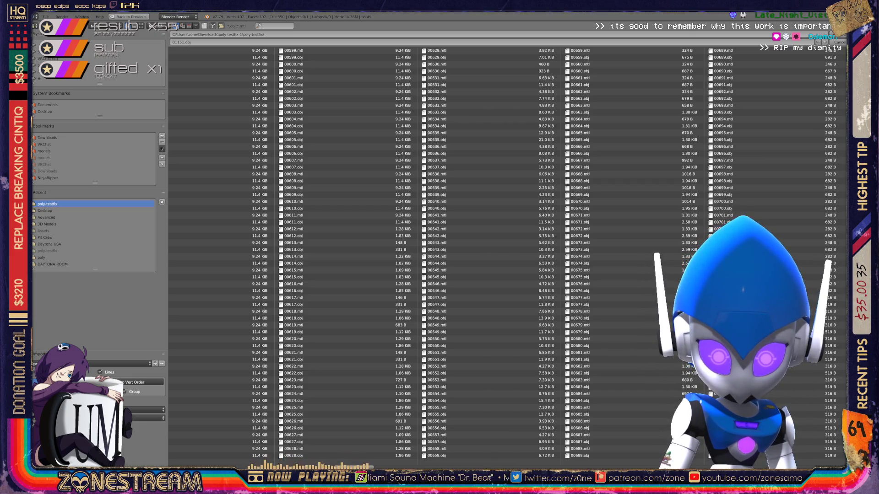
{"action": "scroll", "coordinate": [508, 255], "scroll_direction": "down", "scroll_amount": 2}
{"action": "scroll", "coordinate": [508, 254], "scroll_direction": "down", "scroll_amount": 2}
{"action": "scroll", "coordinate": [508, 254], "scroll_direction": "down", "scroll_amount": 2}
{"action": "scroll", "coordinate": [508, 255], "scroll_direction": "down", "scroll_amount": 3}
{"action": "scroll", "coordinate": [508, 254], "scroll_direction": "down", "scroll_amount": 2}
{"action": "scroll", "coordinate": [508, 254], "scroll_direction": "down", "scroll_amount": 2}
{"action": "scroll", "coordinate": [508, 254], "scroll_direction": "down", "scroll_amount": 3}
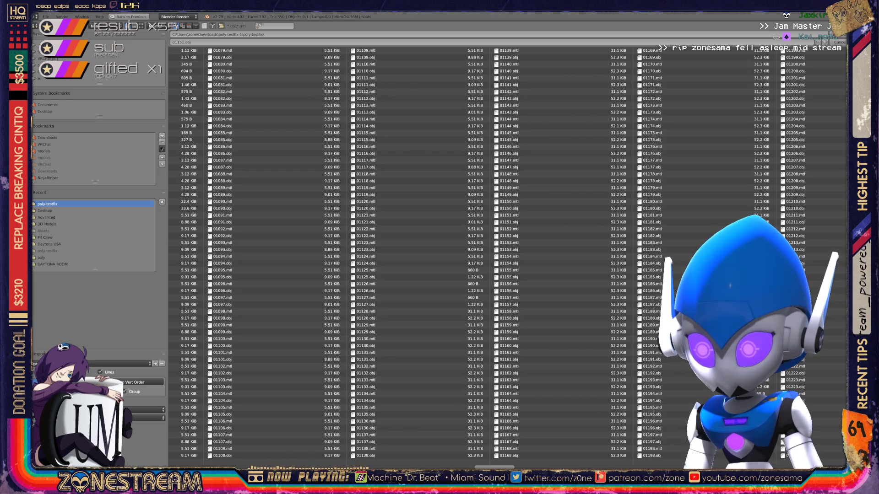
{"action": "scroll", "coordinate": [508, 254], "scroll_direction": "up", "scroll_amount": 1}
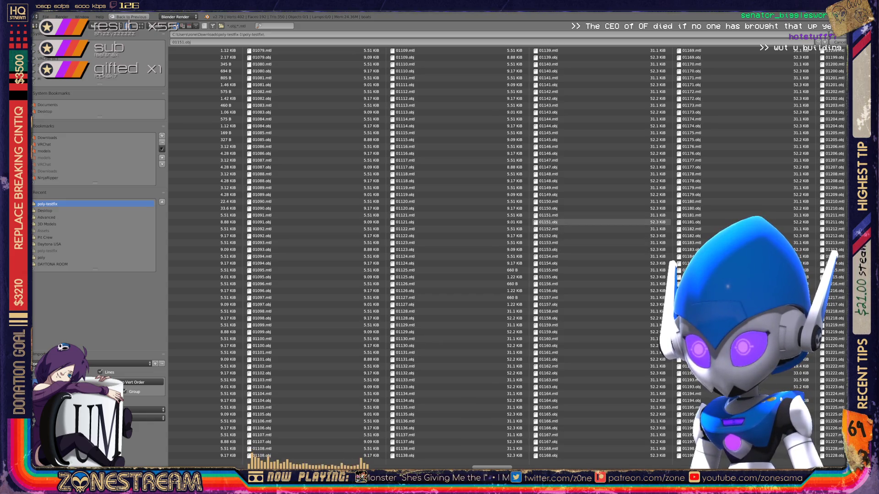
{"action": "double_click", "coordinate": [549, 221]}
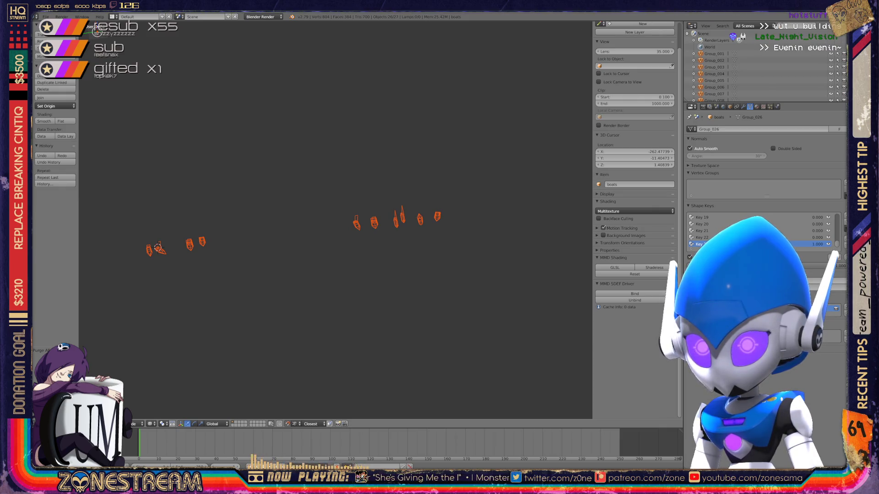
{"action": "scroll", "coordinate": [335, 220], "scroll_direction": "up", "scroll_amount": 5}
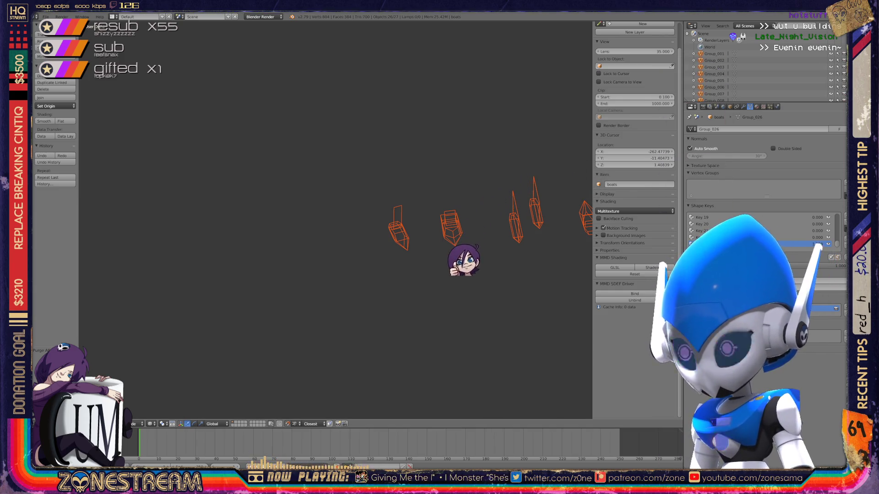
Step: Inspect the imported seat pieces up close, then undo the OBJ import
{"action": "mouse_move", "coordinate": [429, 359]}
{"action": "middle_mouse_down"}
{"action": "mouse_move", "coordinate": [398, 343]}
{"action": "mouse_move", "coordinate": [426, 330]}
{"action": "middle_mouse_up"}
{"action": "middle_click_drag", "start_coordinate": [139, 191], "coordinate": [139, 186], "text": "ctrl"}
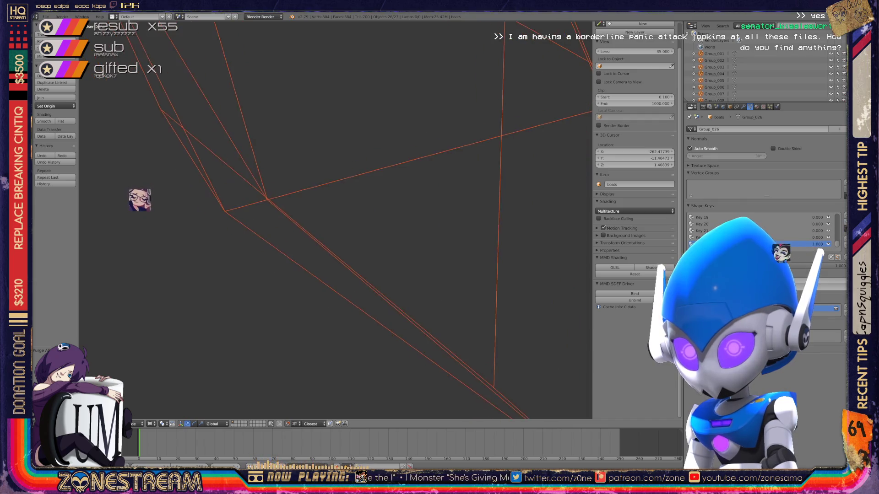
{"action": "key", "text": "a"}
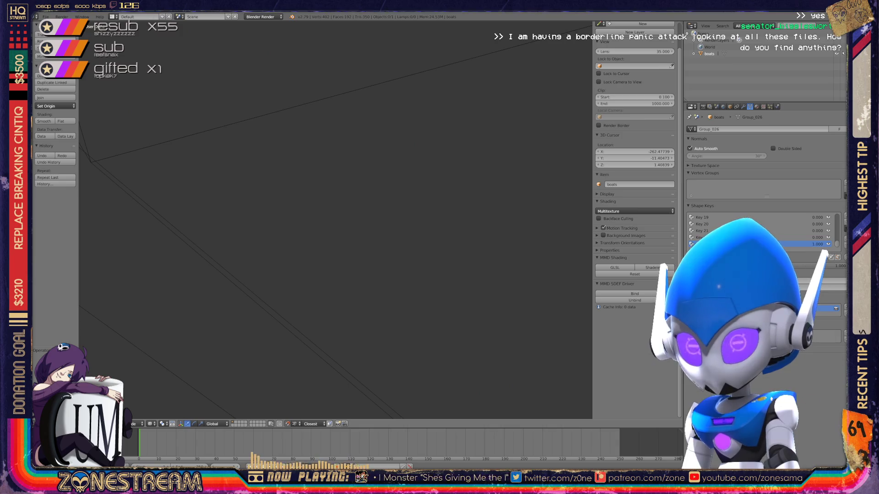
{"action": "left_click", "coordinate": [45, 16]}
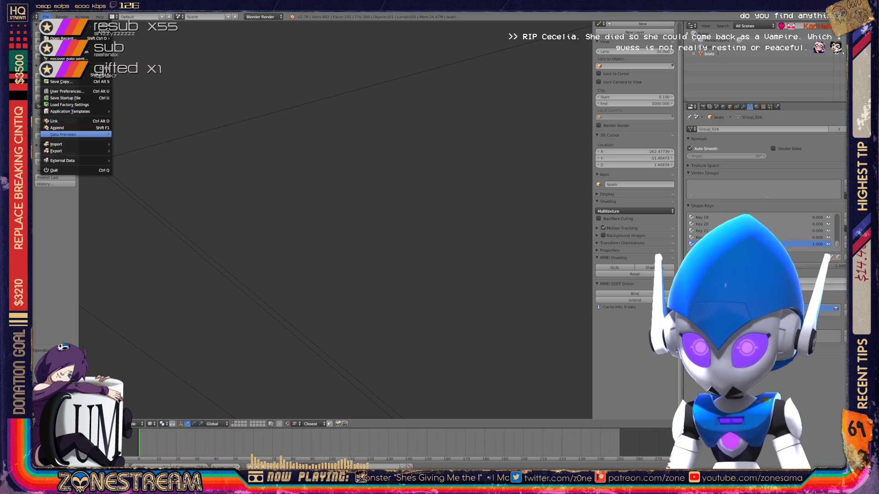
Step: Import another numbered Wavefront OBJ seat file from the same folder
{"action": "key", "text": "Escape"}
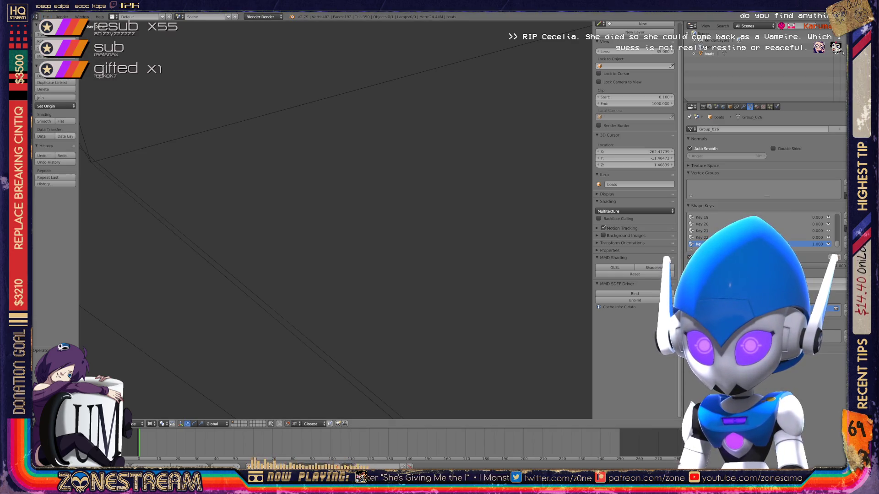
{"action": "left_click", "coordinate": [45, 15]}
{"action": "mouse_move", "coordinate": [59, 143]}
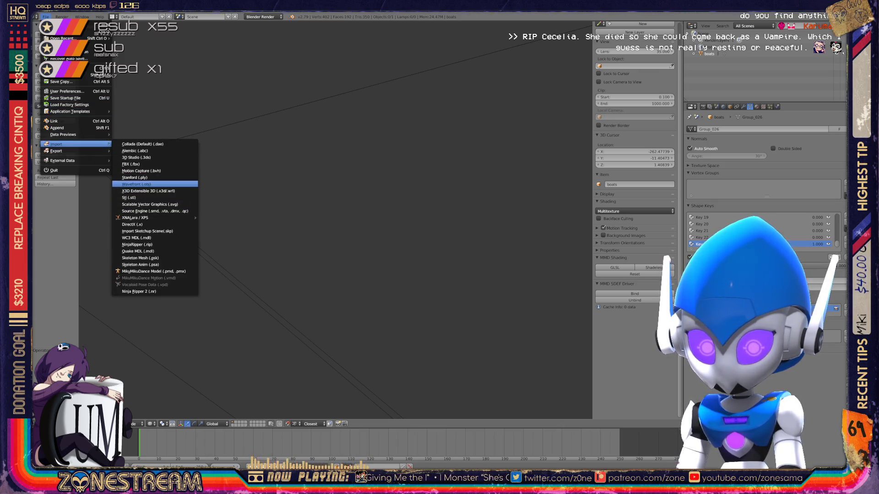
{"action": "left_click", "coordinate": [137, 184]}
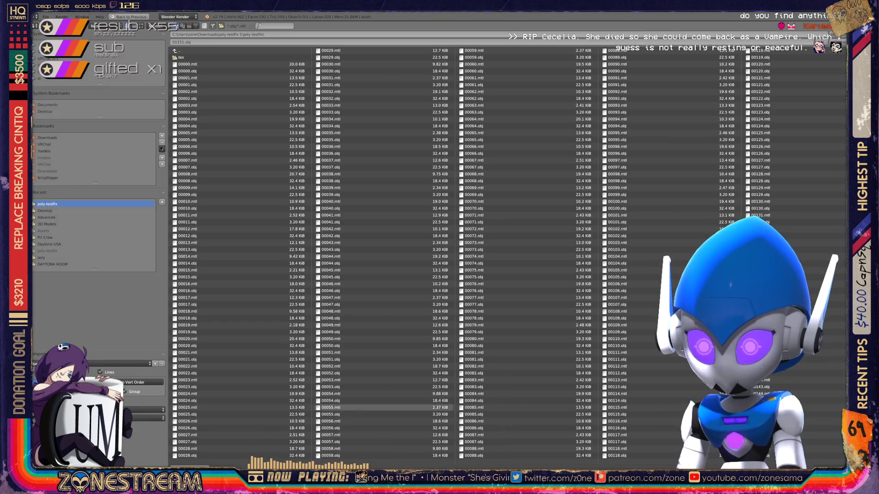
{"action": "scroll", "coordinate": [509, 254], "scroll_direction": "down", "scroll_amount": 5}
{"action": "scroll", "coordinate": [508, 254], "scroll_direction": "down", "scroll_amount": 5}
{"action": "scroll", "coordinate": [508, 255], "scroll_direction": "down", "scroll_amount": 5}
{"action": "scroll", "coordinate": [508, 254], "scroll_direction": "down", "scroll_amount": 5}
{"action": "scroll", "coordinate": [508, 254], "scroll_direction": "down", "scroll_amount": 5}
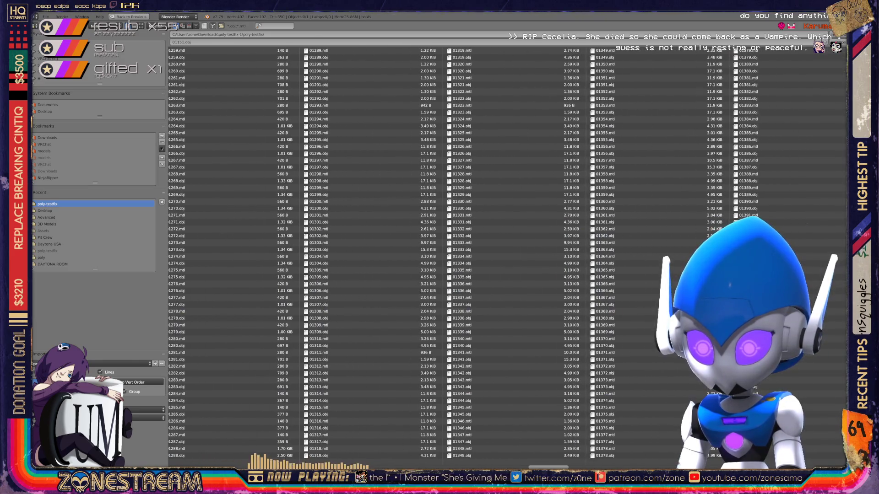
{"action": "scroll", "coordinate": [508, 254], "scroll_direction": "up", "scroll_amount": 3}
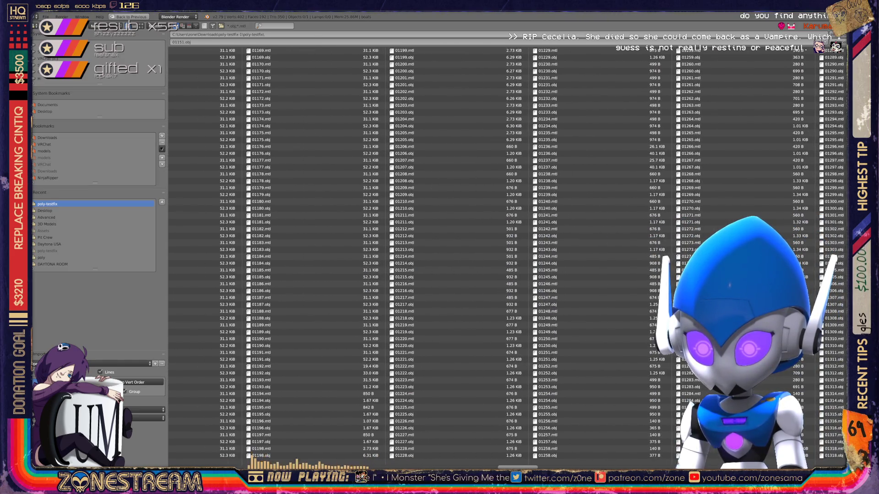
{"action": "scroll", "coordinate": [509, 254], "scroll_direction": "up", "scroll_amount": 1}
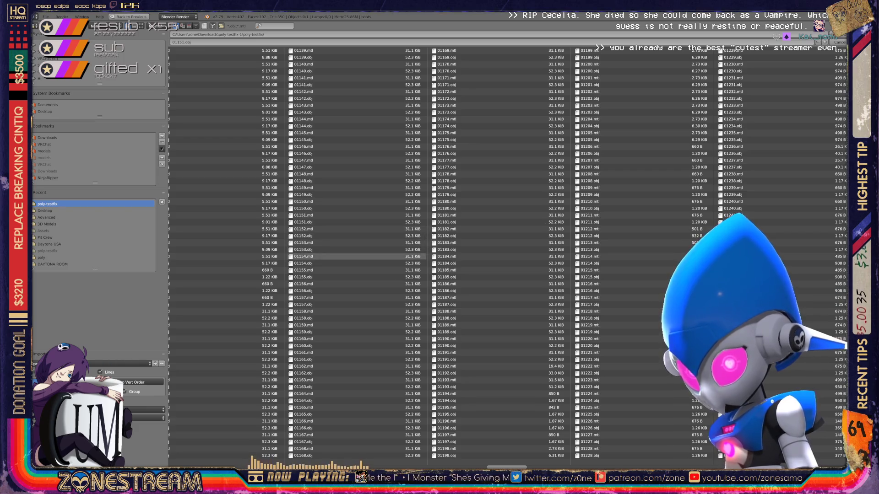
{"action": "key", "text": "Escape"}
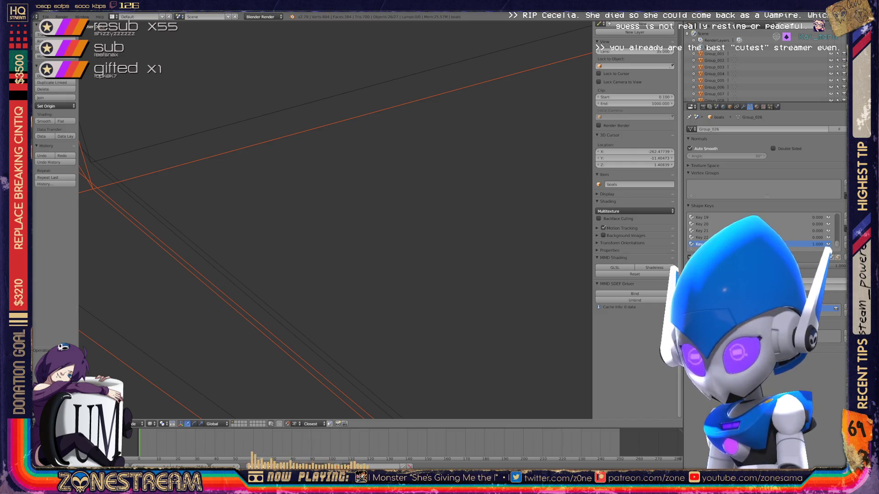
Step: Undo the second OBJ import and add a new shape key to the model
{"action": "key", "text": "Delete"}
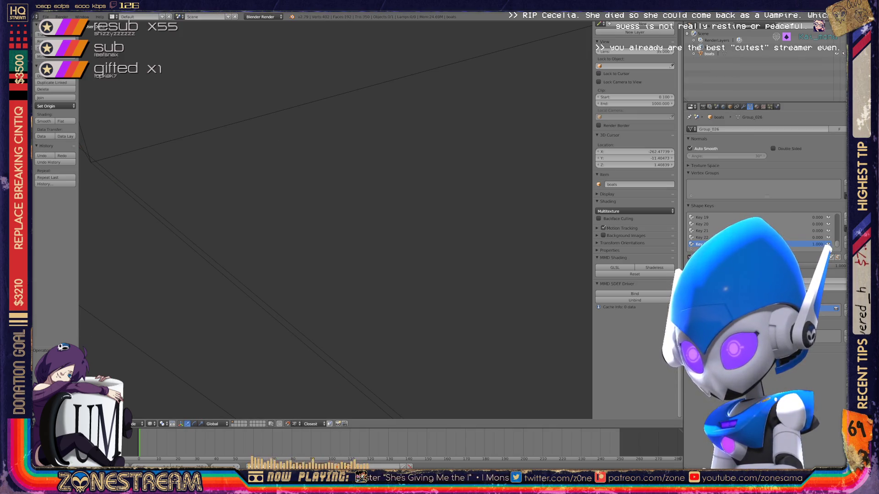
{"action": "left_click", "coordinate": [844, 219]}
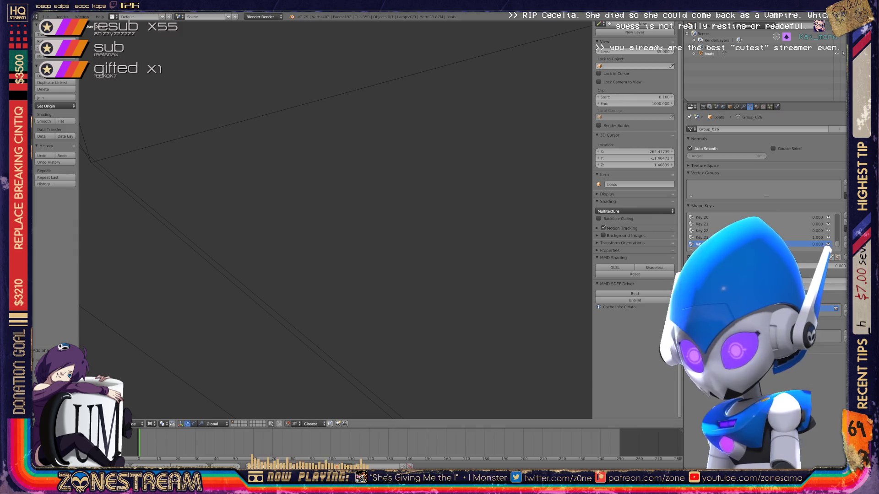
{"action": "left_click", "coordinate": [45, 16]}
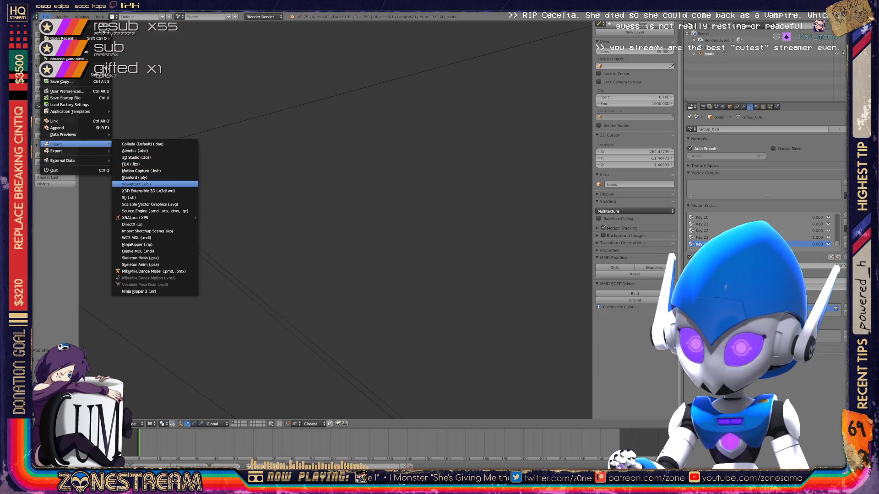
Step: Import the 01152.obj seat mesh as a Wavefront OBJ
{"action": "key", "text": "Return"}
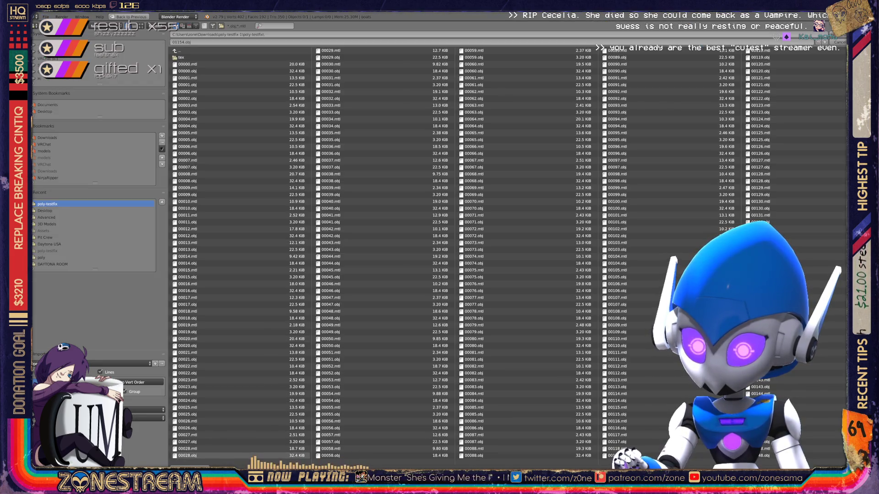
{"action": "scroll", "coordinate": [241, 455], "scroll_direction": "down", "scroll_amount": 5}
{"action": "scroll", "coordinate": [508, 254], "scroll_direction": "down", "scroll_amount": 5}
{"action": "scroll", "coordinate": [508, 254], "scroll_direction": "down", "scroll_amount": 5}
{"action": "scroll", "coordinate": [508, 255], "scroll_direction": "down", "scroll_amount": 5}
{"action": "scroll", "coordinate": [508, 254], "scroll_direction": "down", "scroll_amount": 5}
{"action": "scroll", "coordinate": [509, 254], "scroll_direction": "down", "scroll_amount": 1}
{"action": "scroll", "coordinate": [508, 254], "scroll_direction": "down", "scroll_amount": 1}
{"action": "scroll", "coordinate": [509, 254], "scroll_direction": "down", "scroll_amount": 1}
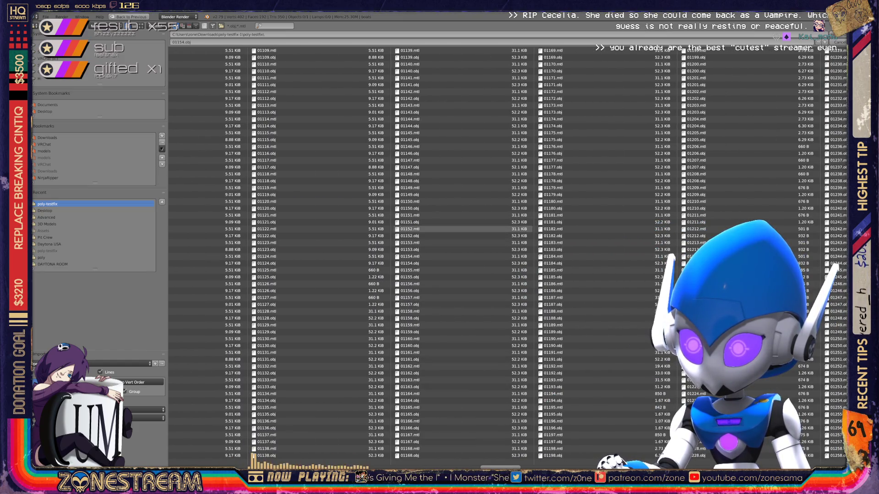
{"action": "double_click", "coordinate": [412, 236]}
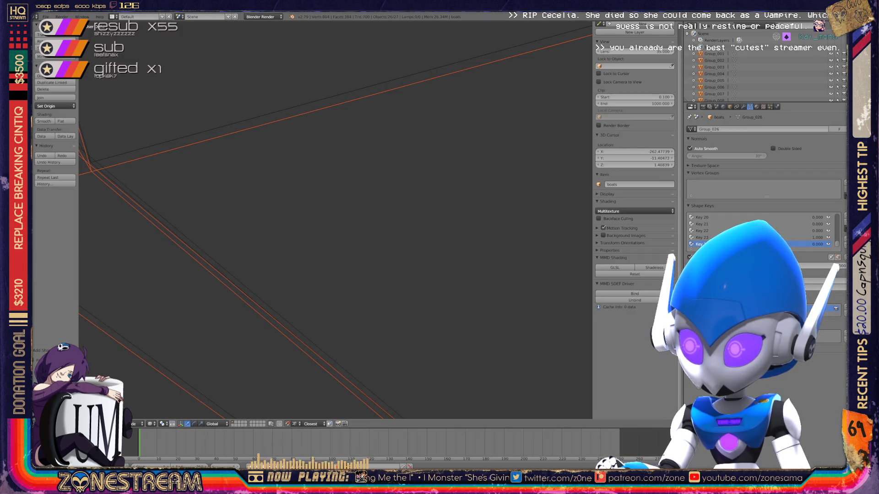
Step: Save the project over the existing file and frame both imported seats in view
{"action": "middle_click_drag", "start_coordinate": [330, 227], "coordinate": [357, 206]}
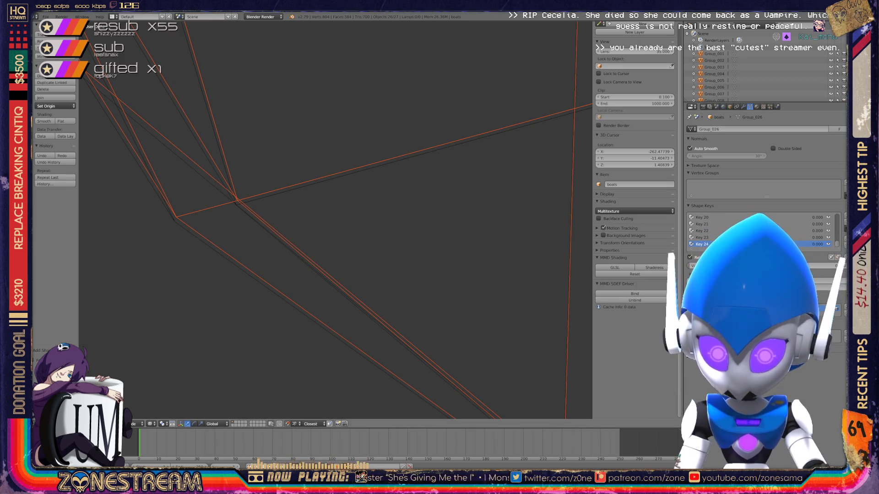
{"action": "key", "text": "ctrl+s"}
{"action": "key", "text": "Return"}
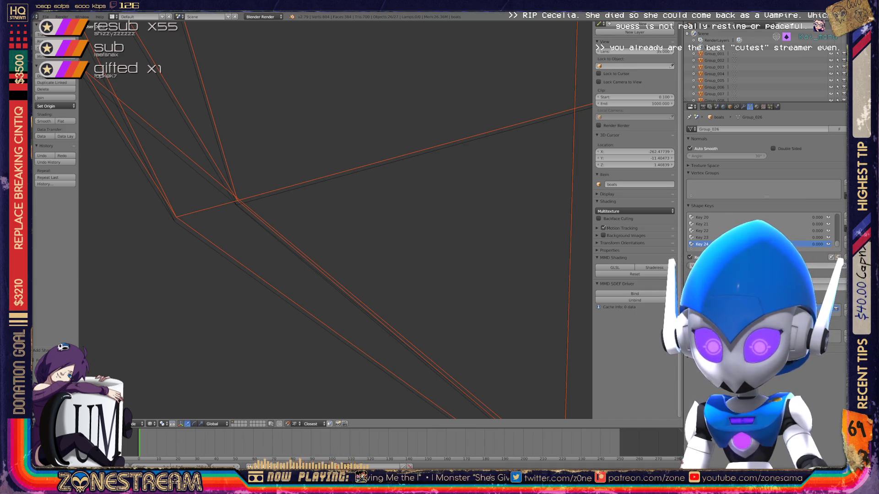
{"action": "scroll", "coordinate": [337, 220], "scroll_direction": "down", "scroll_amount": 5}
{"action": "scroll", "coordinate": [336, 220], "scroll_direction": "down", "scroll_amount": 4}
{"action": "scroll", "coordinate": [337, 220], "scroll_direction": "down", "scroll_amount": 4}
{"action": "scroll", "coordinate": [337, 220], "scroll_direction": "down", "scroll_amount": 2}
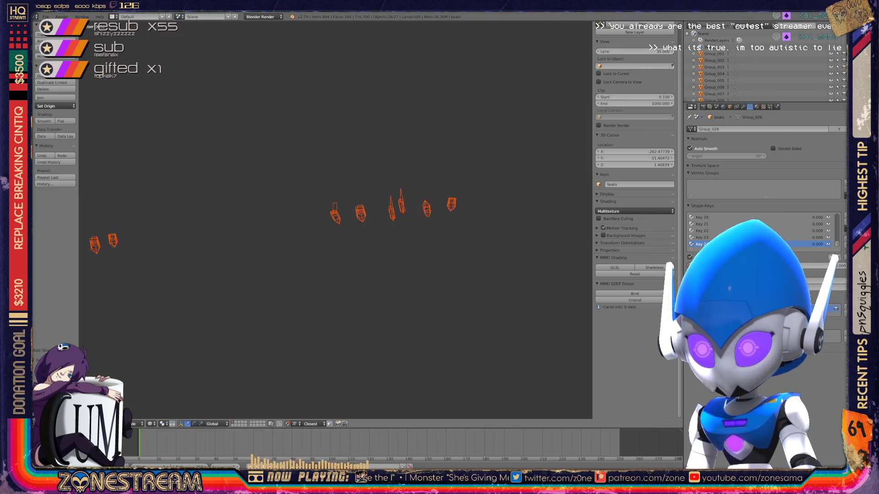
{"action": "scroll", "coordinate": [336, 214], "scroll_direction": "down", "scroll_amount": 3}
{"action": "middle_click_drag", "start_coordinate": [337, 220], "coordinate": [567, 209], "text": "shift"}
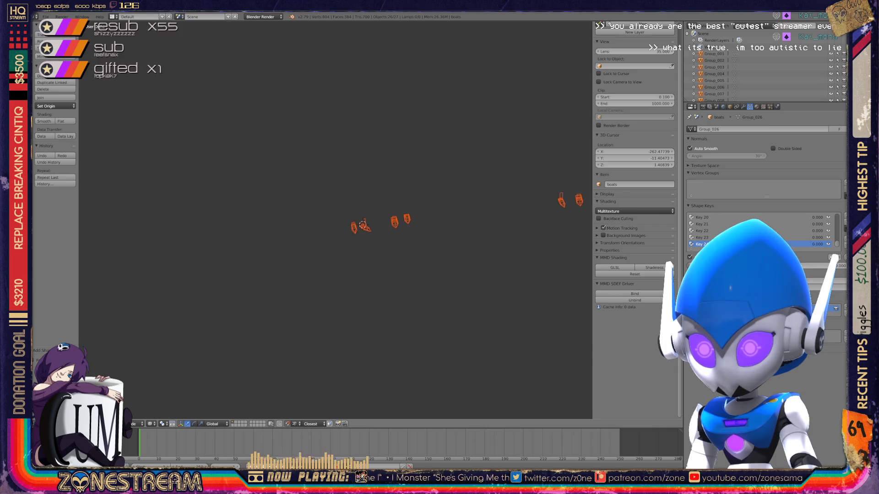
{"action": "scroll", "coordinate": [370, 227], "scroll_direction": "up", "scroll_amount": 4}
{"action": "mouse_move", "coordinate": [370, 227]}
{"action": "middle_mouse_down", "text": "shift"}
{"action": "mouse_move", "coordinate": [309, 226]}
{"action": "mouse_move", "coordinate": [378, 227]}
{"action": "middle_mouse_up", "text": "shift"}
{"action": "scroll", "coordinate": [337, 220], "scroll_direction": "up", "scroll_amount": 2}
{"action": "scroll", "coordinate": [330, 227], "scroll_direction": "up", "scroll_amount": 2}
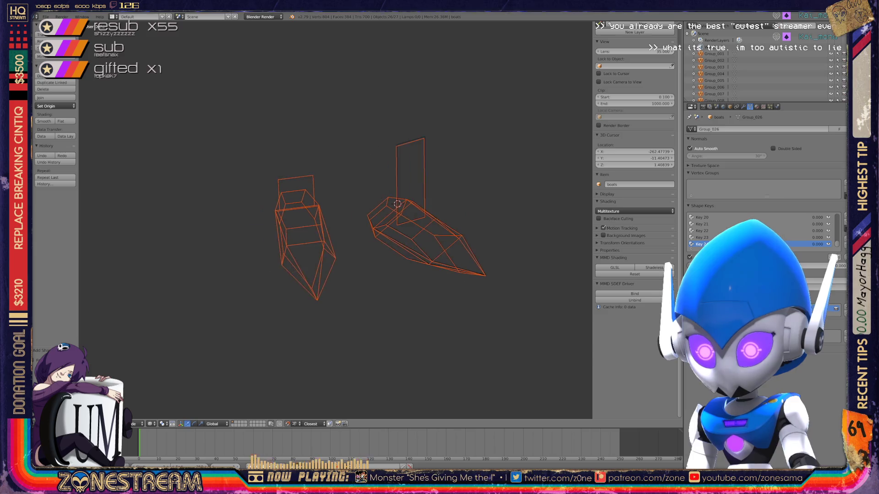
{"action": "scroll", "coordinate": [399, 226], "scroll_direction": "up", "scroll_amount": 2}
{"action": "scroll", "coordinate": [357, 226], "scroll_direction": "up", "scroll_amount": 2}
{"action": "scroll", "coordinate": [357, 226], "scroll_direction": "up", "scroll_amount": 1}
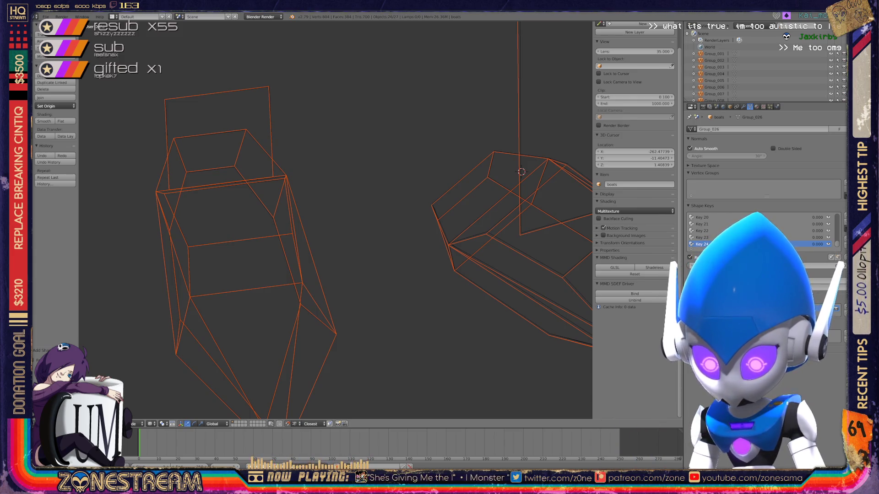
{"action": "middle_click_drag", "start_coordinate": [357, 227], "coordinate": [426, 166], "text": "shift"}
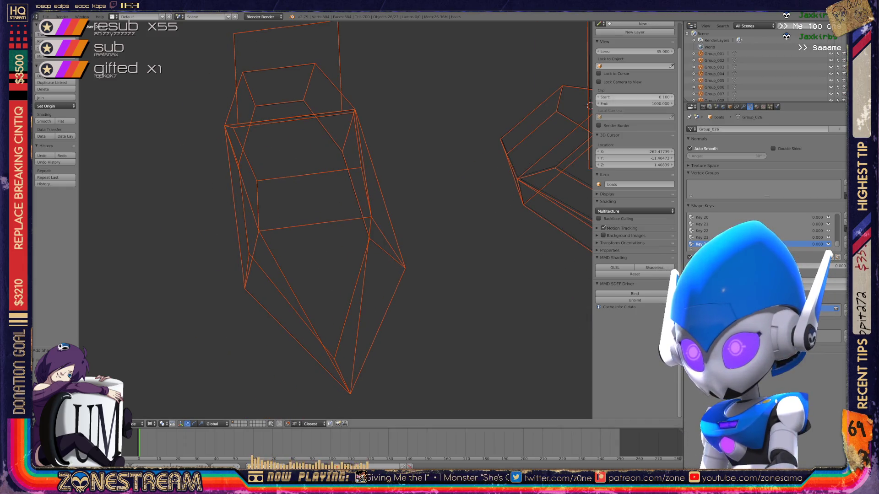
{"action": "scroll", "coordinate": [755, 65], "scroll_direction": "down", "scroll_amount": 5}
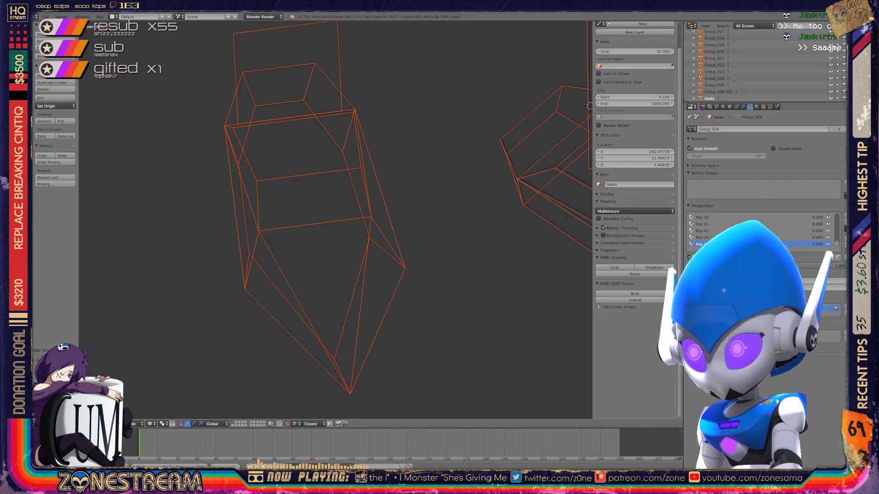
Step: Enter Edit Mode and move the seat's tip vertex slightly to the right
{"action": "key", "text": "Tab"}
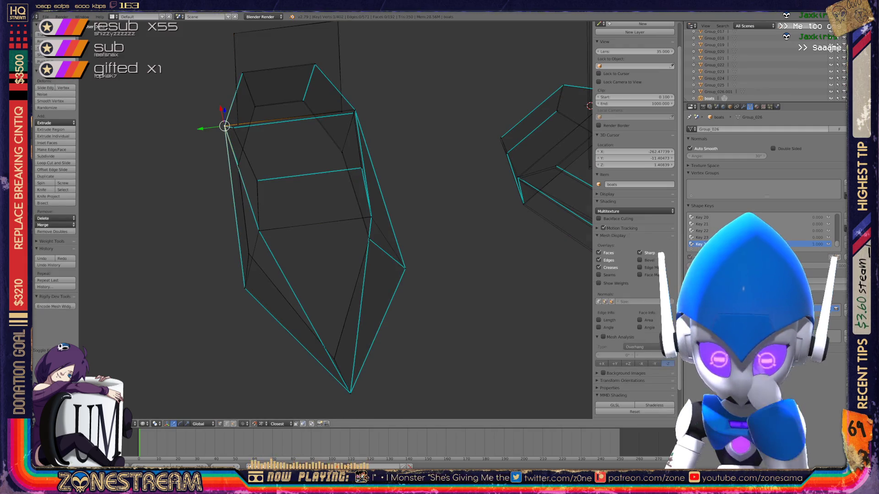
{"action": "scroll", "coordinate": [336, 219], "scroll_direction": "up", "scroll_amount": 3}
{"action": "middle_click_drag", "start_coordinate": [296, 275], "coordinate": [302, 185], "text": "shift"}
{"action": "middle_click_drag", "start_coordinate": [302, 219], "coordinate": [306, 188], "text": "shift"}
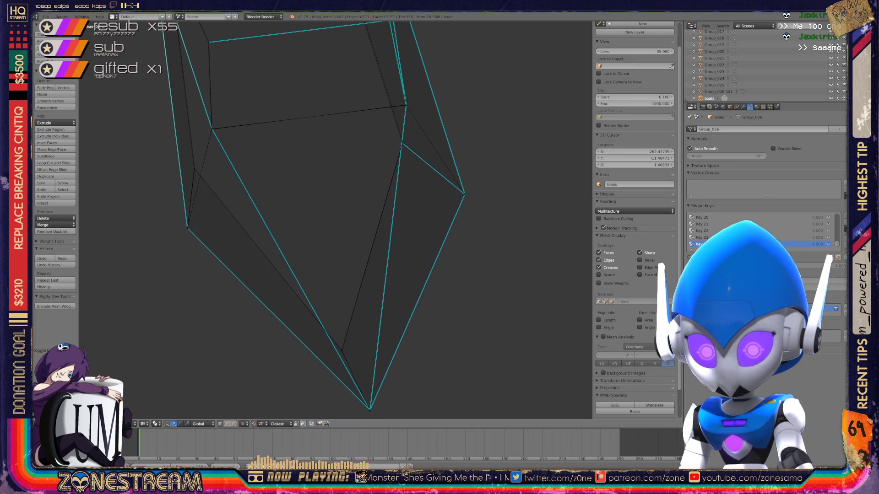
{"action": "middle_click_drag", "start_coordinate": [335, 220], "coordinate": [412, 178]}
{"action": "middle_click_drag", "start_coordinate": [309, 206], "coordinate": [202, 187], "text": "shift"}
{"action": "right_click", "coordinate": [437, 272]}
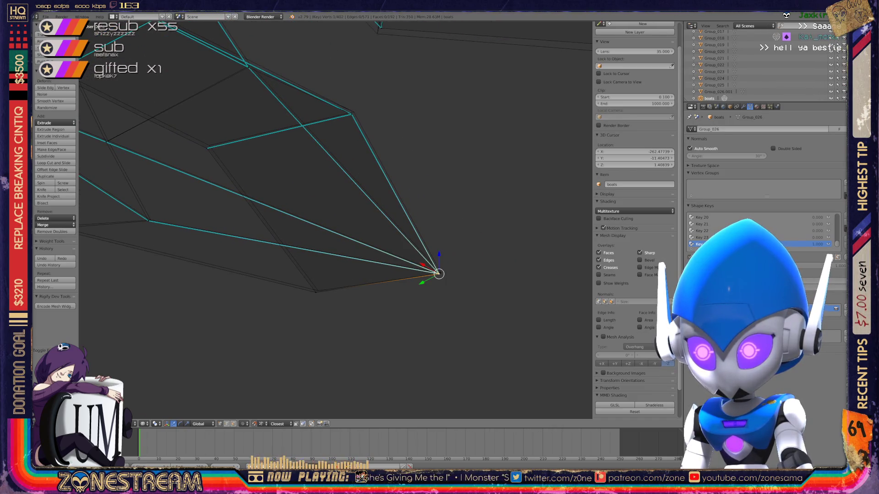
{"action": "right_click", "coordinate": [438, 273]}
{"action": "key", "text": "g"}
{"action": "left_click", "coordinate": [440, 274]}
Step: Nudge the lower vertex beside the tip up-right and move a middle vertex onto its neighbour
{"action": "right_click", "coordinate": [315, 293]}
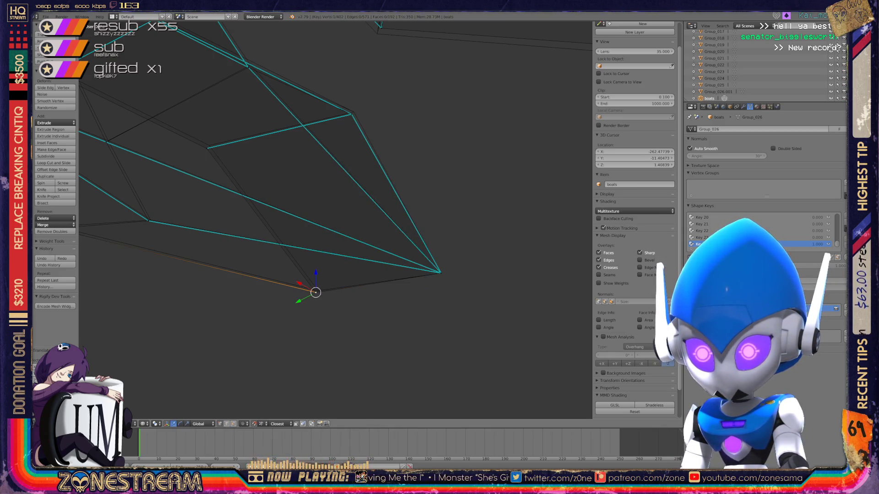
{"action": "key", "text": "g"}
{"action": "left_click", "coordinate": [318, 290]}
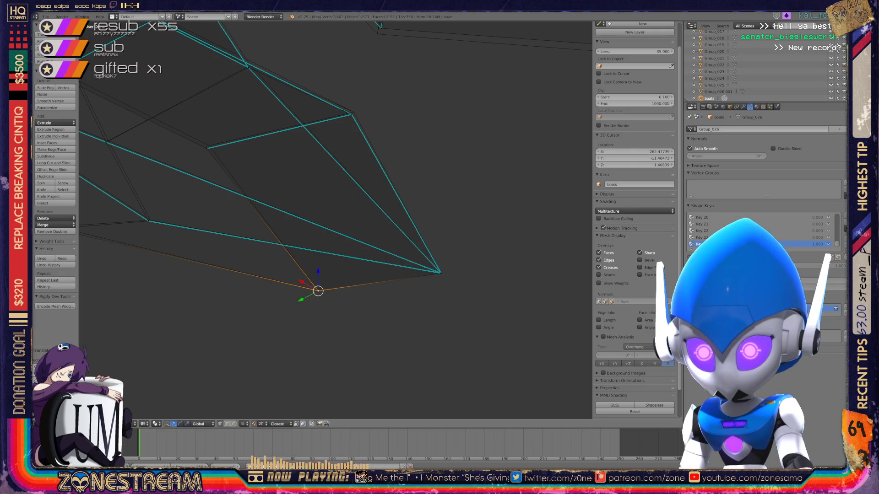
{"action": "middle_click_drag", "start_coordinate": [275, 206], "coordinate": [368, 294], "text": "shift"}
{"action": "right_click", "coordinate": [300, 236]}
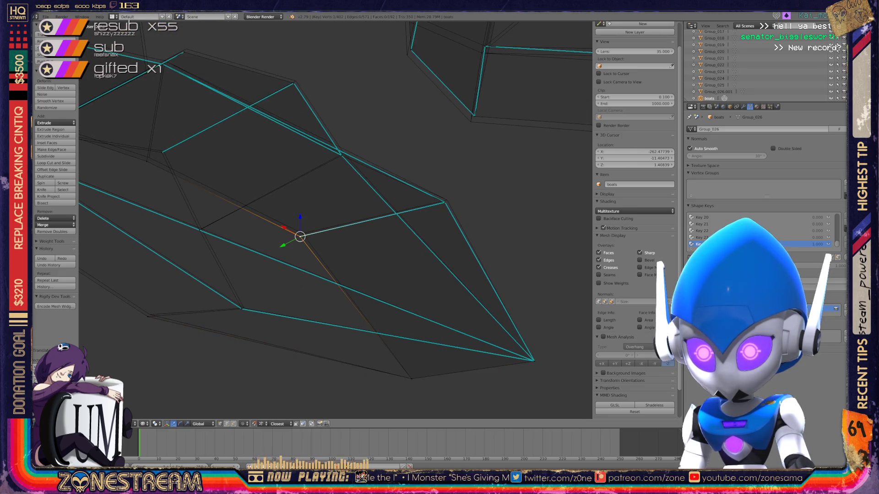
{"action": "key", "text": "g"}
{"action": "key", "text": "Return"}
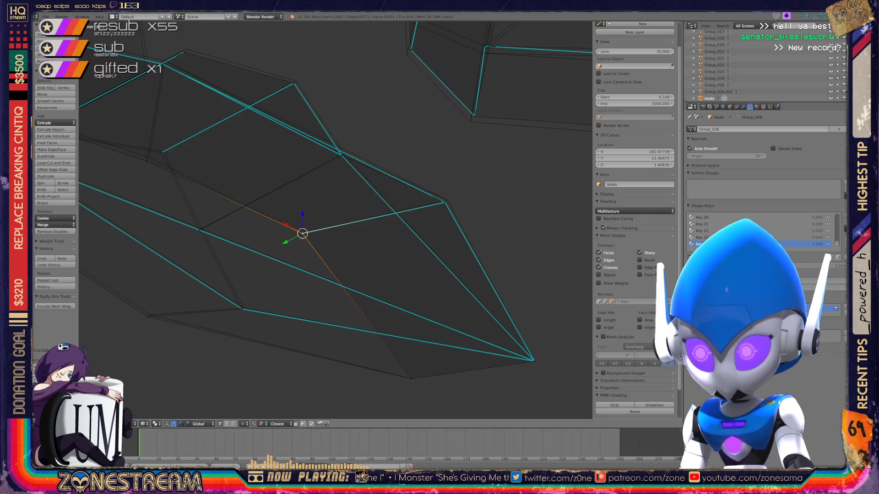
{"action": "key", "text": "g"}
{"action": "key", "text": "Return"}
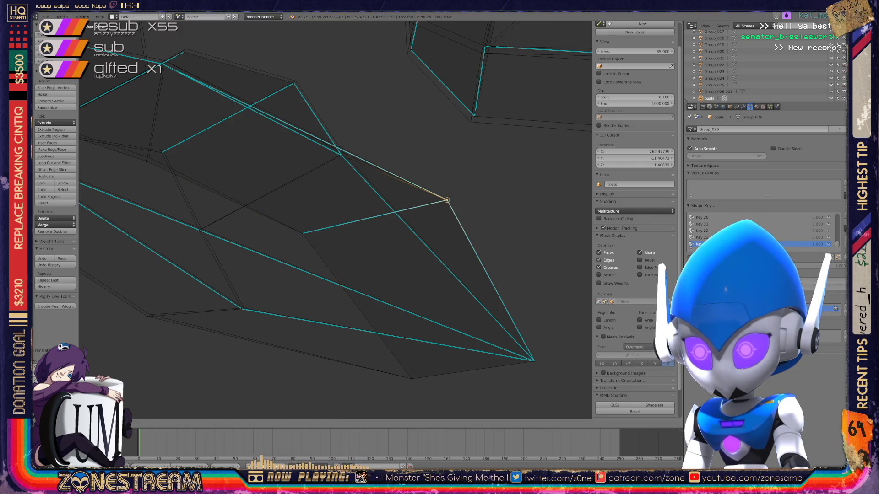
Step: Nudge a lower seat vertex and a lower-edge vertex slightly up and right
{"action": "middle_click_drag", "start_coordinate": [447, 199], "coordinate": [448, 200]}
{"action": "right_click", "coordinate": [323, 287]}
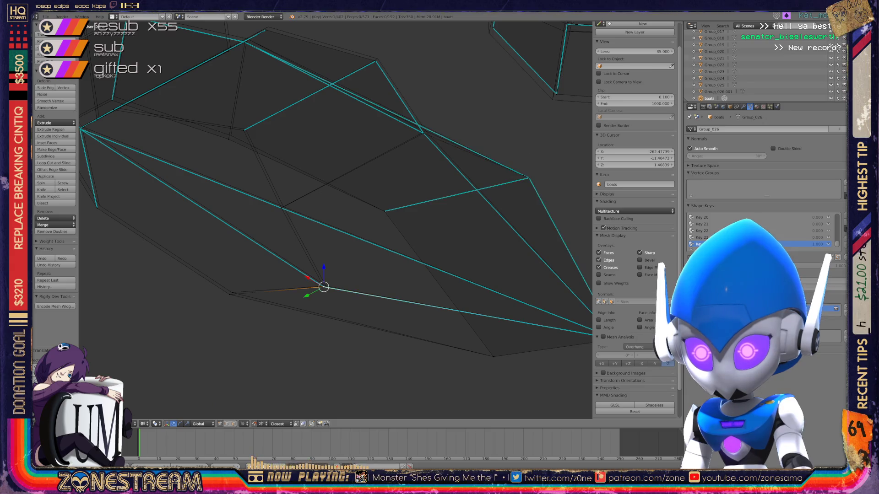
{"action": "key", "text": "g"}
{"action": "left_click", "coordinate": [326, 285]}
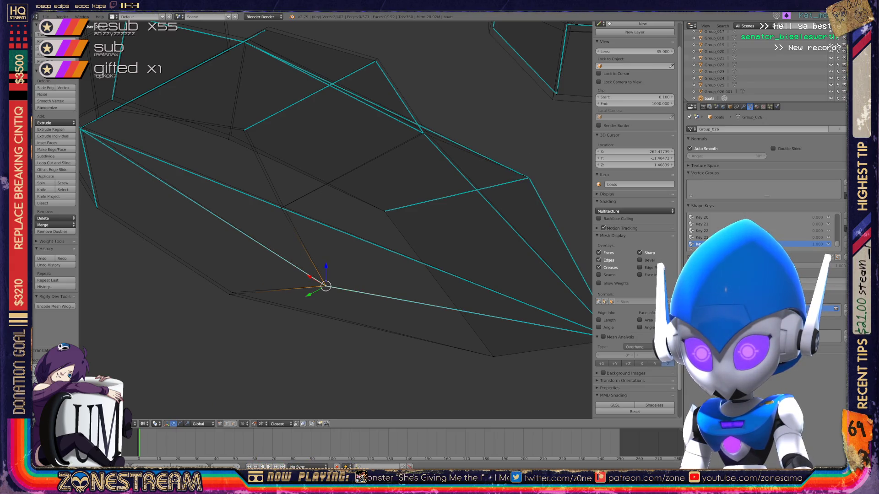
{"action": "right_click", "coordinate": [233, 293]}
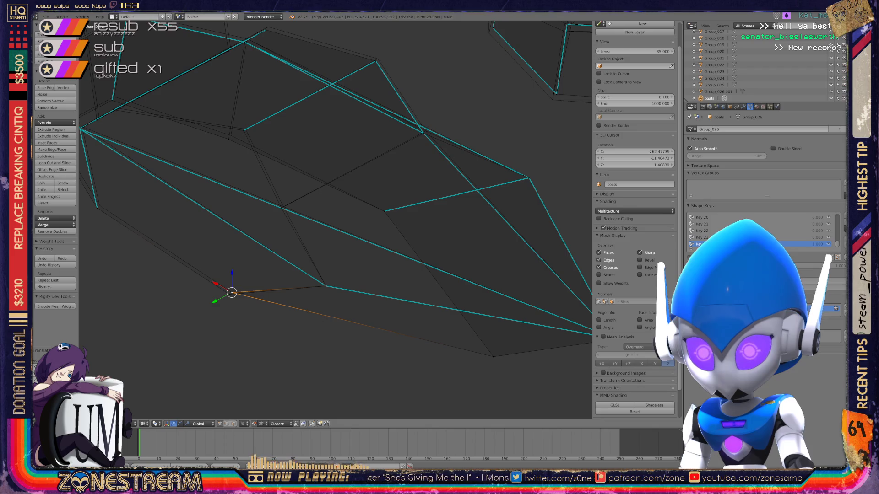
{"action": "scroll", "coordinate": [232, 292], "scroll_direction": "up", "scroll_amount": 2}
{"action": "scroll", "coordinate": [232, 293], "scroll_direction": "up", "scroll_amount": 3}
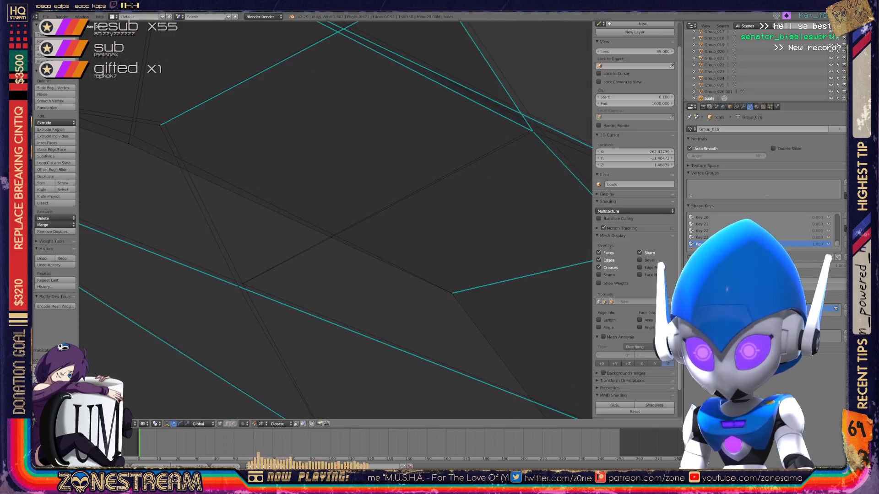
{"action": "scroll", "coordinate": [218, 299], "scroll_direction": "up", "scroll_amount": 1}
{"action": "right_click", "coordinate": [219, 299]}
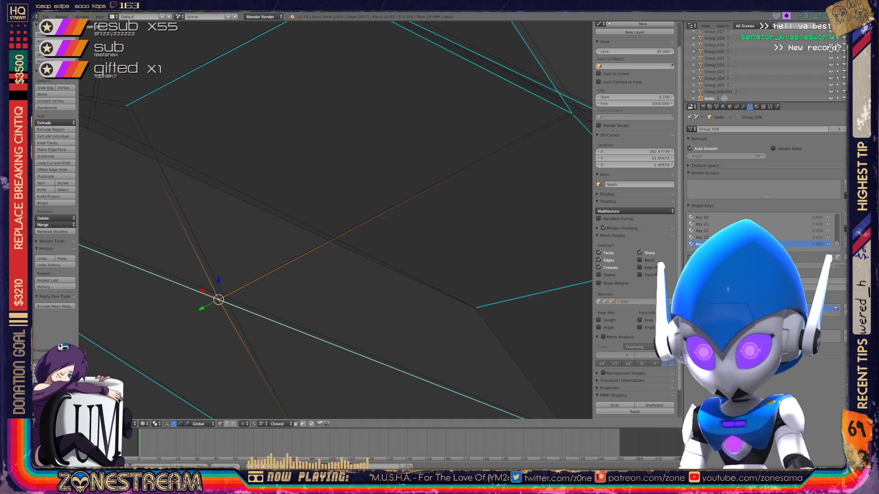
{"action": "key", "text": "g"}
{"action": "left_click", "coordinate": [222, 295]}
Step: Move the vertex below the apex and its left neighbour slightly up and right
{"action": "middle_click_drag", "start_coordinate": [222, 295], "coordinate": [107, 368], "text": "shift"}
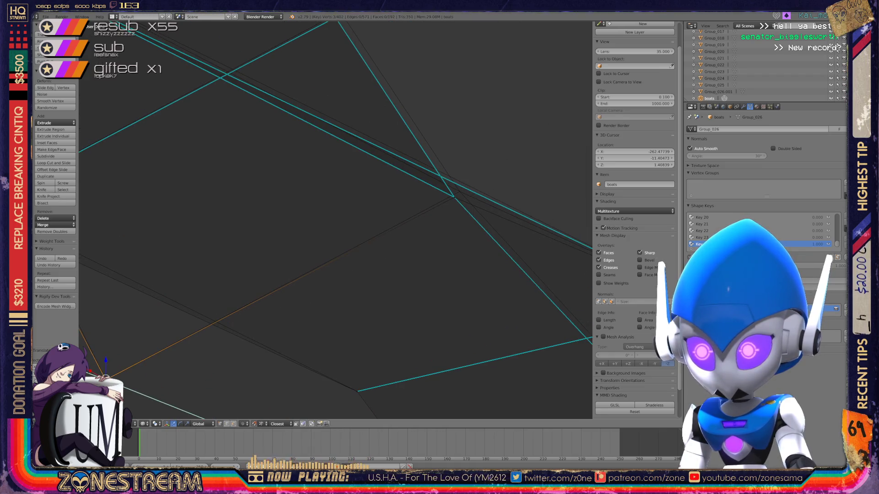
{"action": "mouse_move", "coordinate": [453, 196]}
{"action": "middle_mouse_down", "text": "shift"}
{"action": "mouse_move", "coordinate": [365, 244]}
{"action": "mouse_move", "coordinate": [471, 315]}
{"action": "middle_mouse_up", "text": "shift"}
{"action": "right_click", "coordinate": [348, 143]}
{"action": "middle_click_drag", "start_coordinate": [344, 240], "coordinate": [569, 143], "text": "shift"}
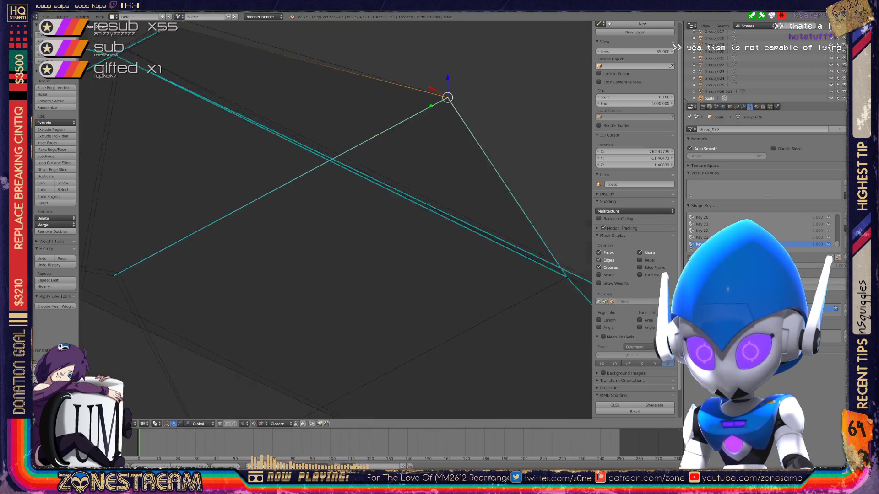
{"action": "right_click", "coordinate": [241, 222]}
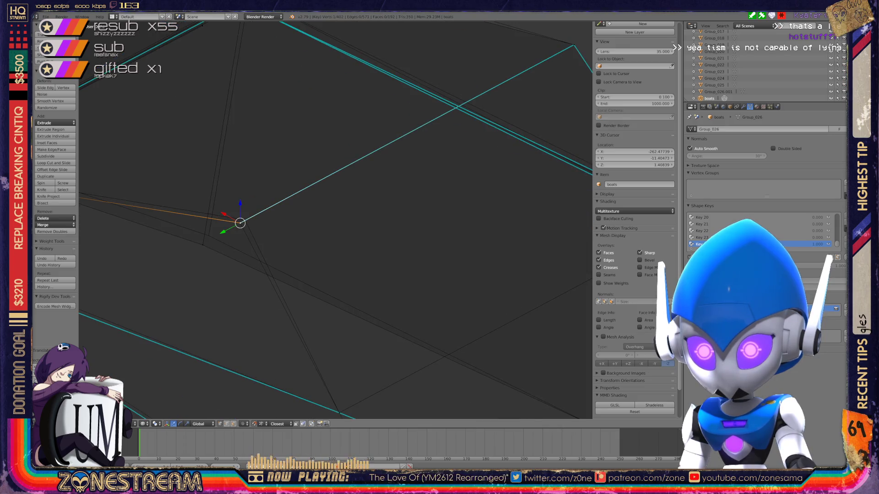
{"action": "right_click_drag", "start_coordinate": [240, 222], "coordinate": [245, 219]}
{"action": "right_click", "coordinate": [203, 245]}
{"action": "right_click_drag", "start_coordinate": [203, 245], "coordinate": [208, 236]}
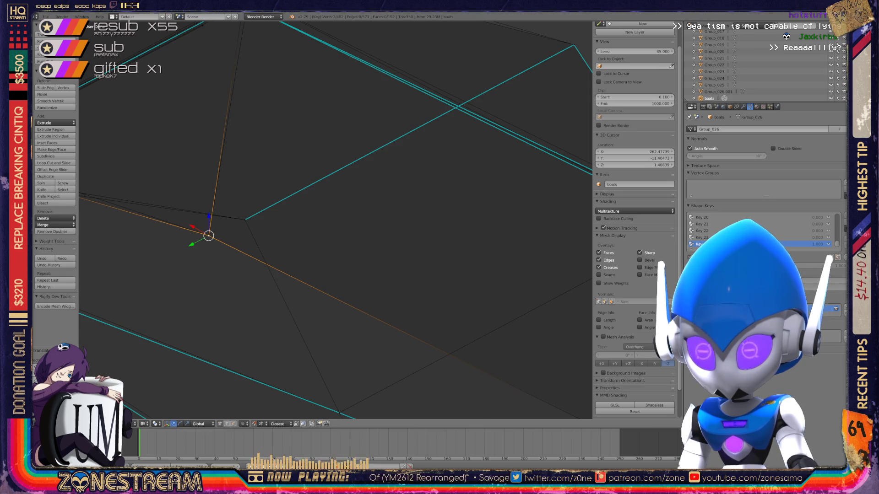
Step: Dismiss the similar-selection options and reposition a vertex on the upper edge
{"action": "middle_click_drag", "start_coordinate": [337, 206], "coordinate": [295, 248]}
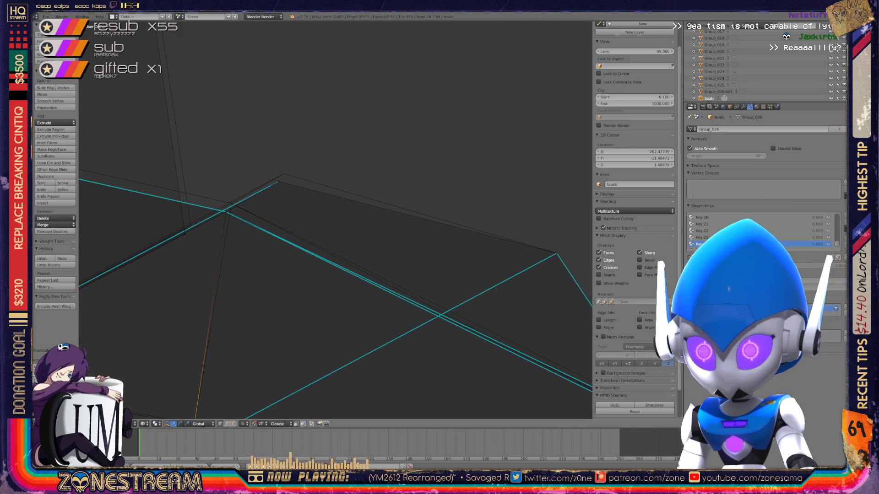
{"action": "left_click", "coordinate": [234, 313]}
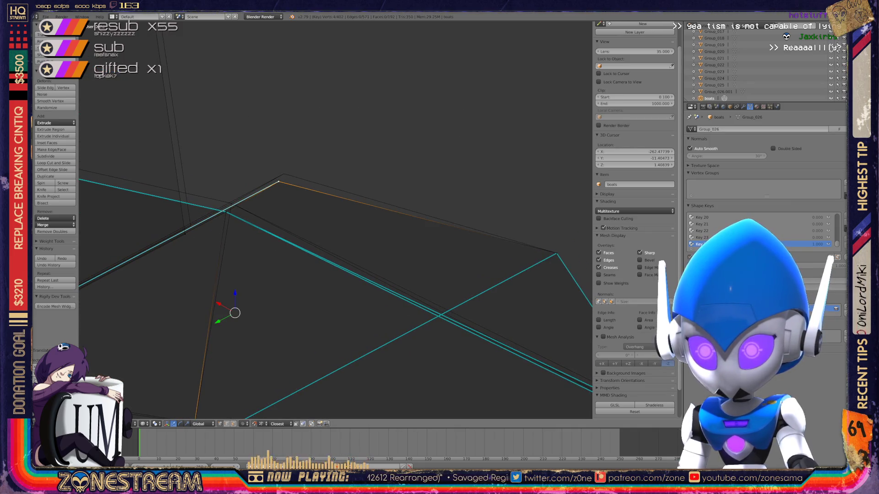
{"action": "key", "text": "shift+g"}
{"action": "left_click", "coordinate": [288, 153]}
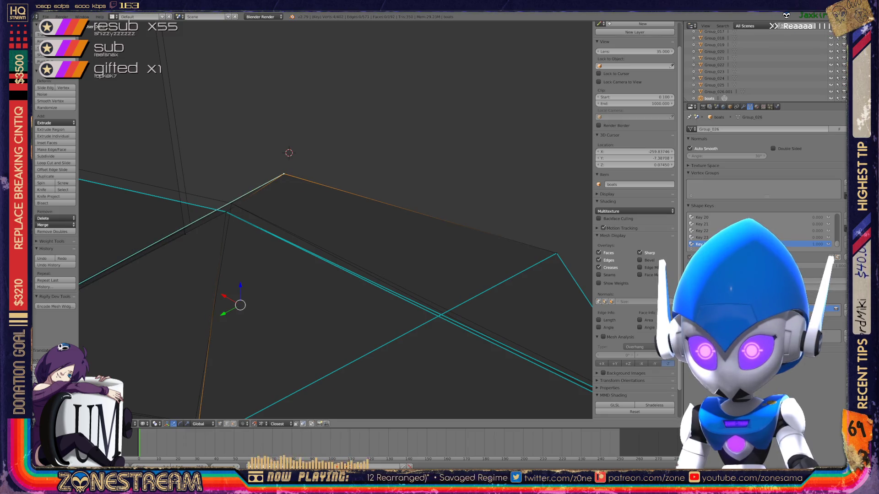
{"action": "right_click", "coordinate": [226, 212]}
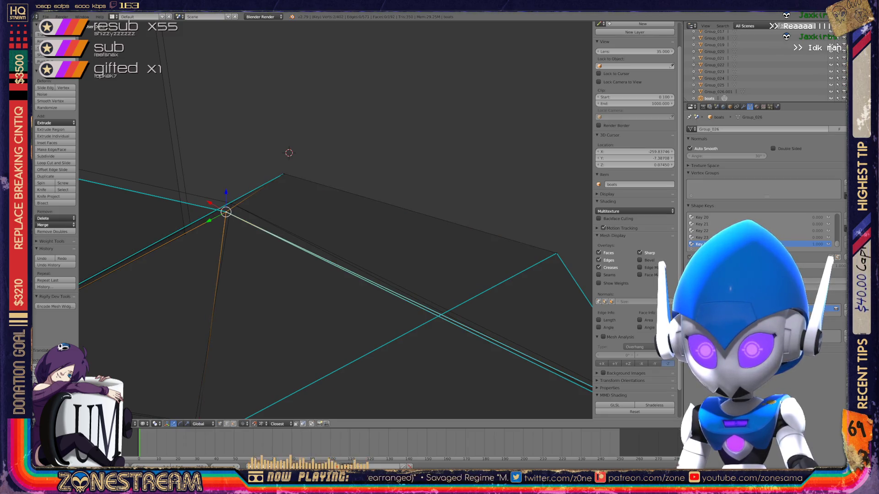
{"action": "key", "text": "g"}
{"action": "key", "text": "Return"}
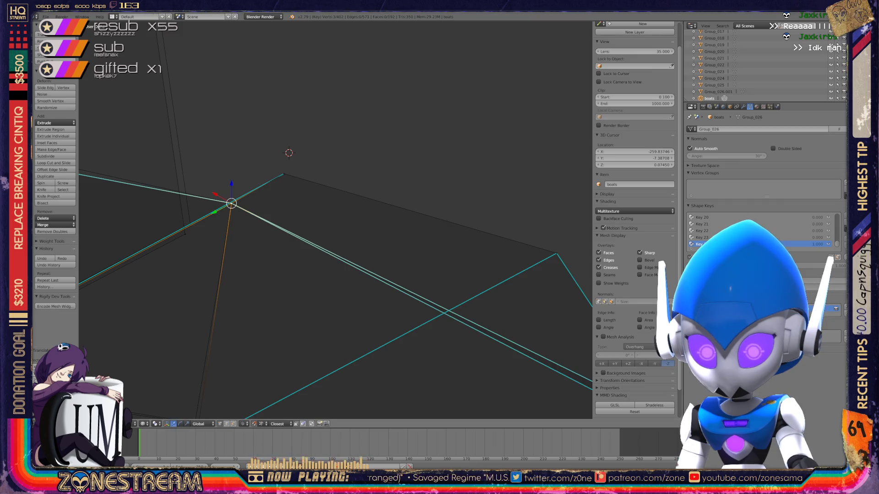
Step: Raise the upper-left corner vertex, nudge a lower vertex up-right and a lower-right vertex down
{"action": "mouse_move", "coordinate": [336, 219]}
{"action": "middle_mouse_down"}
{"action": "mouse_move", "coordinate": [364, 226]}
{"action": "mouse_move", "coordinate": [522, 192]}
{"action": "middle_mouse_up"}
{"action": "right_click", "coordinate": [172, 319]}
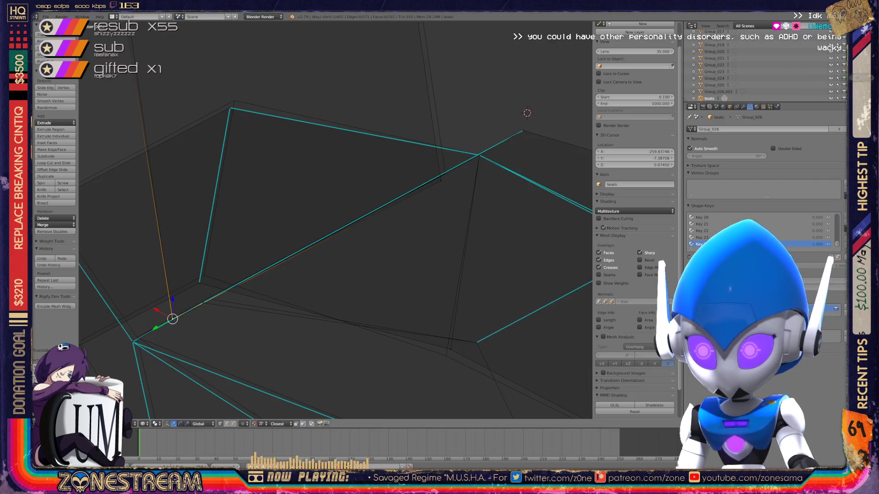
{"action": "right_click", "coordinate": [445, 173]}
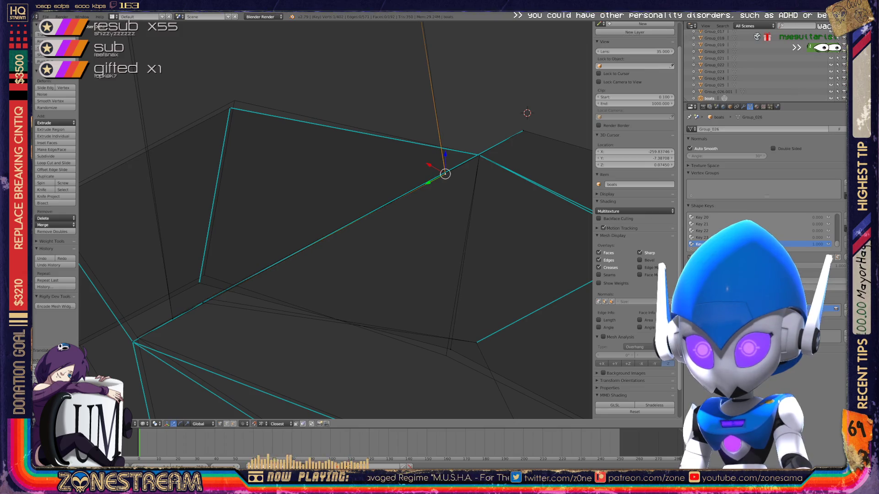
{"action": "right_click", "coordinate": [229, 108]}
{"action": "right_click_drag", "start_coordinate": [230, 108], "coordinate": [235, 101]}
{"action": "right_click", "coordinate": [200, 283]}
{"action": "key", "text": "g"}
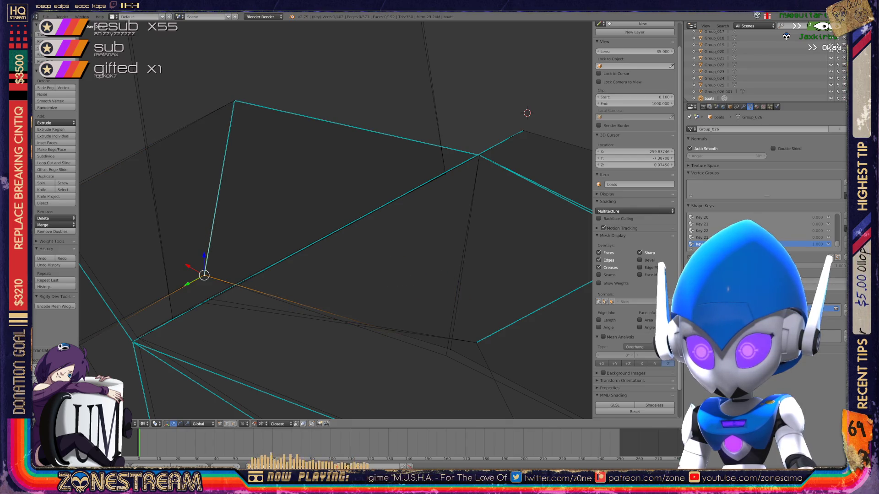
{"action": "right_click", "coordinate": [450, 349]}
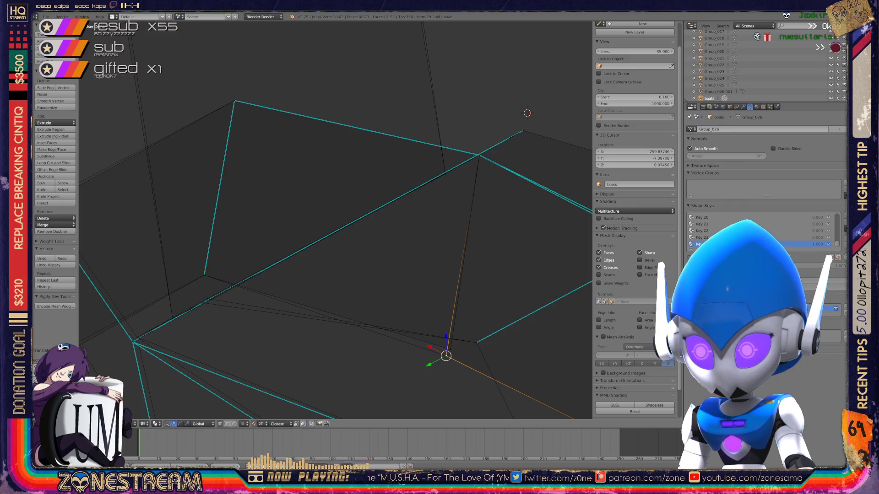
{"action": "key", "text": "g"}
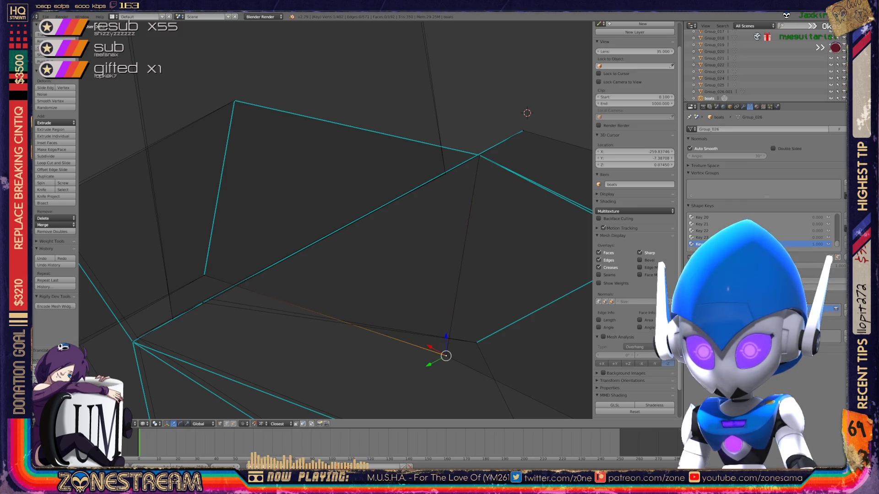
Step: Review the seat from new angles, picking out lower-left, upper-left, middle and top vertices
{"action": "middle_click_drag", "start_coordinate": [336, 219], "coordinate": [477, 184]}
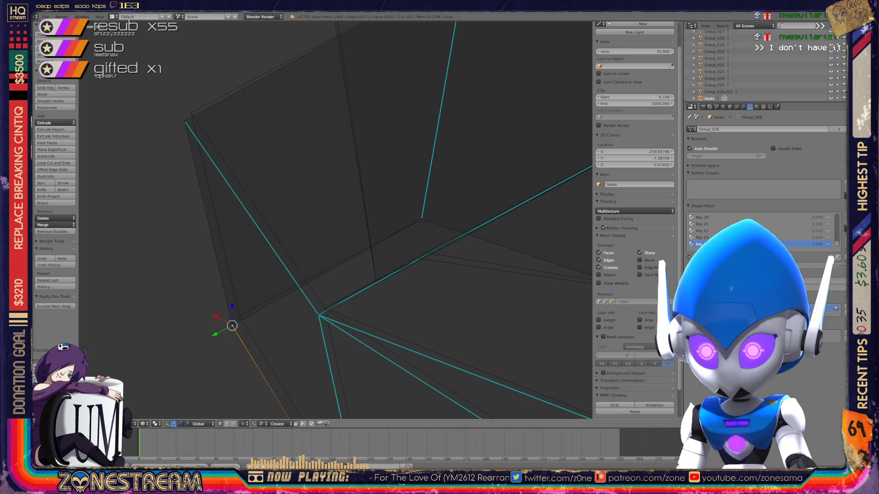
{"action": "right_click", "coordinate": [239, 316]}
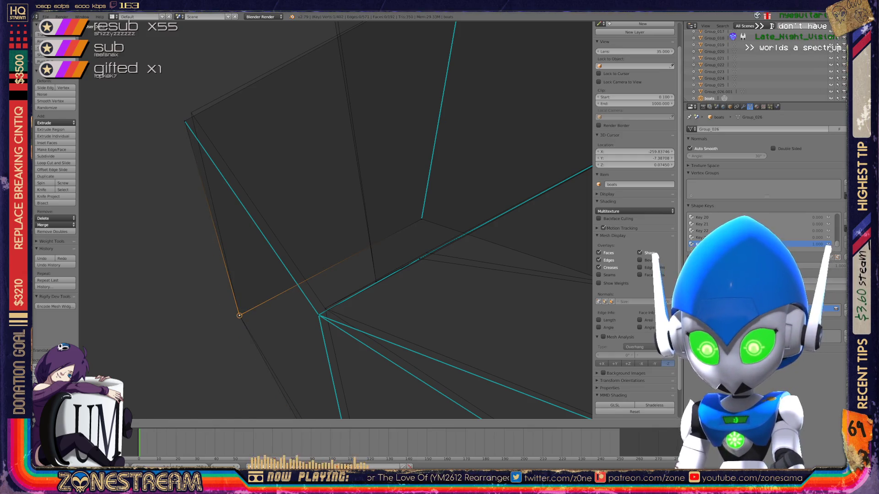
{"action": "right_click", "coordinate": [191, 113]}
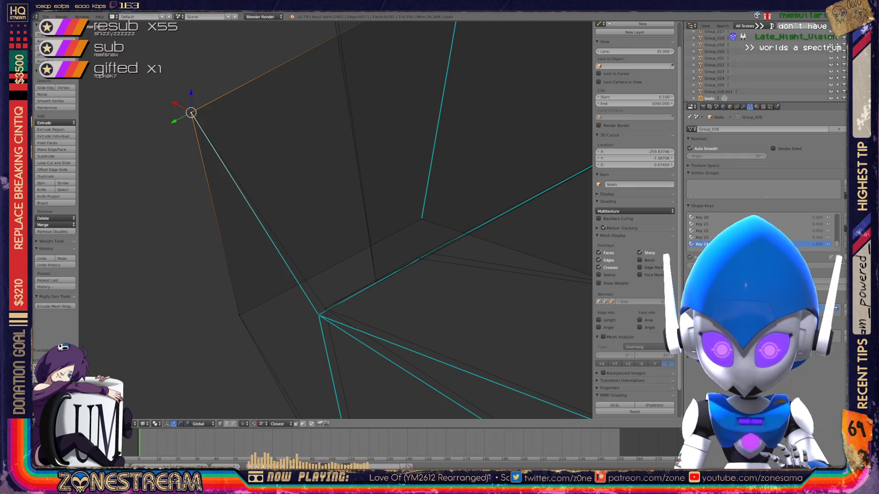
{"action": "scroll", "coordinate": [335, 220], "scroll_direction": "down", "scroll_amount": 4}
{"action": "middle_click_drag", "start_coordinate": [336, 220], "coordinate": [332, 271]}
{"action": "right_click", "coordinate": [255, 219]}
{"action": "right_click", "coordinate": [445, 118]}
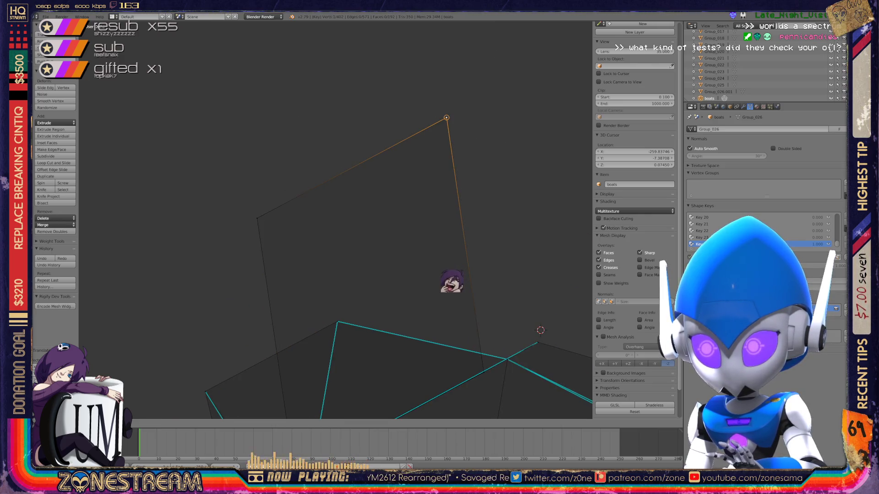
{"action": "middle_click_drag", "start_coordinate": [335, 220], "coordinate": [323, 207]}
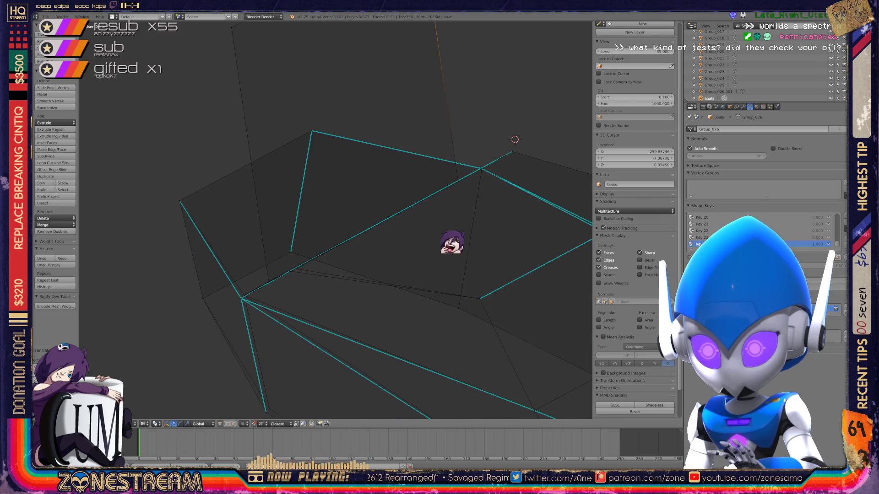
{"action": "middle_click_drag", "start_coordinate": [451, 200], "coordinate": [452, 105], "text": "shift"}
Step: Nudge the lower-left corner vertex and the edge-junction vertex slightly upward
{"action": "right_click", "coordinate": [266, 321]}
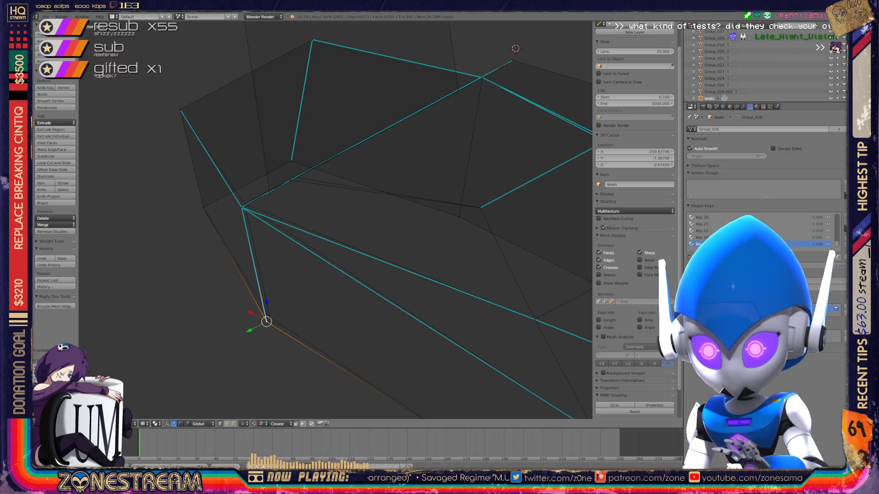
{"action": "right_click_drag", "start_coordinate": [267, 322], "coordinate": [270, 317]}
{"action": "right_click", "coordinate": [243, 208]}
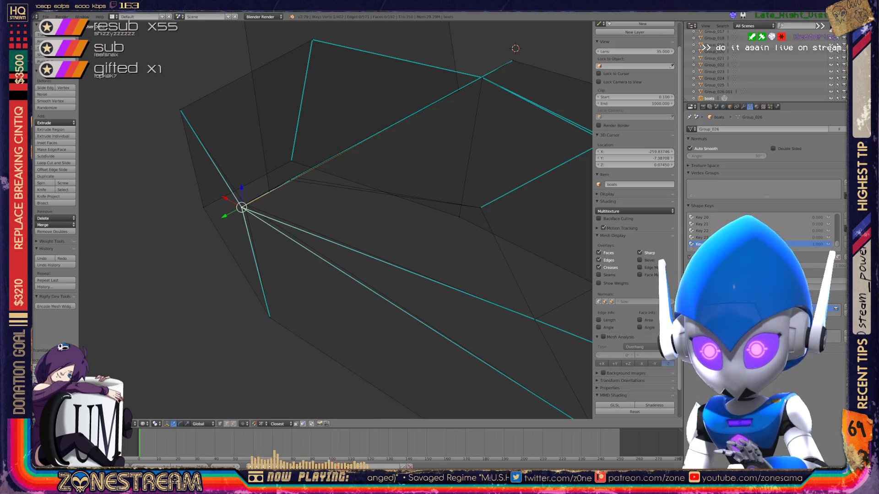
{"action": "right_click_drag", "start_coordinate": [242, 208], "coordinate": [245, 205]}
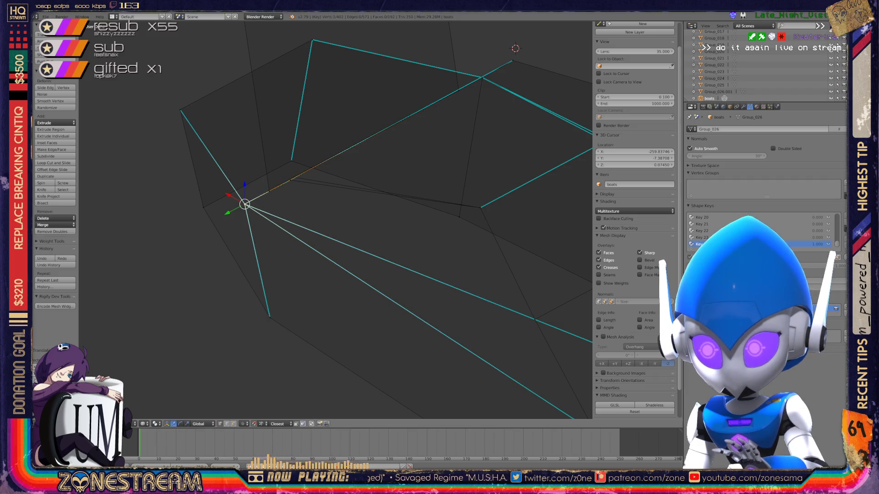
{"action": "middle_click_drag", "start_coordinate": [412, 172], "coordinate": [370, 205], "text": "shift"}
{"action": "right_click", "coordinate": [249, 210]}
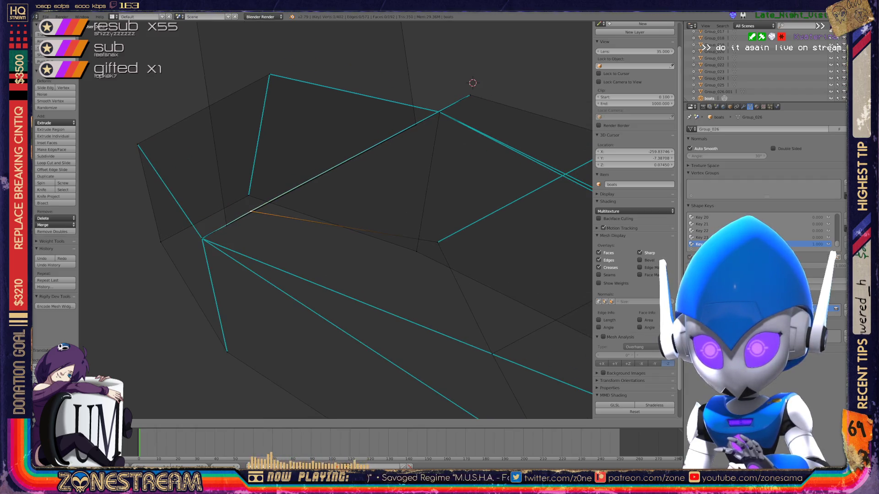
{"action": "right_click", "coordinate": [250, 212]}
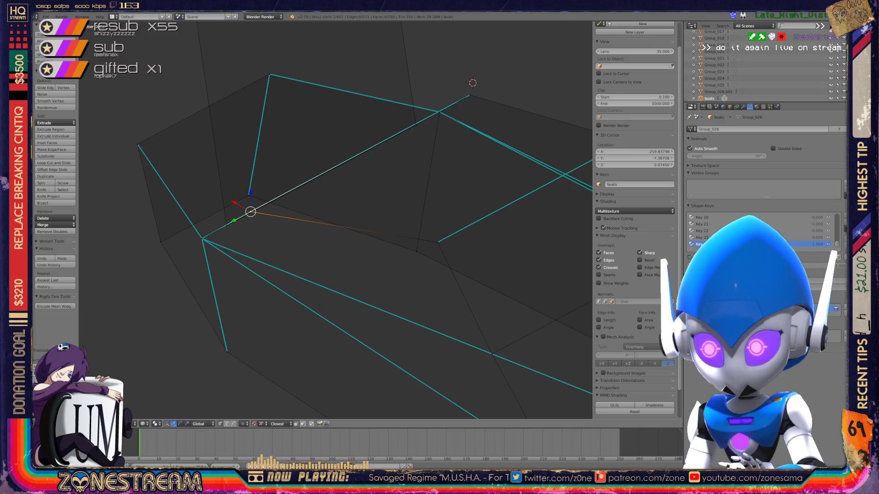
{"action": "middle_click_drag", "start_coordinate": [344, 219], "coordinate": [288, 179]}
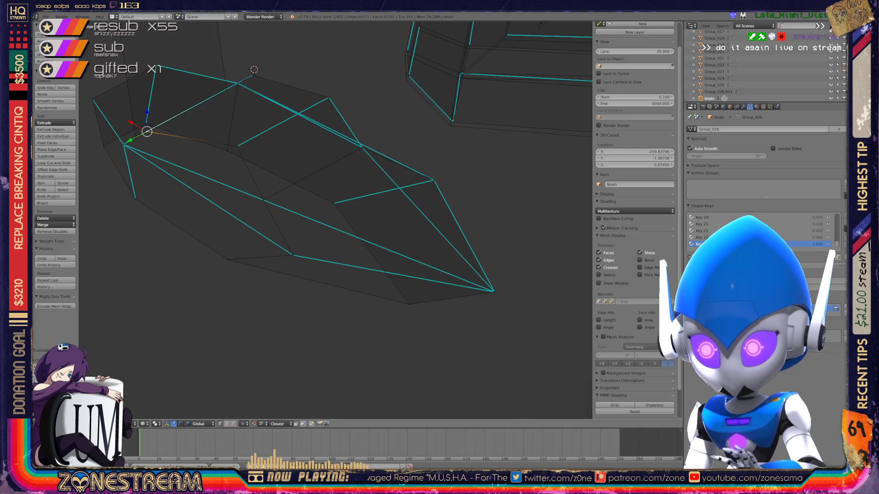
{"action": "middle_click_drag", "start_coordinate": [309, 206], "coordinate": [348, 229], "text": "shift"}
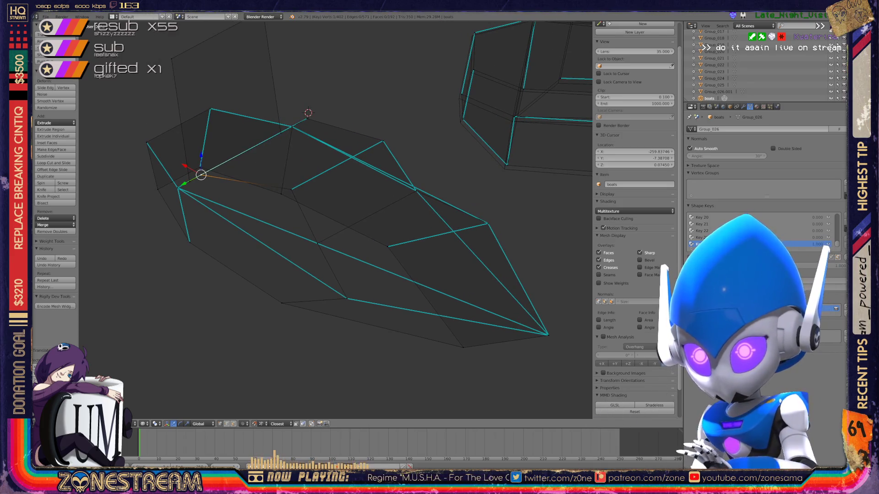
{"action": "middle_click_drag", "start_coordinate": [344, 241], "coordinate": [261, 227]}
{"action": "middle_click_drag", "start_coordinate": [582, 297], "coordinate": [290, 201]}
{"action": "scroll", "coordinate": [336, 220], "scroll_direction": "up", "scroll_amount": 2}
{"action": "scroll", "coordinate": [337, 220], "scroll_direction": "up", "scroll_amount": 2}
{"action": "scroll", "coordinate": [337, 220], "scroll_direction": "up", "scroll_amount": 2}
{"action": "scroll", "coordinate": [336, 220], "scroll_direction": "up", "scroll_amount": 2}
{"action": "scroll", "coordinate": [335, 220], "scroll_direction": "down", "scroll_amount": 3}
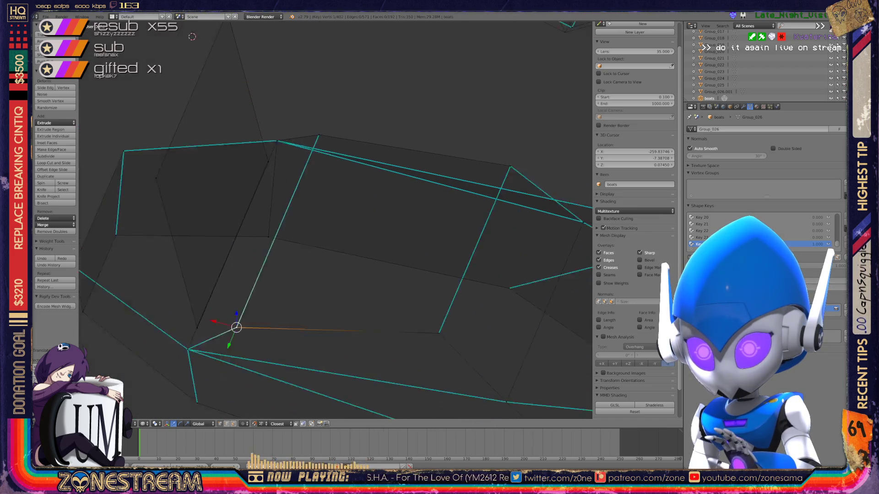
{"action": "scroll", "coordinate": [335, 220], "scroll_direction": "down", "scroll_amount": 2}
{"action": "key", "text": "Tab"}
{"action": "scroll", "coordinate": [337, 220], "scroll_direction": "down", "scroll_amount": 2}
{"action": "scroll", "coordinate": [337, 220], "scroll_direction": "down", "scroll_amount": 2}
{"action": "key", "text": "Tab"}
{"action": "key", "text": "KP_1"}
{"action": "middle_click_drag", "start_coordinate": [451, 231], "coordinate": [204, 162]}
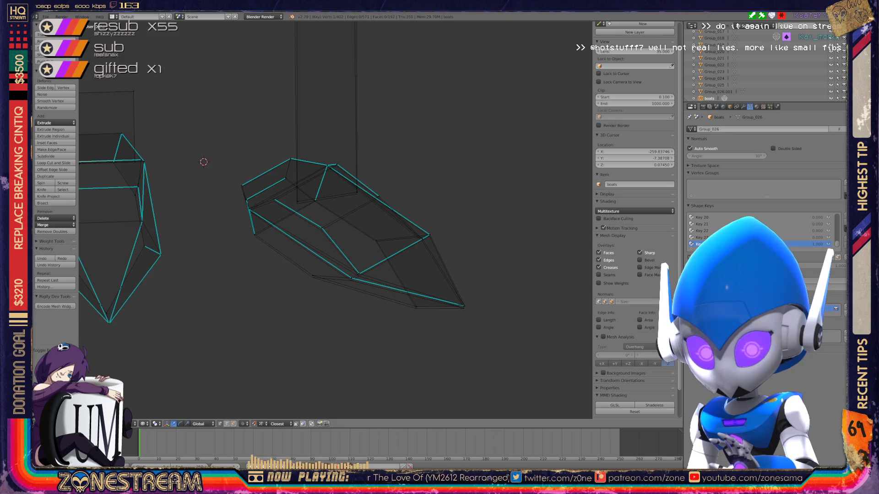
{"action": "middle_click_drag", "start_coordinate": [309, 206], "coordinate": [282, 195], "text": "shift"}
{"action": "scroll", "coordinate": [335, 220], "scroll_direction": "up", "scroll_amount": 2}
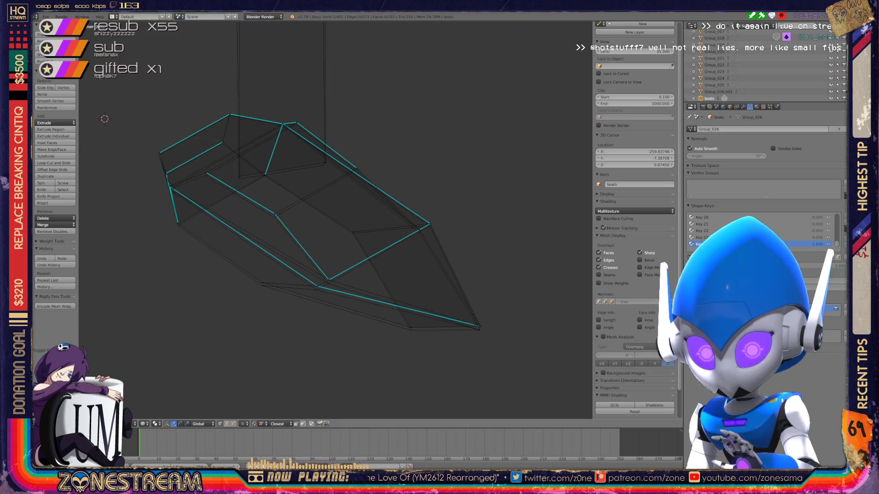
{"action": "middle_click_drag", "start_coordinate": [335, 220], "coordinate": [234, 167], "text": "shift"}
{"action": "scroll", "coordinate": [336, 220], "scroll_direction": "up", "scroll_amount": 1}
{"action": "scroll", "coordinate": [336, 220], "scroll_direction": "up", "scroll_amount": 2}
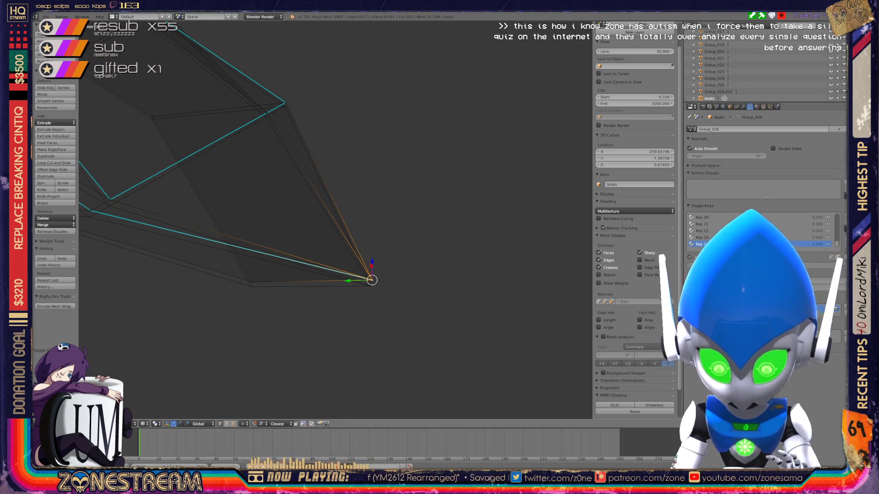
Step: Lower the selected vertex and the next lower-edge vertex along the vertical axis only
{"action": "key", "text": "g"}
{"action": "key", "text": "Return"}
{"action": "right_click", "coordinate": [251, 286]}
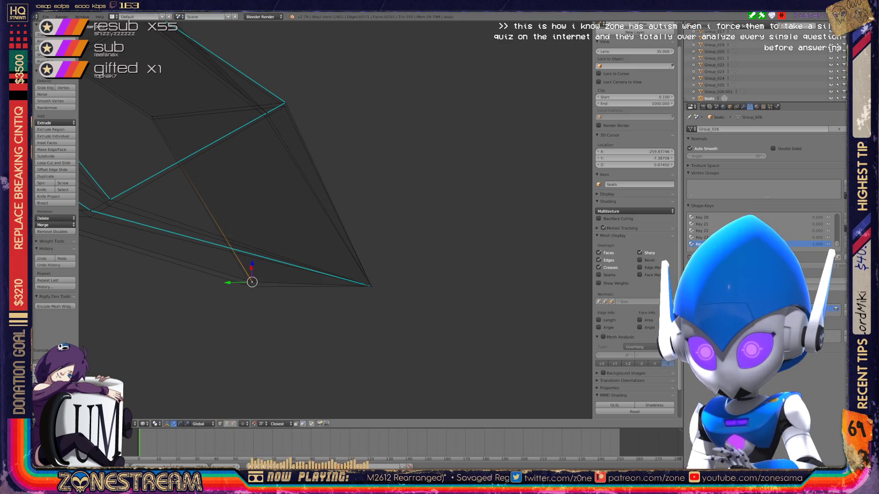
{"action": "key", "text": "Return"}
{"action": "key", "text": "g"}
{"action": "key", "text": "Return"}
{"action": "middle_click_drag", "start_coordinate": [336, 220], "coordinate": [357, 192]}
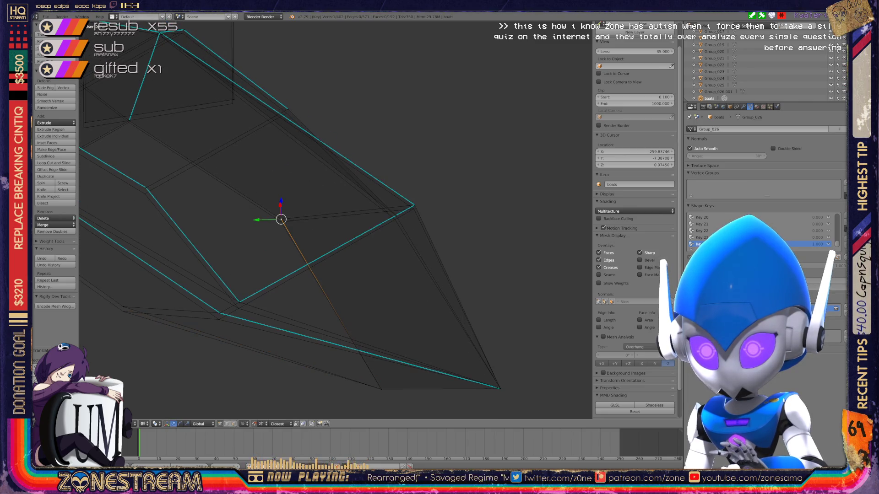
{"action": "key", "text": "g"}
{"action": "key", "text": "Return"}
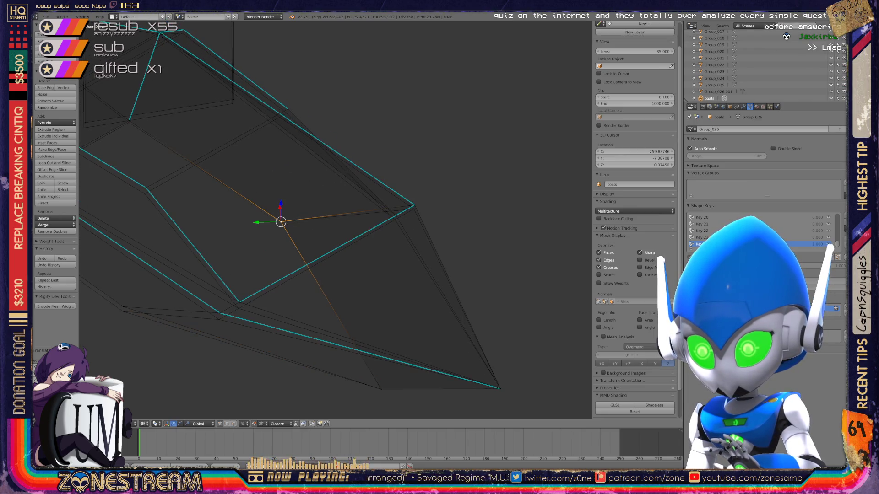
Step: Slide the vertex left and then down along its connected edges
{"action": "key", "text": "g"}
{"action": "key", "text": "Return"}
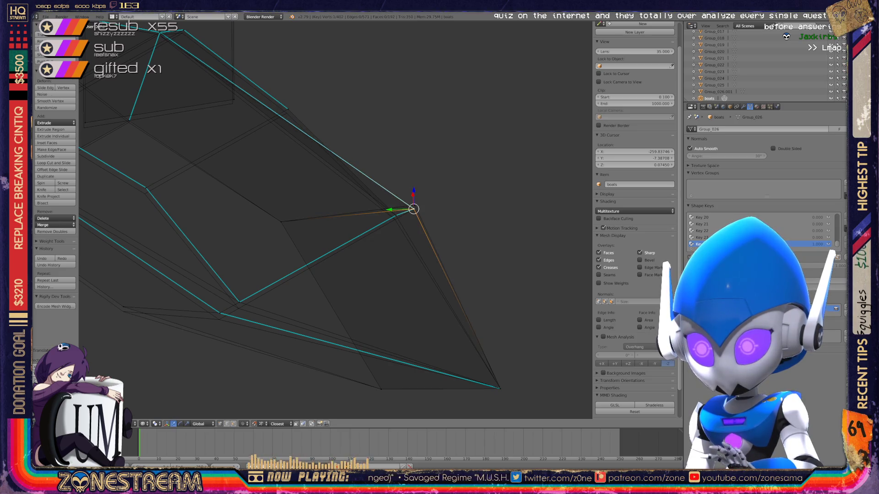
{"action": "key", "text": "g"}
{"action": "key", "text": "Return"}
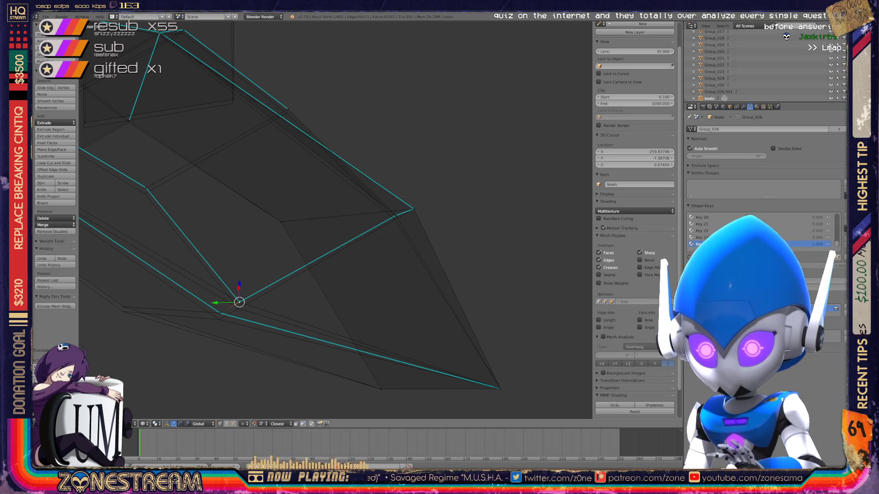
{"action": "key", "text": "shift+v"}
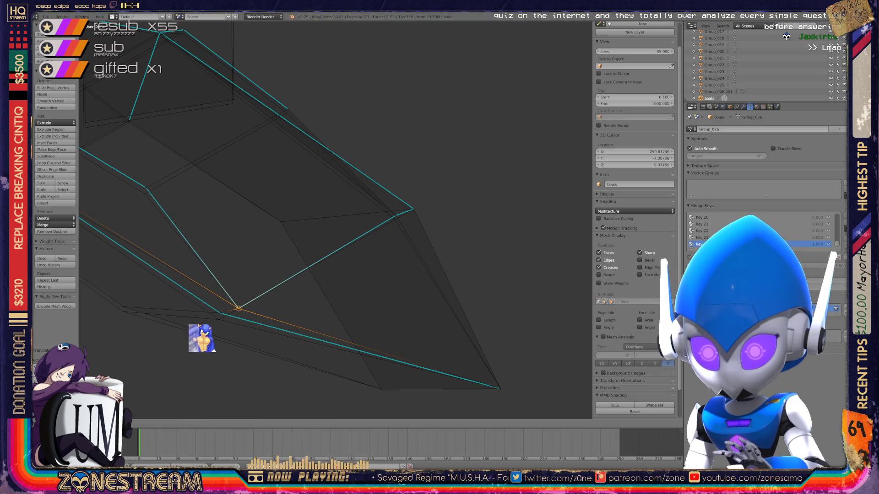
{"action": "key", "text": "Return"}
{"action": "key", "text": "shift+v"}
{"action": "key", "text": "Return"}
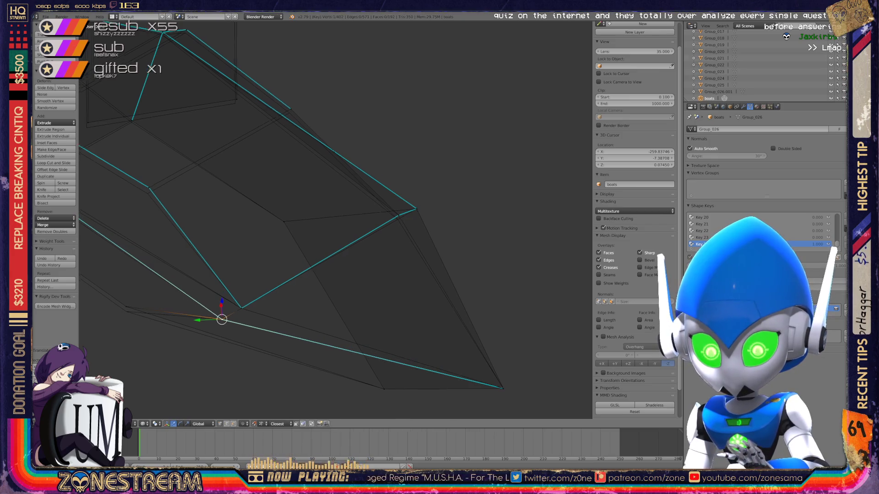
Step: Lower another lower-edge vertex and the inner seat junction vertex slightly
{"action": "middle_click_drag", "start_coordinate": [344, 205], "coordinate": [460, 214], "text": "shift"}
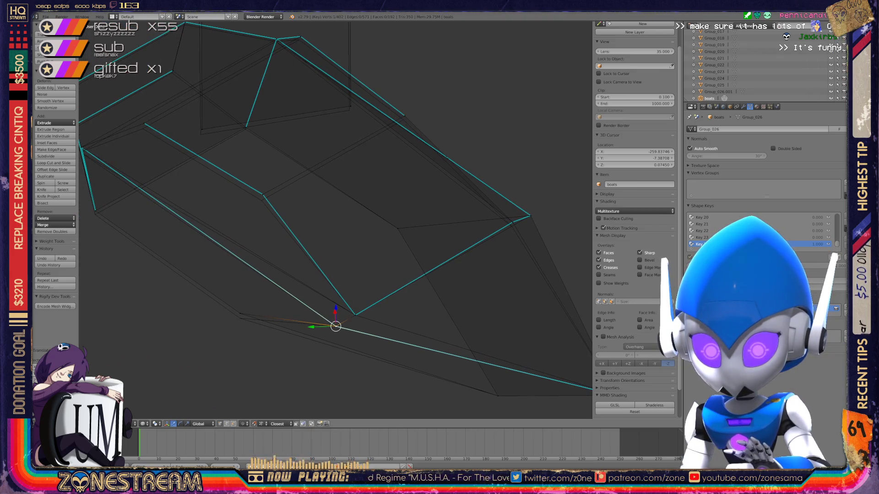
{"action": "right_click", "coordinate": [240, 314]}
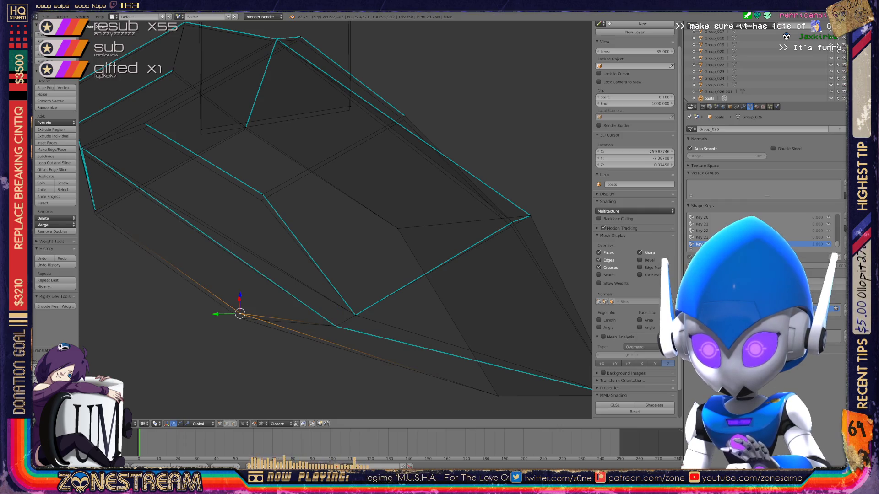
{"action": "middle_click_drag", "start_coordinate": [337, 220], "coordinate": [365, 206]}
{"action": "right_click", "coordinate": [280, 237]}
{"action": "key", "text": "g"}
{"action": "key", "text": "Return"}
Step: Lower one more selected vertex slightly and check the seat from several angles
{"action": "middle_click_drag", "start_coordinate": [329, 226], "coordinate": [412, 206]}
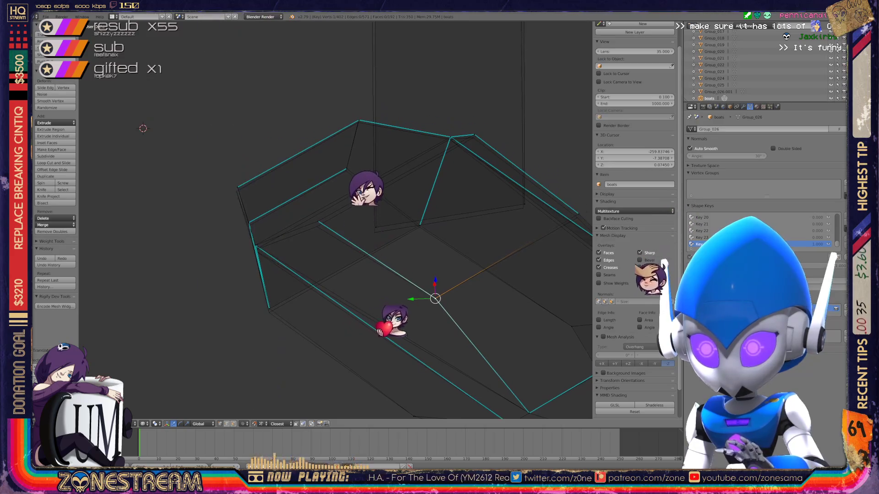
{"action": "middle_click_drag", "start_coordinate": [329, 226], "coordinate": [412, 207]}
{"action": "scroll", "coordinate": [330, 227], "scroll_direction": "up", "scroll_amount": 3}
{"action": "scroll", "coordinate": [330, 226], "scroll_direction": "up", "scroll_amount": 2}
{"action": "middle_click_drag", "start_coordinate": [330, 227], "coordinate": [282, 237]}
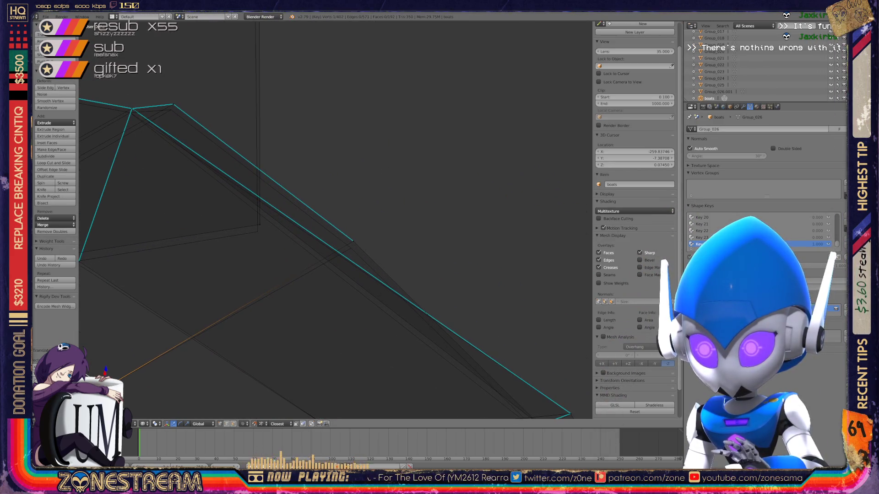
{"action": "key", "text": "g"}
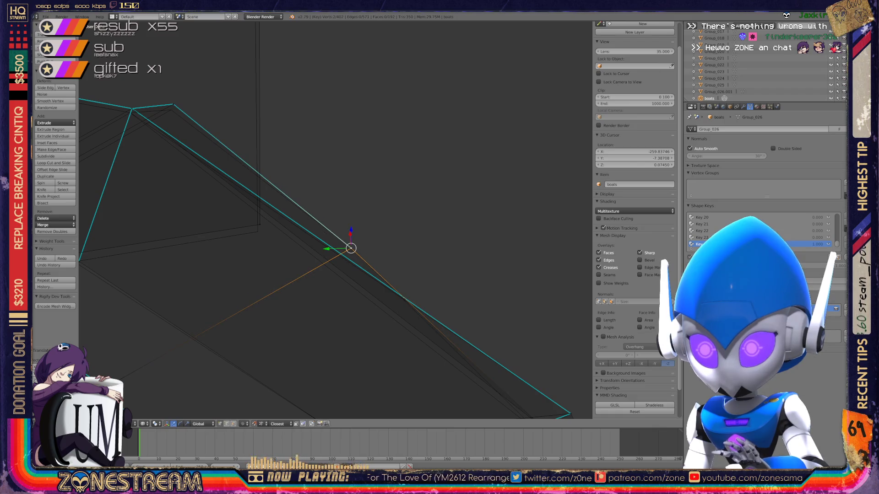
{"action": "scroll", "coordinate": [337, 220], "scroll_direction": "down", "scroll_amount": 3}
{"action": "middle_click_drag", "start_coordinate": [344, 233], "coordinate": [522, 56]}
{"action": "scroll", "coordinate": [522, 56], "scroll_direction": "up", "scroll_amount": 5}
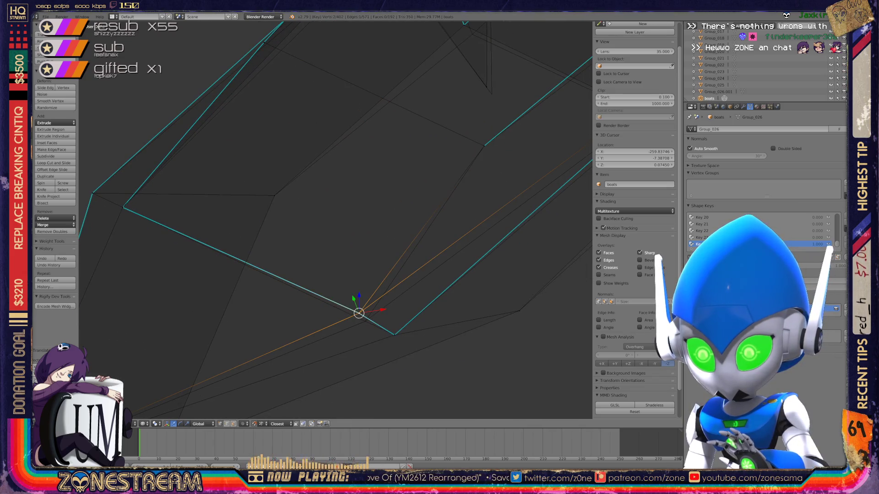
{"action": "middle_click_drag", "start_coordinate": [337, 221], "coordinate": [385, 206]}
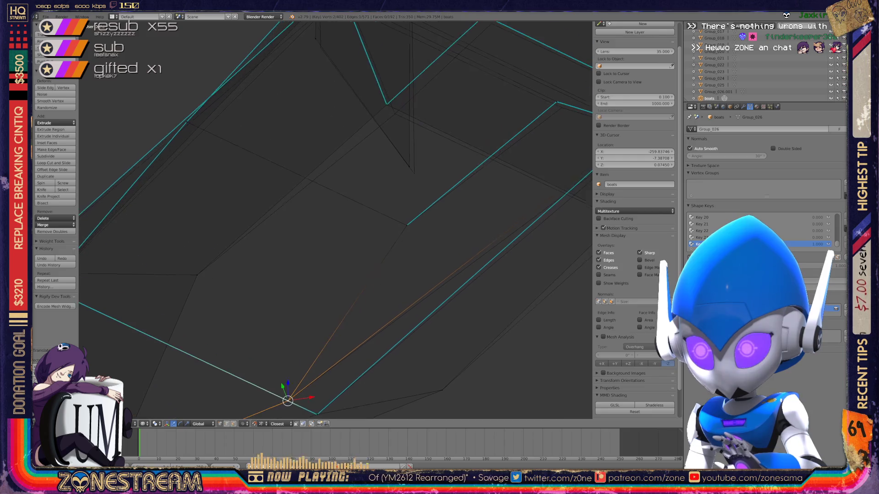
{"action": "middle_click_drag", "start_coordinate": [343, 233], "coordinate": [280, 270], "text": "shift"}
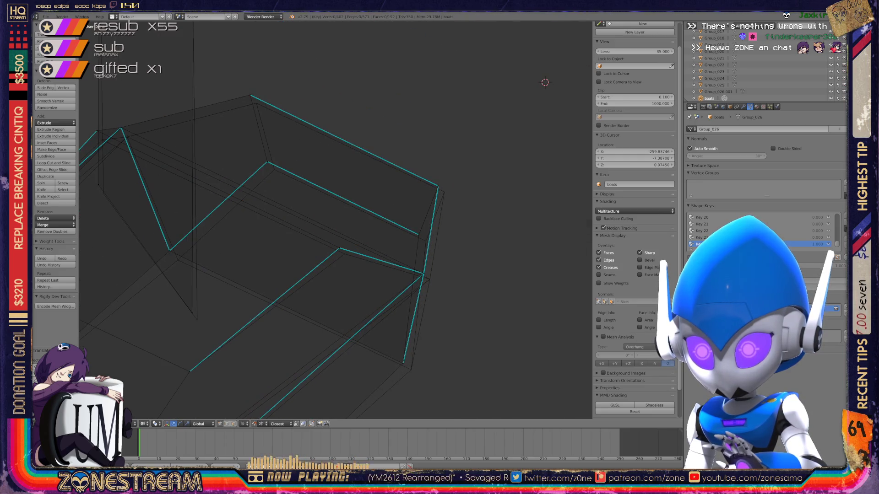
Step: Nudge the seat's front and top corner vertices and two nearby vertices slightly down and right
{"action": "right_click", "coordinate": [424, 274]}
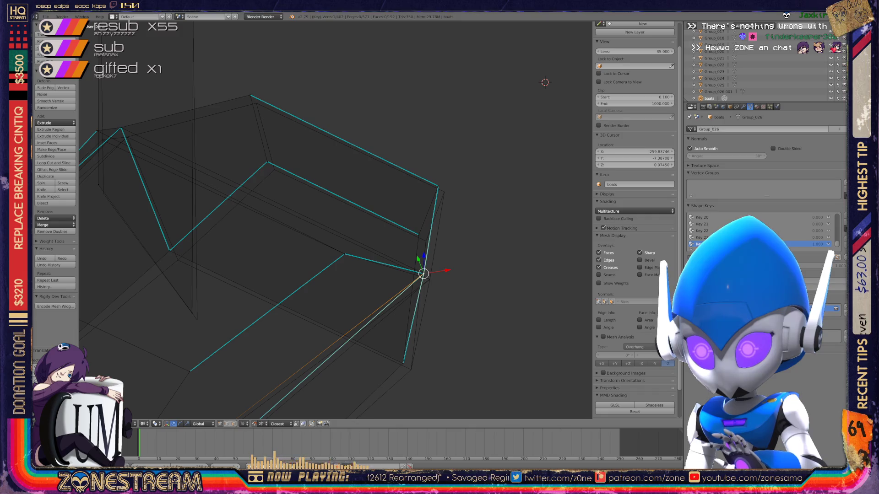
{"action": "right_click_drag", "start_coordinate": [424, 273], "coordinate": [428, 279]}
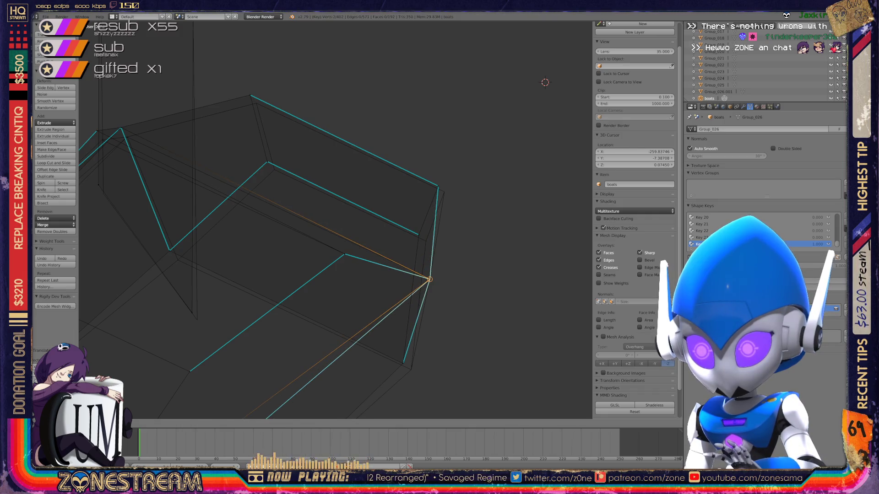
{"action": "right_click", "coordinate": [437, 186]}
{"action": "right_click_drag", "start_coordinate": [438, 186], "coordinate": [444, 191]}
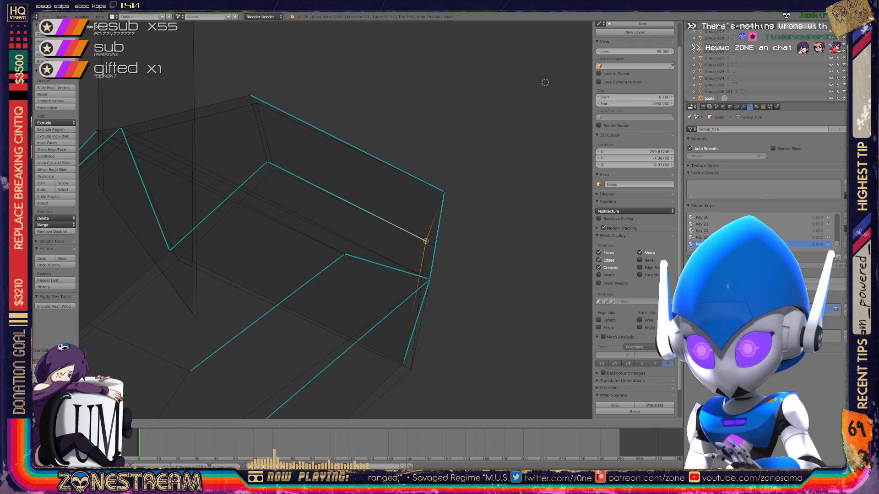
{"action": "middle_click_drag", "start_coordinate": [545, 82], "coordinate": [617, 130], "text": "shift"}
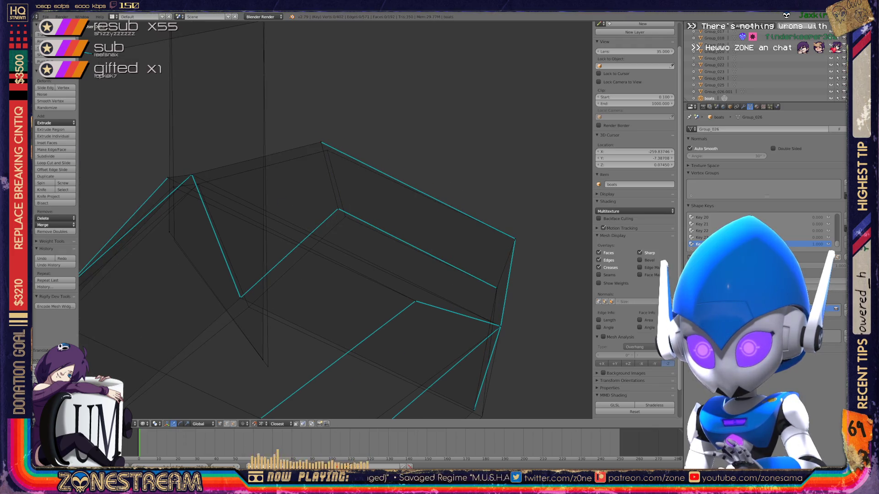
{"action": "right_click_drag", "start_coordinate": [338, 207], "coordinate": [345, 217]}
{"action": "right_click_drag", "start_coordinate": [321, 143], "coordinate": [327, 150]}
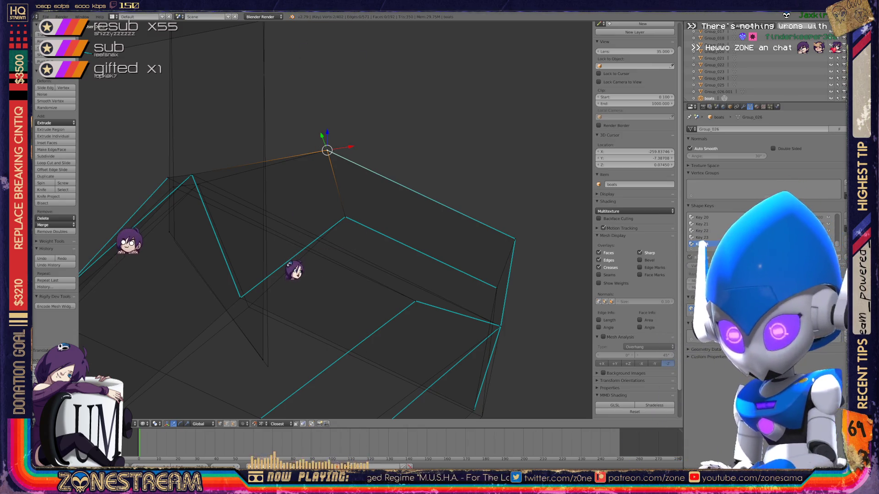
Step: Pull a lower vertex, another corner vertex and the left corner vertex slightly down
{"action": "mouse_move", "coordinate": [330, 227]}
{"action": "middle_mouse_down"}
{"action": "mouse_move", "coordinate": [248, 233]}
{"action": "mouse_move", "coordinate": [309, 233]}
{"action": "mouse_move", "coordinate": [247, 254]}
{"action": "mouse_move", "coordinate": [309, 219]}
{"action": "mouse_move", "coordinate": [275, 206]}
{"action": "middle_mouse_up"}
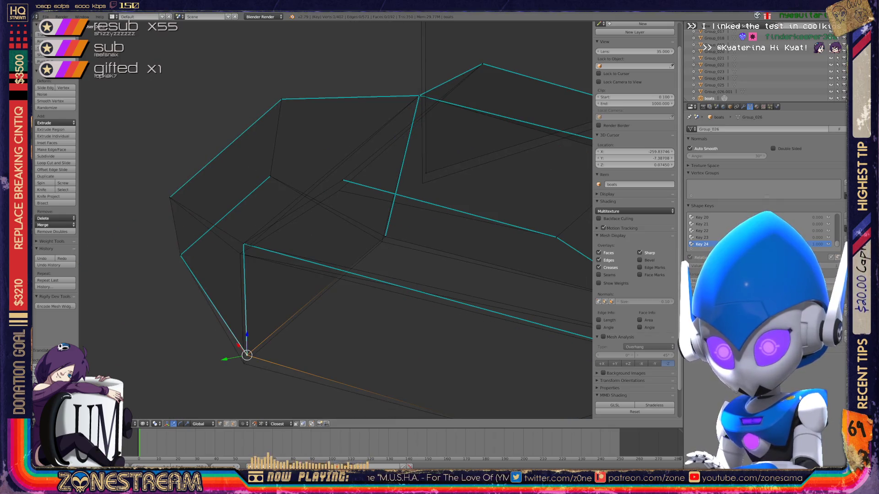
{"action": "left_click_drag", "start_coordinate": [246, 355], "coordinate": [244, 363]}
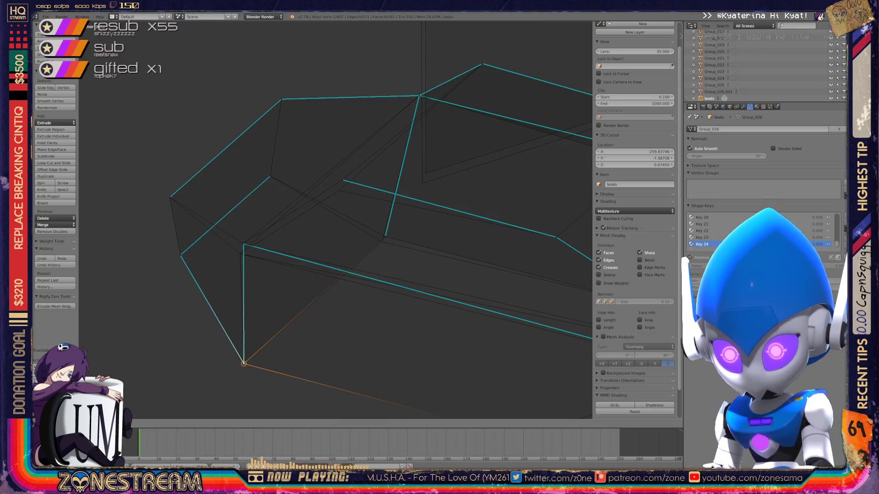
{"action": "right_click", "coordinate": [384, 237]}
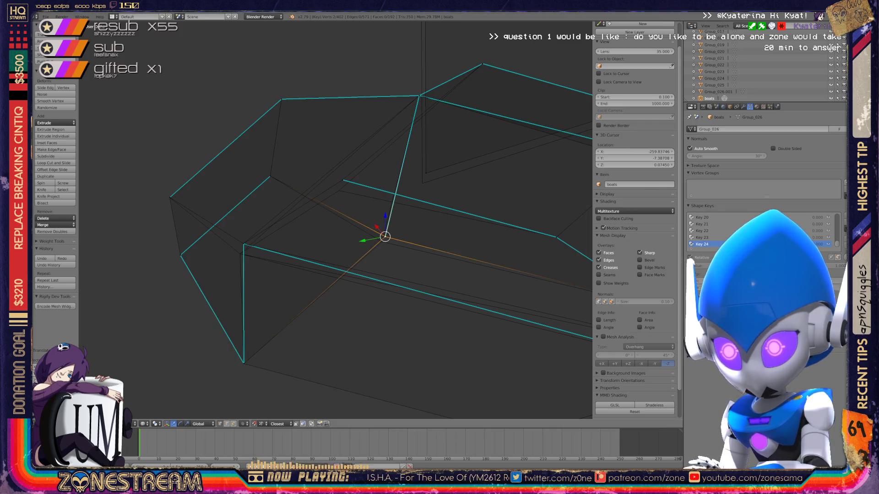
{"action": "left_click_drag", "start_coordinate": [384, 237], "coordinate": [381, 242]}
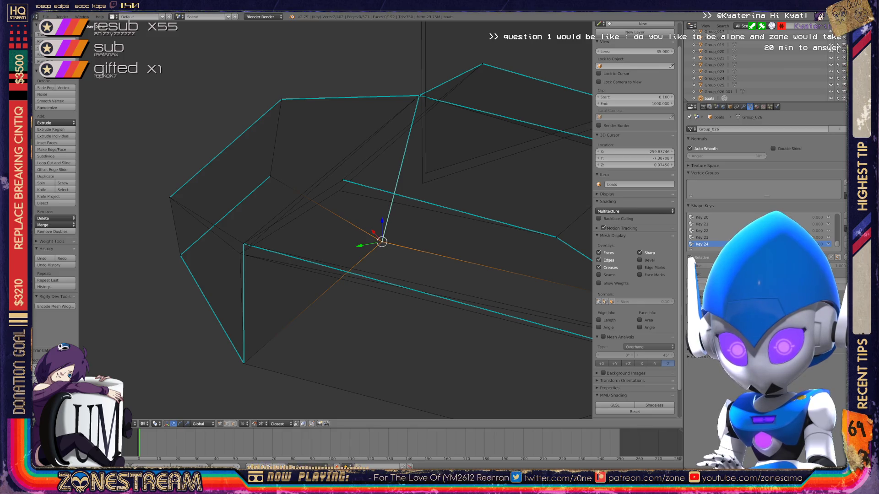
{"action": "middle_click_drag", "start_coordinate": [385, 248], "coordinate": [343, 237]}
{"action": "right_click", "coordinate": [234, 245]}
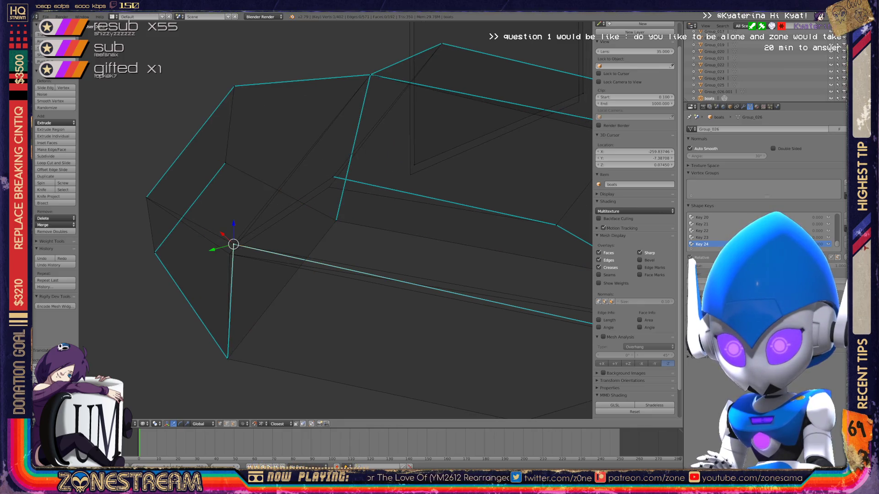
{"action": "left_click_drag", "start_coordinate": [233, 245], "coordinate": [229, 255]}
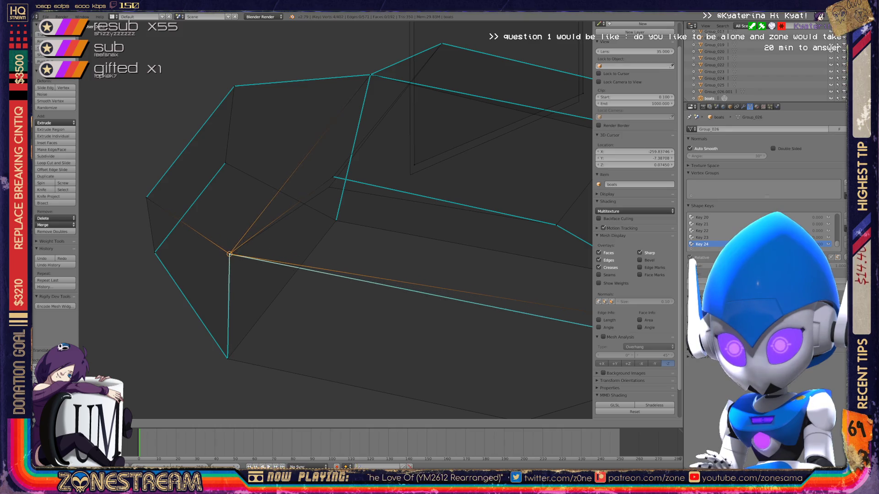
Step: Nudge an inner seat vertex downward and check the result from several angles
{"action": "middle_click_drag", "start_coordinate": [344, 206], "coordinate": [291, 246], "text": "shift"}
{"action": "right_click", "coordinate": [281, 217]}
{"action": "left_click_drag", "start_coordinate": [281, 218], "coordinate": [277, 228]}
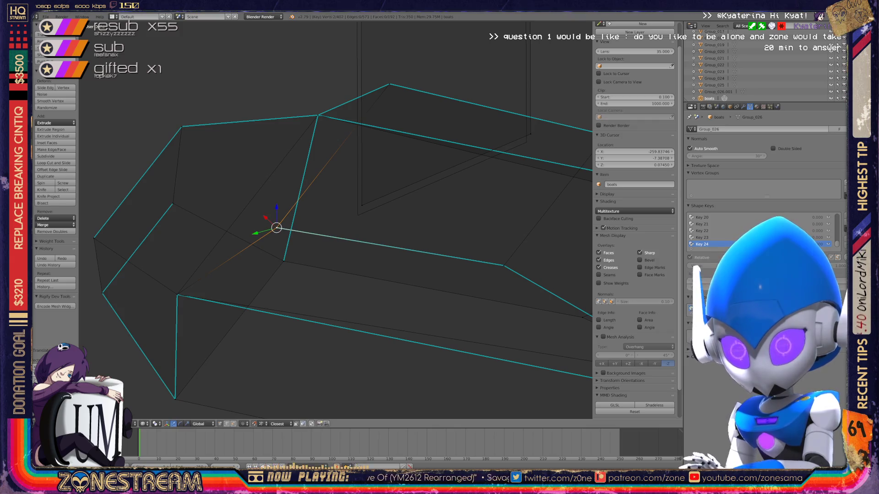
{"action": "middle_click_drag", "start_coordinate": [343, 206], "coordinate": [314, 108]}
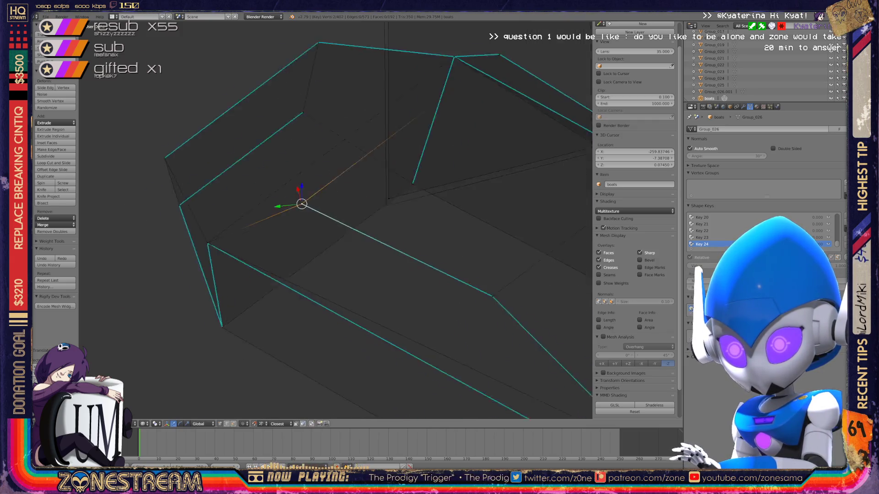
{"action": "middle_click_drag", "start_coordinate": [337, 206], "coordinate": [323, 186]}
{"action": "mouse_move", "coordinate": [337, 219]}
{"action": "middle_mouse_down"}
{"action": "mouse_move", "coordinate": [454, 179]}
{"action": "mouse_move", "coordinate": [371, 234]}
{"action": "middle_mouse_up"}
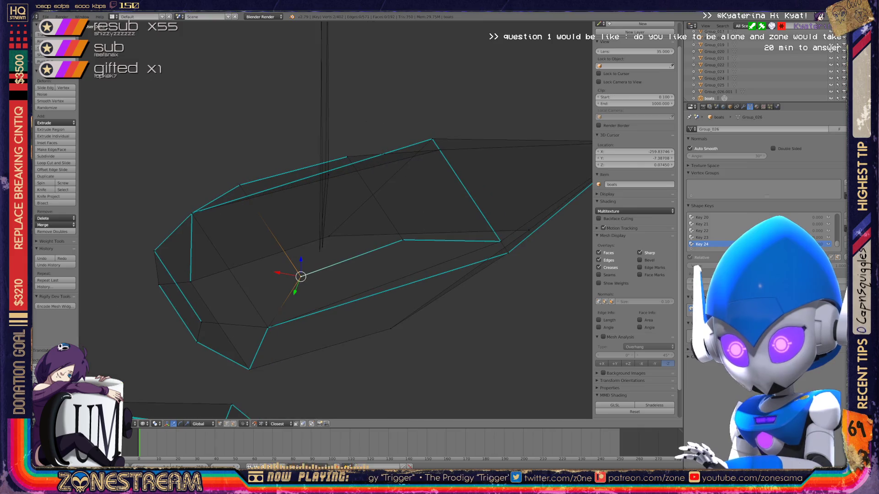
{"action": "left_click", "coordinate": [319, 251]}
{"action": "middle_click_drag", "start_coordinate": [319, 252], "coordinate": [331, 241]}
{"action": "scroll", "coordinate": [493, 159], "scroll_direction": "up", "scroll_amount": 2}
{"action": "scroll", "coordinate": [493, 158], "scroll_direction": "up", "scroll_amount": 2}
{"action": "left_click", "coordinate": [363, 240]}
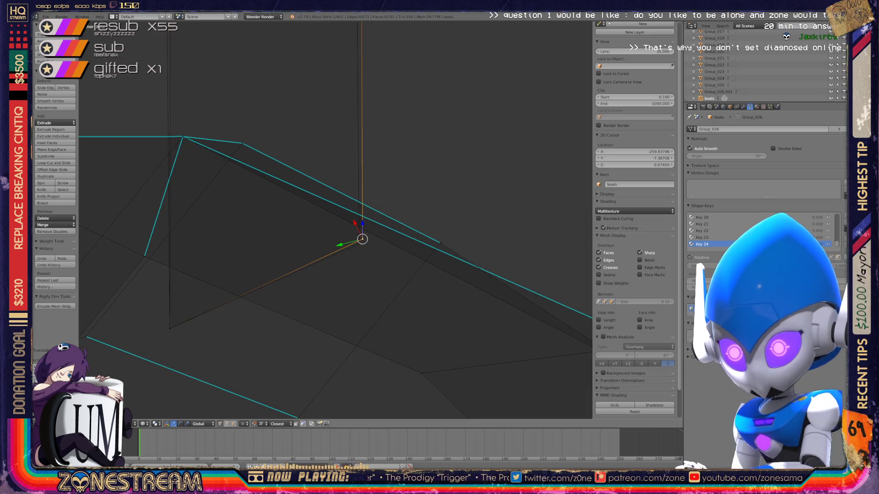
{"action": "scroll", "coordinate": [359, 243], "scroll_direction": "down", "scroll_amount": 2}
{"action": "middle_click_drag", "start_coordinate": [347, 231], "coordinate": [375, 379], "text": "shift"}
{"action": "right_click", "coordinate": [281, 134]}
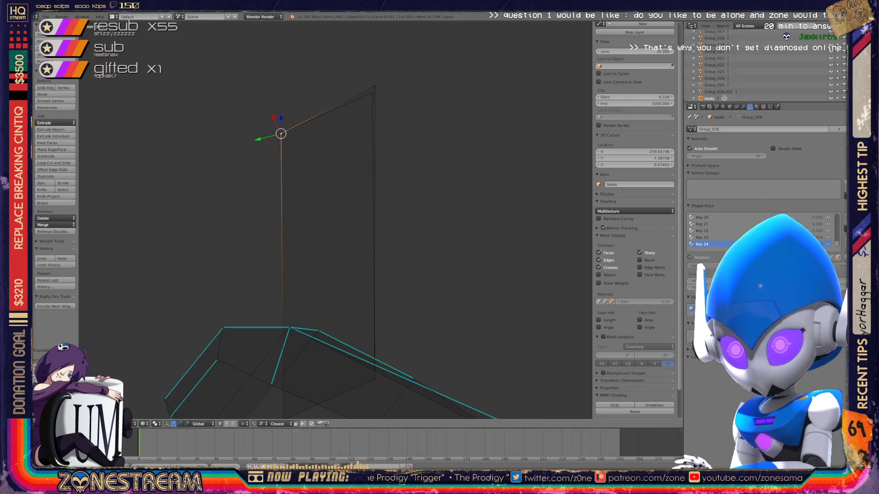
{"action": "right_click", "coordinate": [371, 92]}
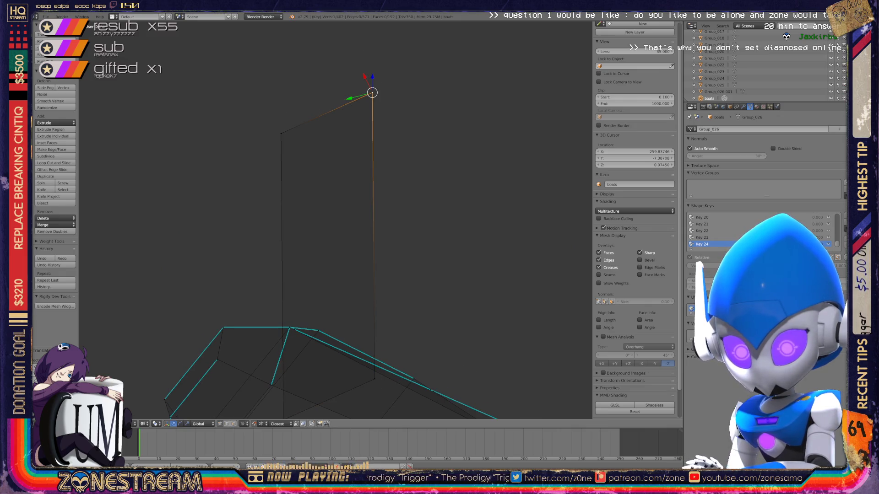
{"action": "middle_click_drag", "start_coordinate": [329, 275], "coordinate": [371, 254]}
{"action": "middle_click_drag", "start_coordinate": [104, 328], "coordinate": [96, 343]}
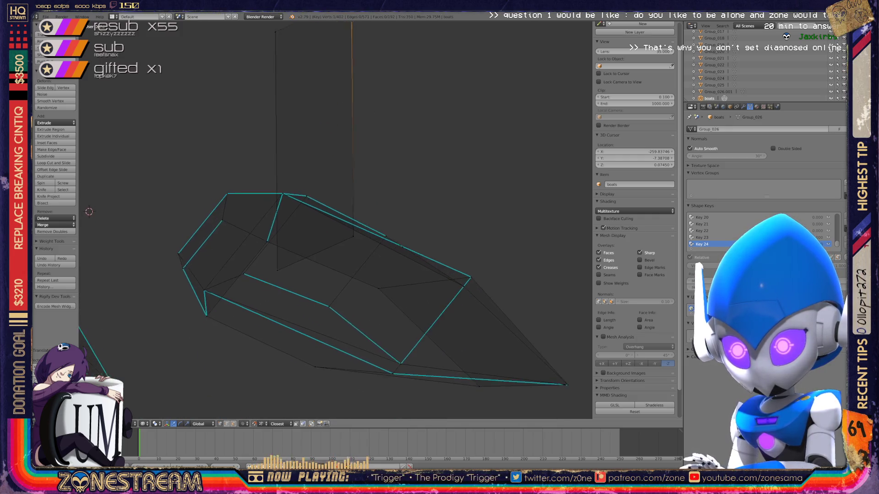
{"action": "scroll", "coordinate": [96, 344], "scroll_direction": "up", "scroll_amount": 3}
{"action": "mouse_move", "coordinate": [330, 240]}
{"action": "middle_mouse_down"}
{"action": "mouse_move", "coordinate": [329, 281]}
{"action": "mouse_move", "coordinate": [344, 295]}
{"action": "mouse_move", "coordinate": [512, 353]}
{"action": "middle_mouse_up"}
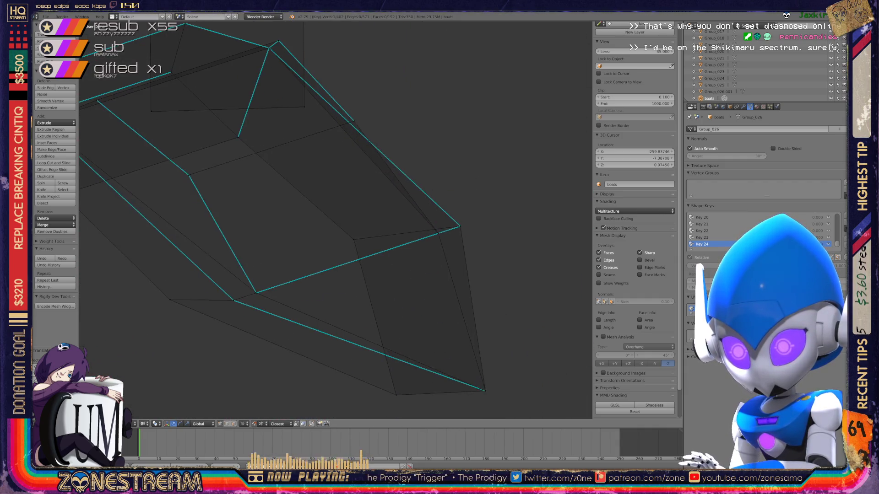
{"action": "middle_click_drag", "start_coordinate": [330, 275], "coordinate": [330, 225], "text": "shift"}
Step: Re-enter Edit Mode on the left seat and nudge its bottom vertex slightly up and right
{"action": "key", "text": "Tab"}
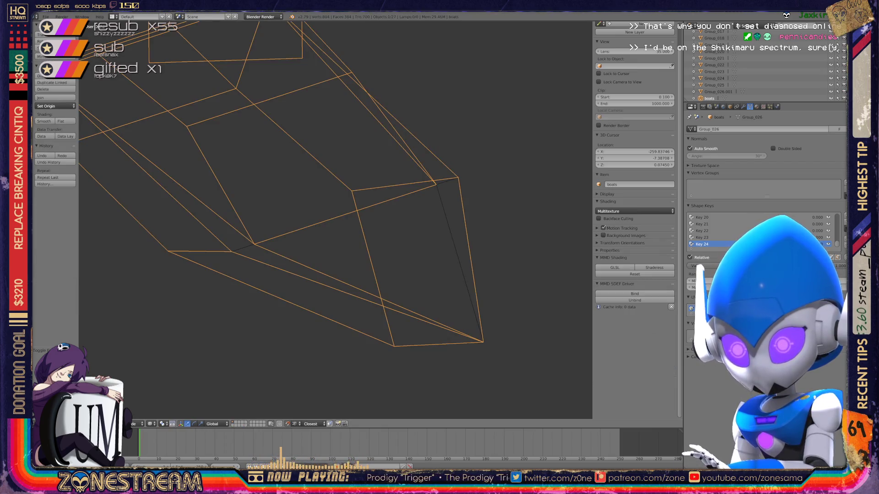
{"action": "scroll", "coordinate": [330, 206], "scroll_direction": "down", "scroll_amount": 5}
{"action": "scroll", "coordinate": [329, 206], "scroll_direction": "down", "scroll_amount": 2}
{"action": "key", "text": "Tab"}
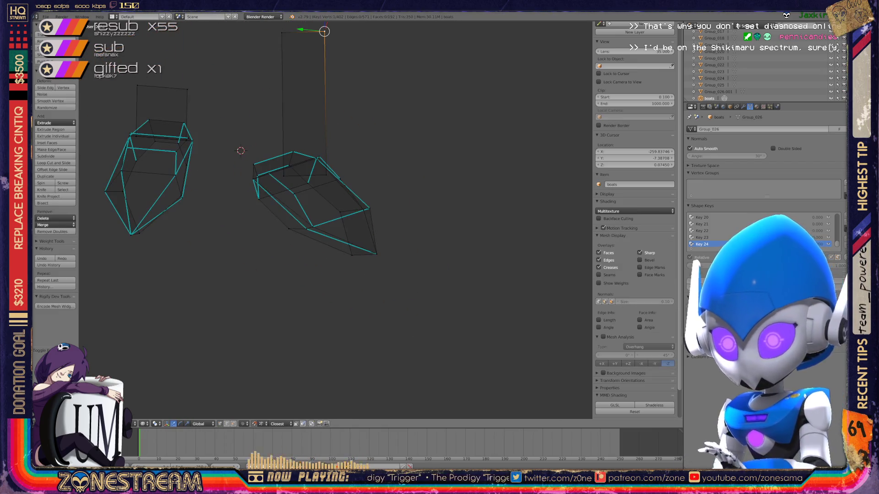
{"action": "scroll", "coordinate": [329, 206], "scroll_direction": "down", "scroll_amount": 3}
{"action": "middle_click_drag", "start_coordinate": [330, 206], "coordinate": [384, 220]}
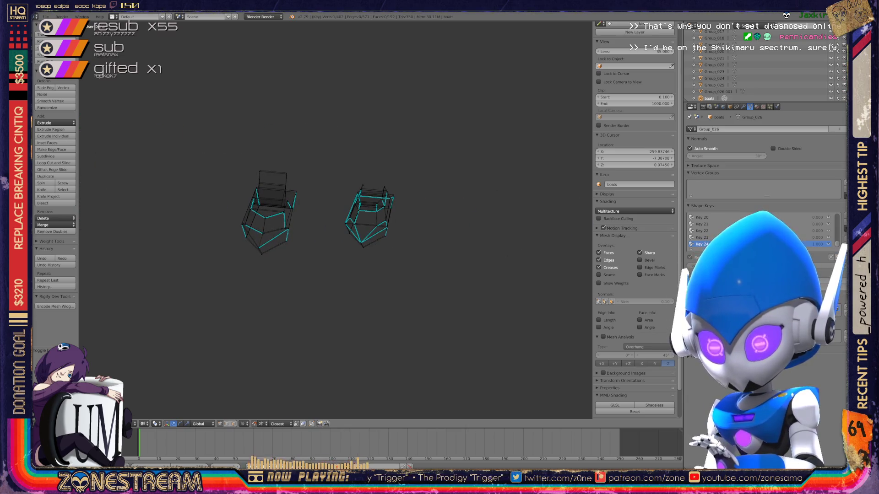
{"action": "scroll", "coordinate": [275, 213], "scroll_direction": "up", "scroll_amount": 2}
{"action": "scroll", "coordinate": [275, 212], "scroll_direction": "up", "scroll_amount": 1}
{"action": "scroll", "coordinate": [275, 212], "scroll_direction": "up", "scroll_amount": 2}
{"action": "scroll", "coordinate": [274, 213], "scroll_direction": "up", "scroll_amount": 3}
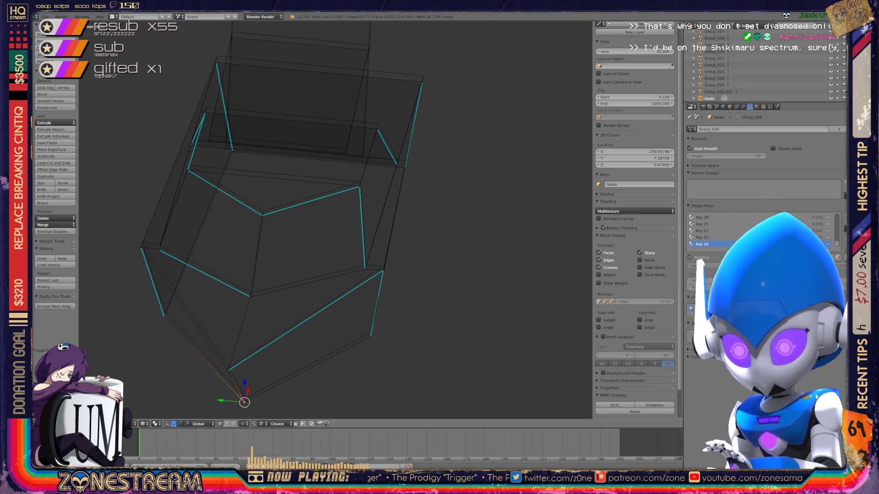
{"action": "key", "text": "g"}
{"action": "key", "text": "Return"}
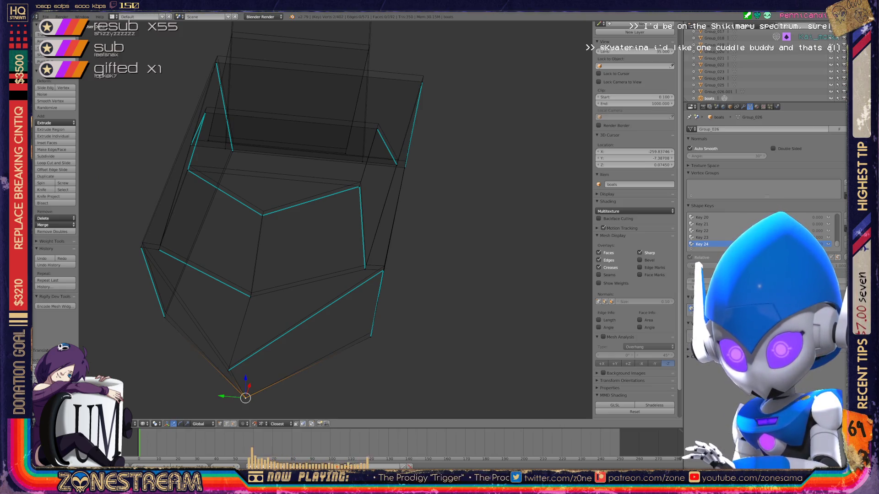
{"action": "key", "text": "g"}
{"action": "key", "text": "Return"}
Step: Raise the vertex on the seat's left side a little in three small moves
{"action": "right_click", "coordinate": [166, 311]}
{"action": "key", "text": "g"}
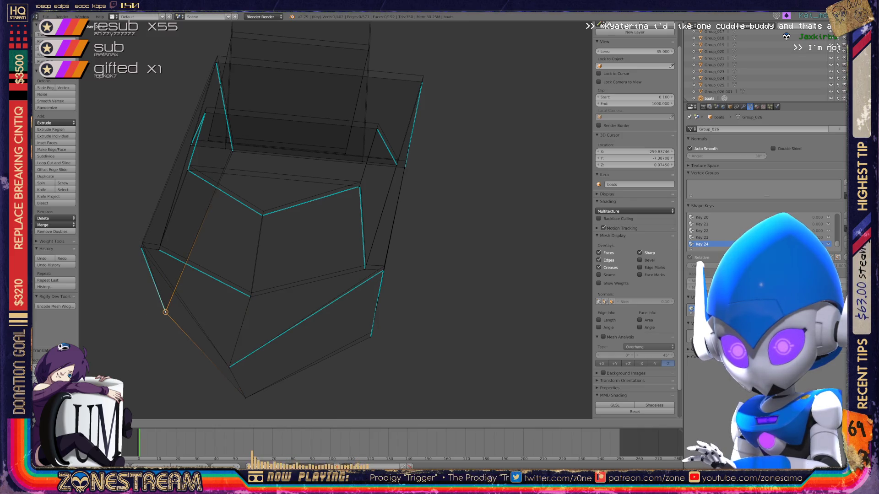
{"action": "key", "text": "Return"}
{"action": "key", "text": "g"}
{"action": "key", "text": "Return"}
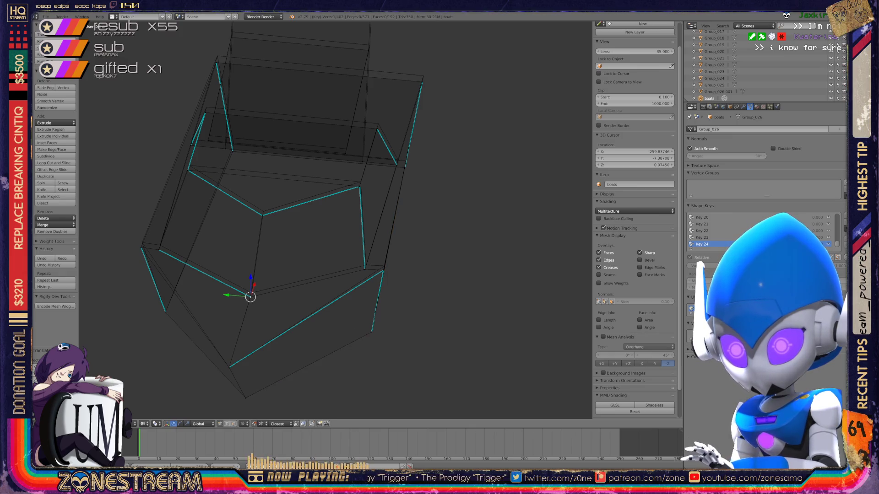
{"action": "key", "text": "g"}
{"action": "key", "text": "Return"}
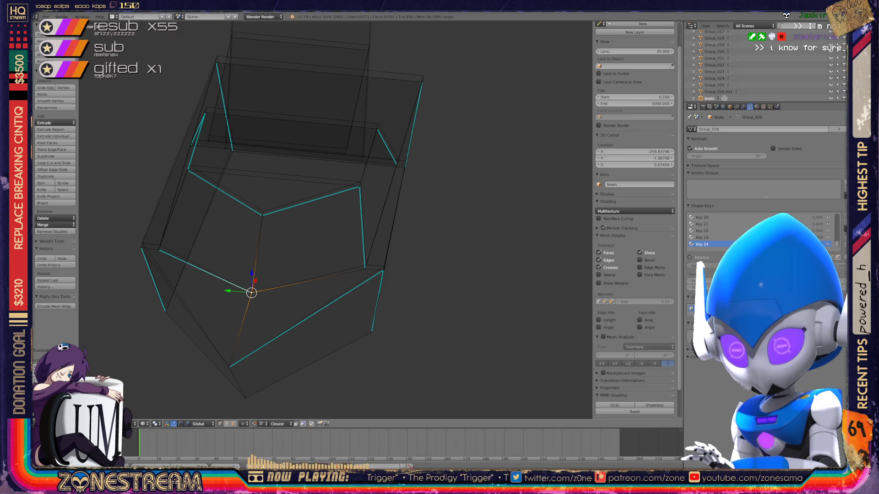
{"action": "scroll", "coordinate": [337, 220], "scroll_direction": "up", "scroll_amount": 5}
{"action": "scroll", "coordinate": [337, 220], "scroll_direction": "up", "scroll_amount": 1}
{"action": "scroll", "coordinate": [337, 219], "scroll_direction": "up", "scroll_amount": 2}
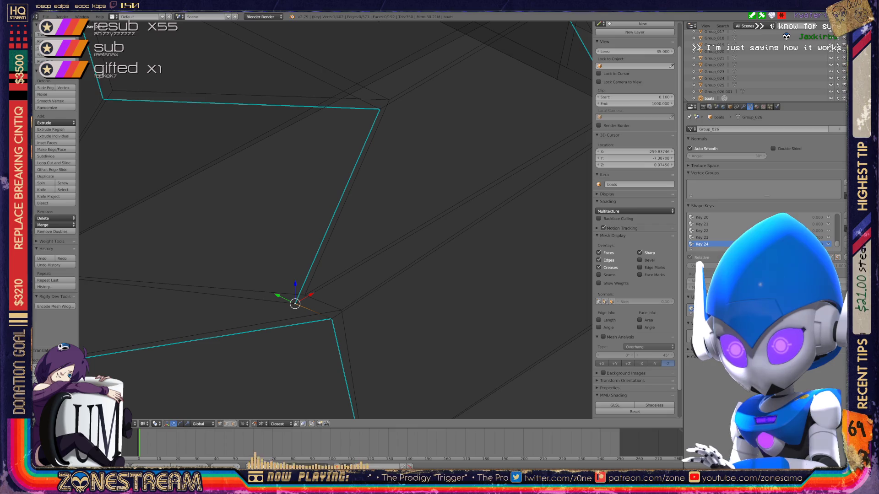
{"action": "key", "text": "g"}
{"action": "key", "text": "Return"}
{"action": "right_click", "coordinate": [332, 318]}
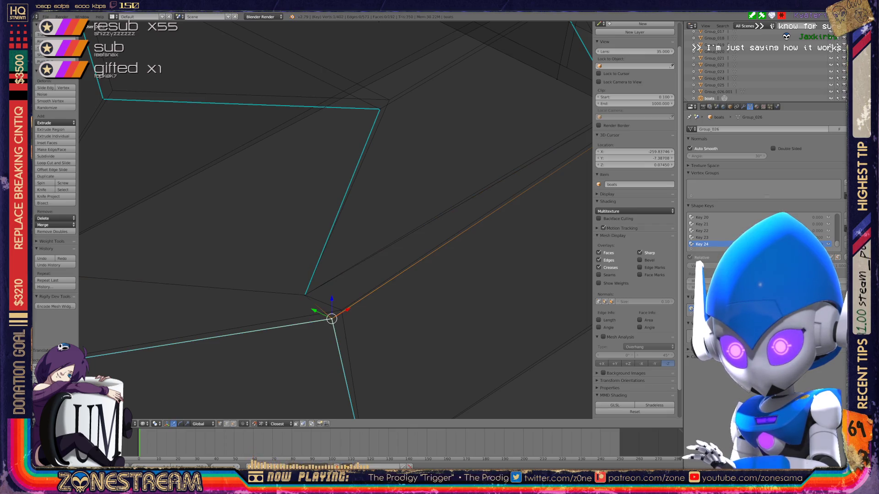
{"action": "right_click", "coordinate": [332, 319]}
{"action": "key", "text": "g"}
{"action": "left_click", "coordinate": [341, 310]}
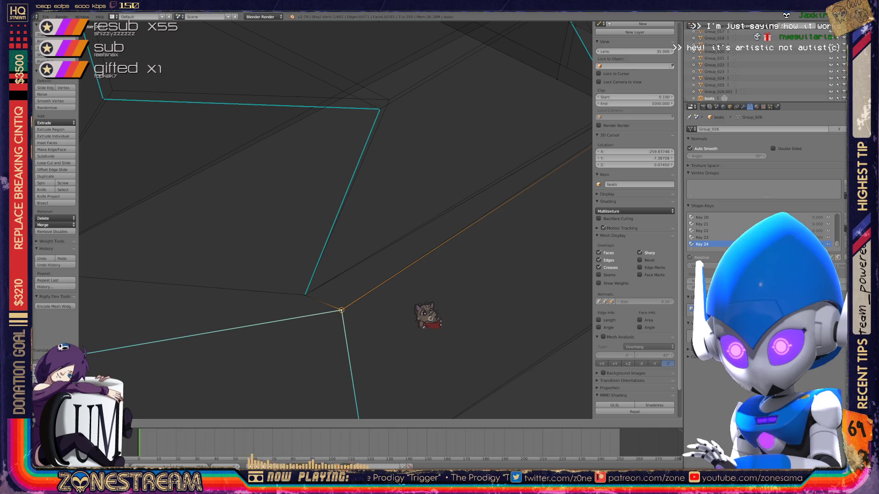
{"action": "middle_click_drag", "start_coordinate": [506, 291], "coordinate": [551, 278]}
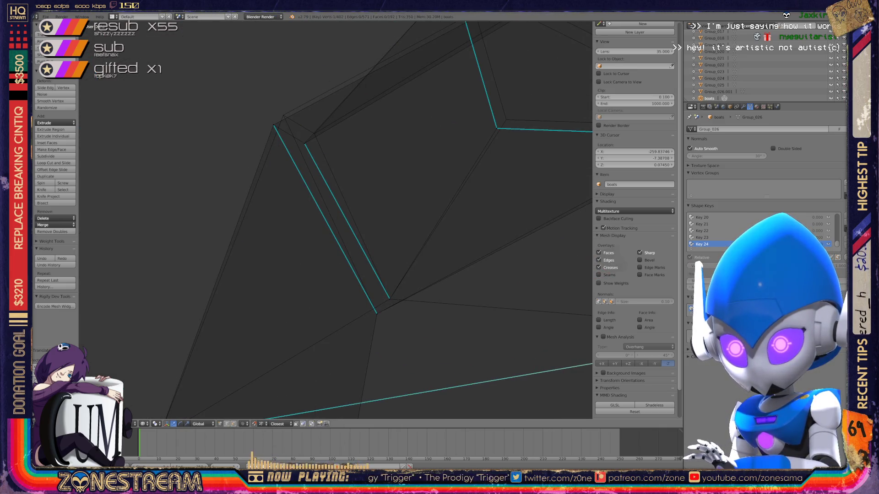
{"action": "key", "text": "g"}
{"action": "key", "text": "Return"}
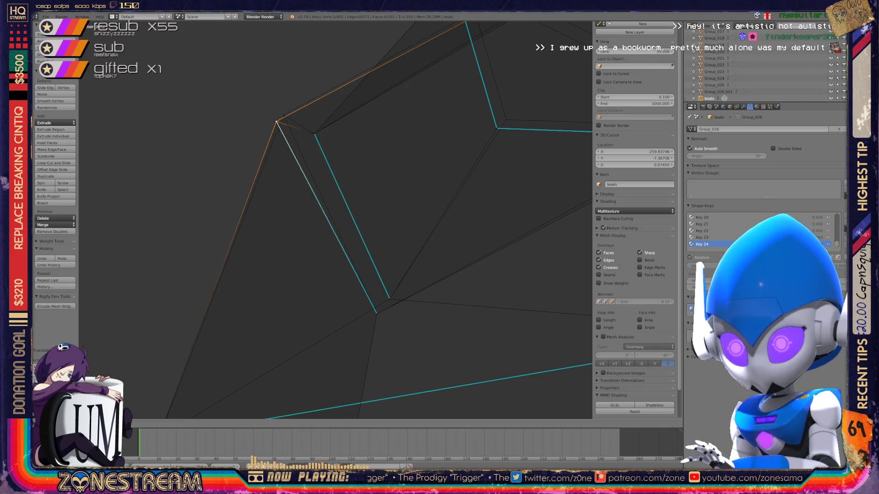
{"action": "middle_click_drag", "start_coordinate": [378, 206], "coordinate": [447, 241]}
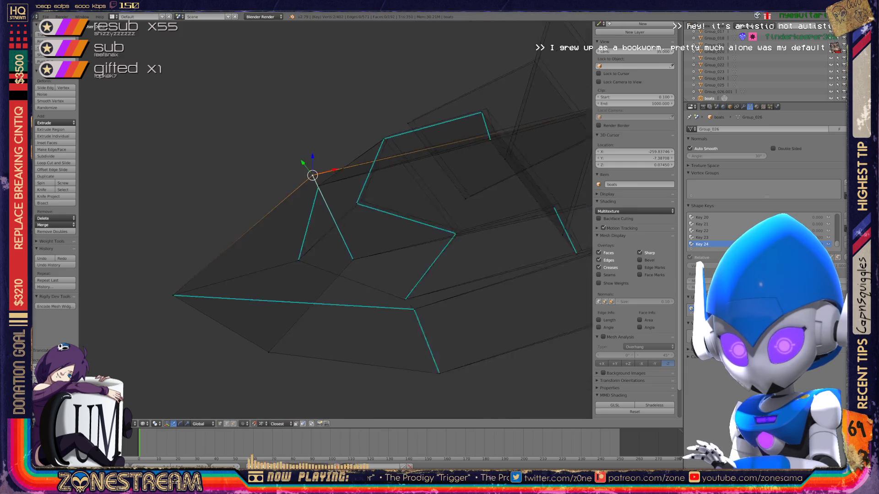
{"action": "mouse_move", "coordinate": [446, 241]}
{"action": "middle_mouse_down"}
{"action": "mouse_move", "coordinate": [535, 289]}
{"action": "mouse_move", "coordinate": [412, 298]}
{"action": "middle_mouse_up"}
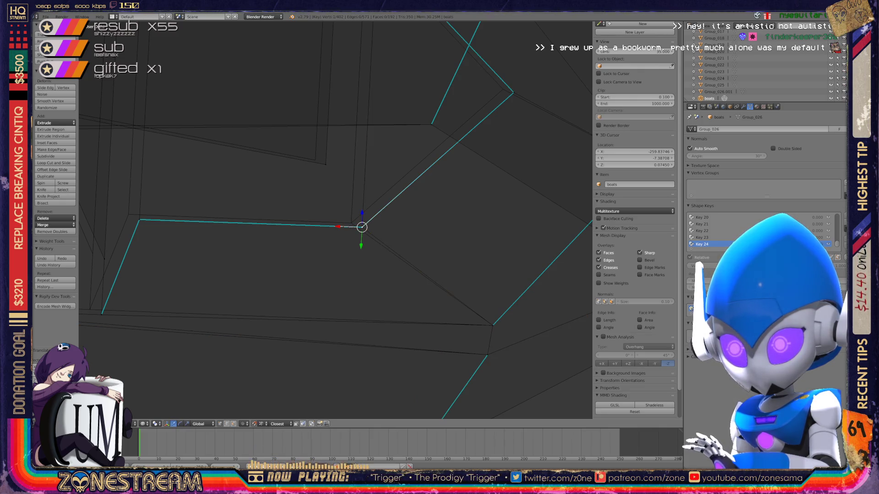
{"action": "mouse_move", "coordinate": [344, 226]}
{"action": "middle_mouse_down"}
{"action": "mouse_move", "coordinate": [337, 223]}
{"action": "mouse_move", "coordinate": [274, 288]}
{"action": "middle_mouse_up"}
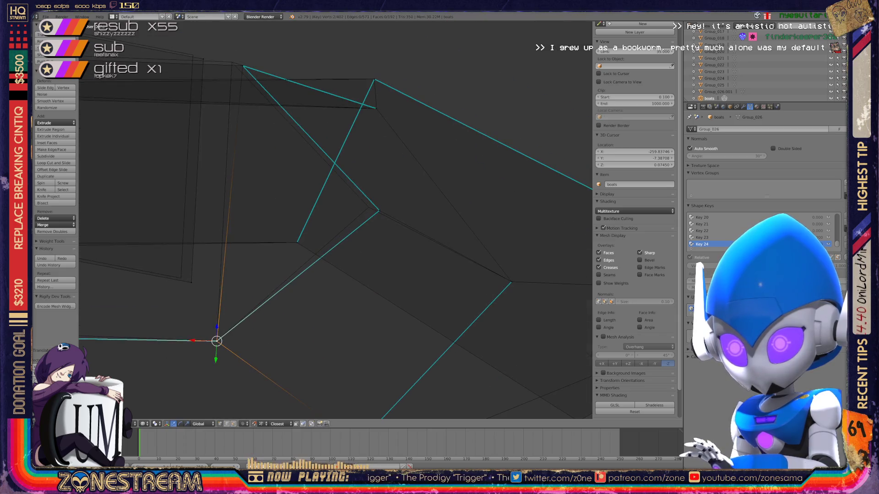
{"action": "right_click_drag", "start_coordinate": [377, 211], "coordinate": [369, 207]}
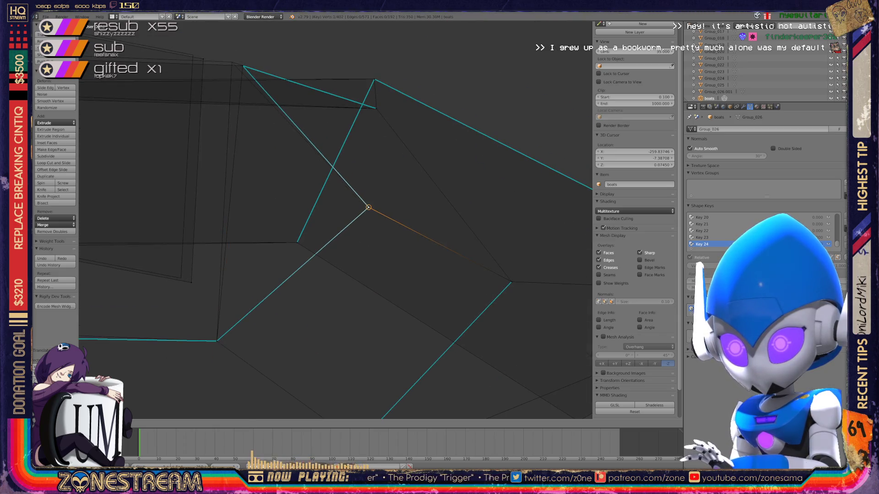
{"action": "middle_click_drag", "start_coordinate": [369, 207], "coordinate": [174, 215]}
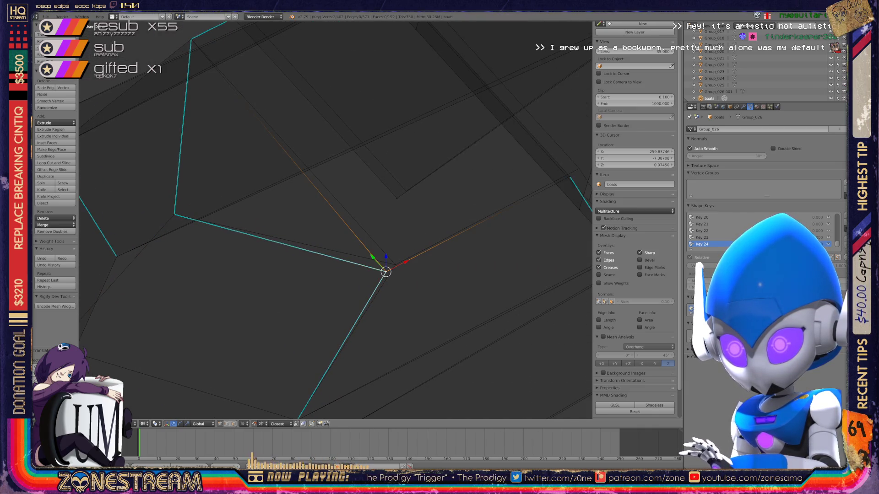
{"action": "right_click_drag", "start_coordinate": [387, 271], "coordinate": [394, 264]}
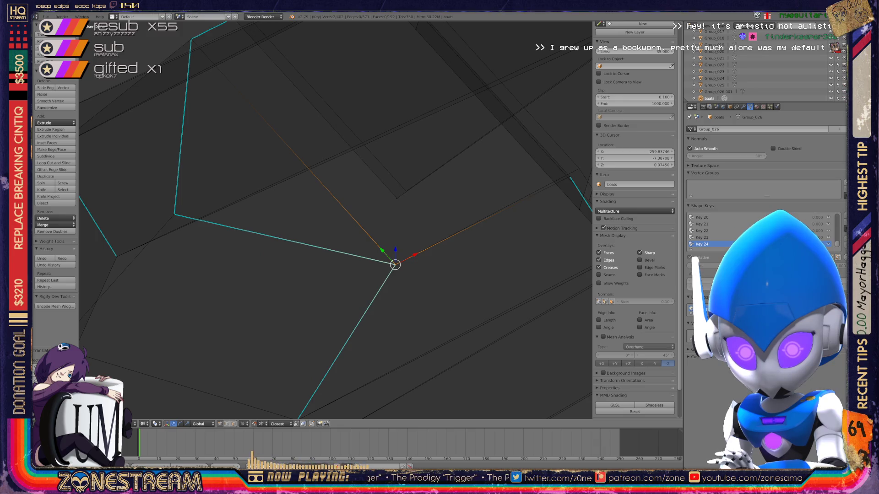
{"action": "scroll", "coordinate": [336, 219], "scroll_direction": "down", "scroll_amount": 2}
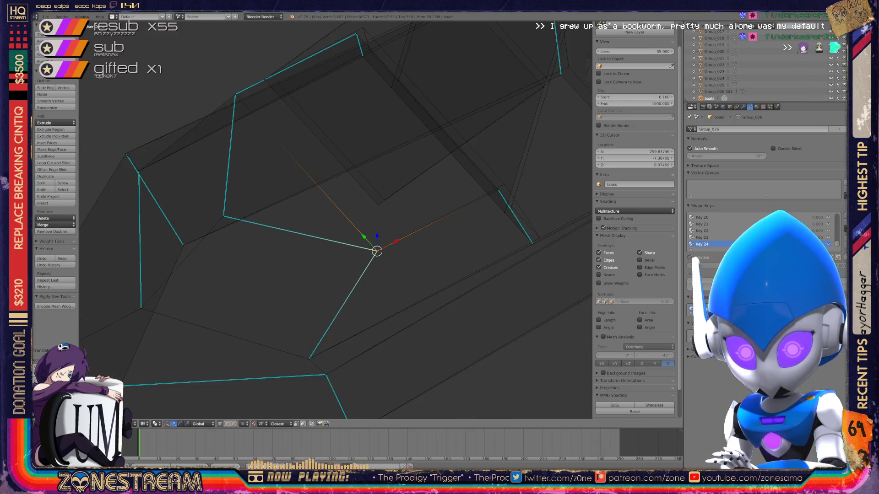
{"action": "middle_click_drag", "start_coordinate": [377, 250], "coordinate": [244, 323], "text": "shift"}
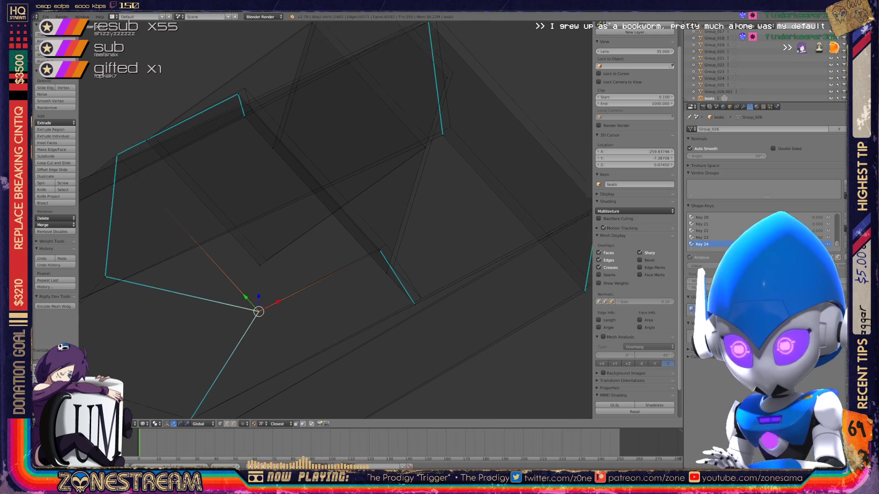
{"action": "middle_click_drag", "start_coordinate": [275, 206], "coordinate": [336, 275], "text": "shift"}
{"action": "scroll", "coordinate": [337, 220], "scroll_direction": "up", "scroll_amount": 1}
{"action": "scroll", "coordinate": [337, 219], "scroll_direction": "up", "scroll_amount": 2}
{"action": "scroll", "coordinate": [337, 220], "scroll_direction": "up", "scroll_amount": 2}
Step: Place one vertex up-right, then move the neighbouring corner vertex upward, undoing a misstep
{"action": "key", "text": "g"}
{"action": "key", "text": "Return"}
{"action": "right_click", "coordinate": [231, 227]}
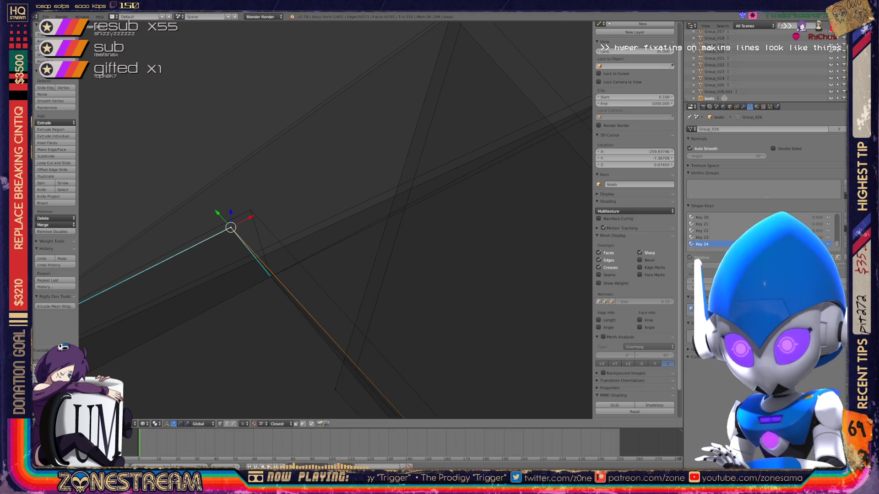
{"action": "scroll", "coordinate": [337, 221], "scroll_direction": "down", "scroll_amount": 1}
{"action": "scroll", "coordinate": [337, 220], "scroll_direction": "down", "scroll_amount": 1}
{"action": "scroll", "coordinate": [336, 220], "scroll_direction": "down", "scroll_amount": 1}
{"action": "scroll", "coordinate": [337, 219], "scroll_direction": "down", "scroll_amount": 1}
{"action": "scroll", "coordinate": [337, 221], "scroll_direction": "down", "scroll_amount": 1}
{"action": "scroll", "coordinate": [337, 220], "scroll_direction": "down", "scroll_amount": 1}
{"action": "scroll", "coordinate": [337, 220], "scroll_direction": "down", "scroll_amount": 2}
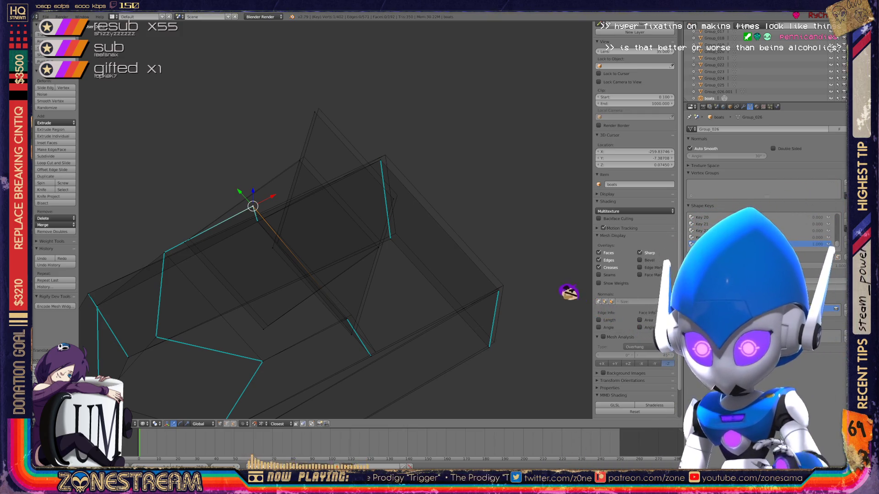
{"action": "scroll", "coordinate": [536, 274], "scroll_direction": "up", "scroll_amount": 2}
{"action": "scroll", "coordinate": [501, 255], "scroll_direction": "up", "scroll_amount": 2}
{"action": "scroll", "coordinate": [472, 240], "scroll_direction": "up", "scroll_amount": 2}
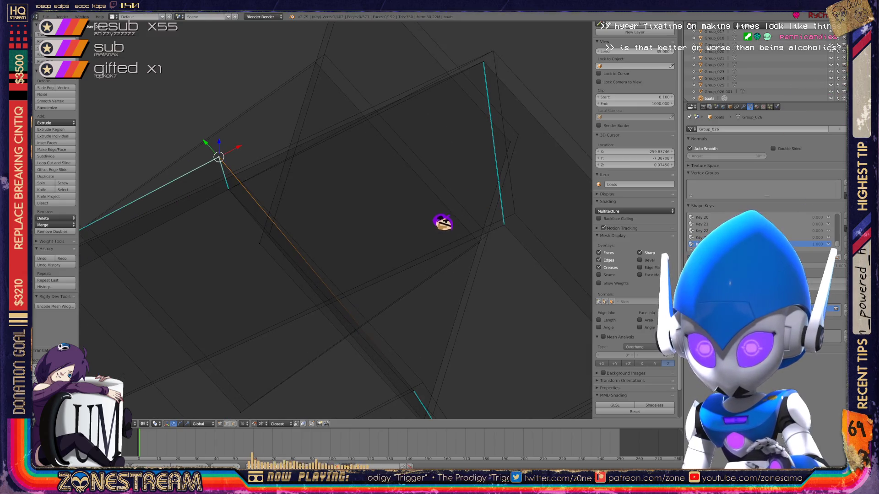
{"action": "key", "text": "ctrl+z"}
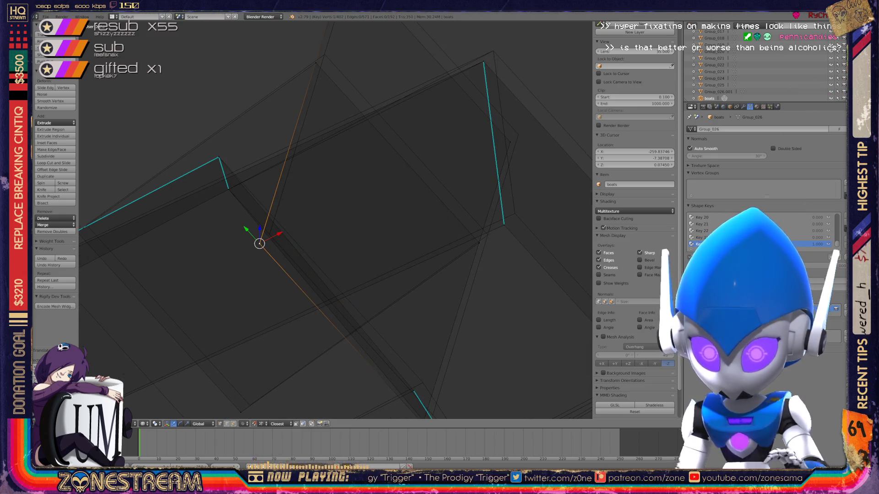
{"action": "middle_click_drag", "start_coordinate": [335, 241], "coordinate": [335, 206]}
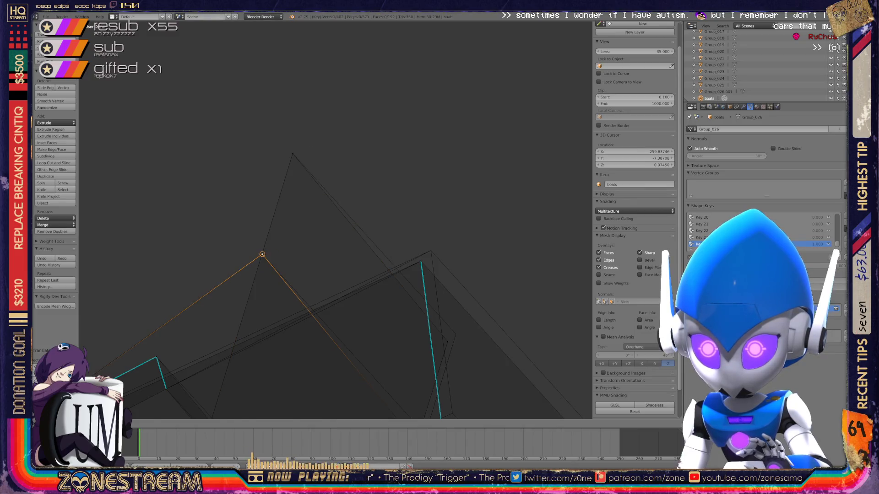
{"action": "middle_click_drag", "start_coordinate": [335, 241], "coordinate": [274, 179]}
{"action": "left_click_drag", "start_coordinate": [329, 300], "coordinate": [338, 293]}
{"action": "key", "text": "g"}
Step: Check the corner from several angles and reposition another seat vertex nearby
{"action": "middle_click_drag", "start_coordinate": [367, 206], "coordinate": [405, 48]}
{"action": "mouse_move", "coordinate": [649, 274]}
{"action": "middle_mouse_down"}
{"action": "mouse_move", "coordinate": [638, 186]}
{"action": "mouse_move", "coordinate": [576, 355]}
{"action": "middle_mouse_up"}
{"action": "mouse_move", "coordinate": [412, 385]}
{"action": "middle_mouse_down"}
{"action": "mouse_move", "coordinate": [392, 413]}
{"action": "mouse_move", "coordinate": [417, 417]}
{"action": "middle_mouse_up"}
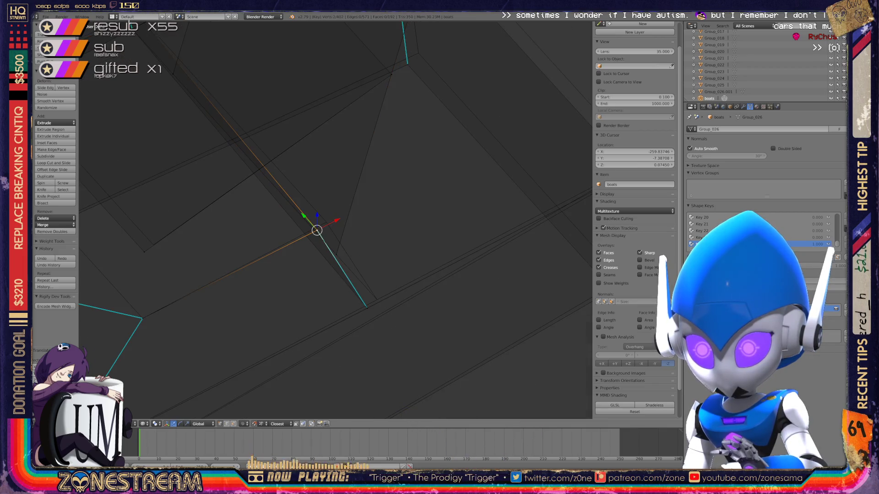
{"action": "key", "text": "g"}
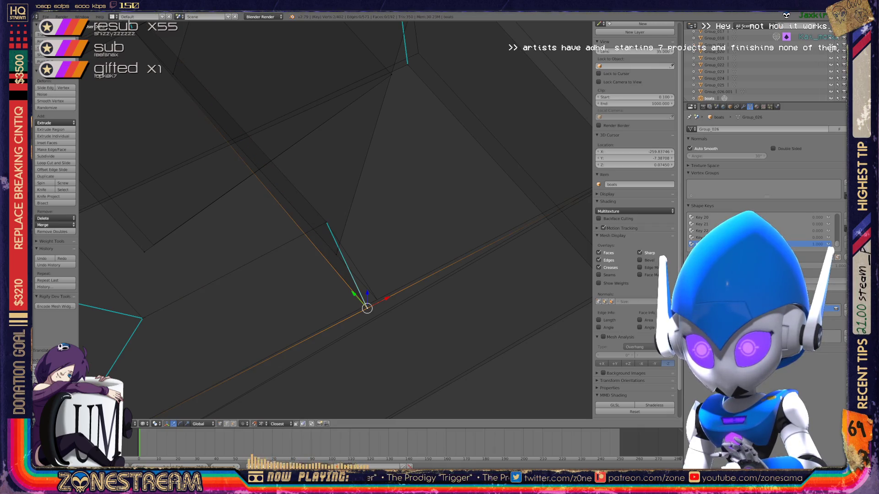
{"action": "scroll", "coordinate": [335, 220], "scroll_direction": "down", "scroll_amount": 3}
{"action": "middle_click_drag", "start_coordinate": [354, 257], "coordinate": [275, 288]}
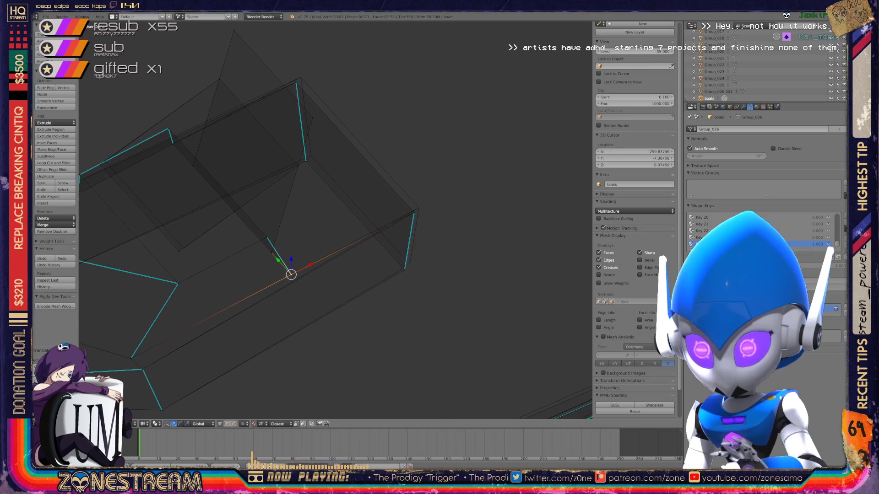
{"action": "right_click", "coordinate": [350, 291]}
{"action": "key", "text": "g"}
{"action": "left_click", "coordinate": [360, 280]}
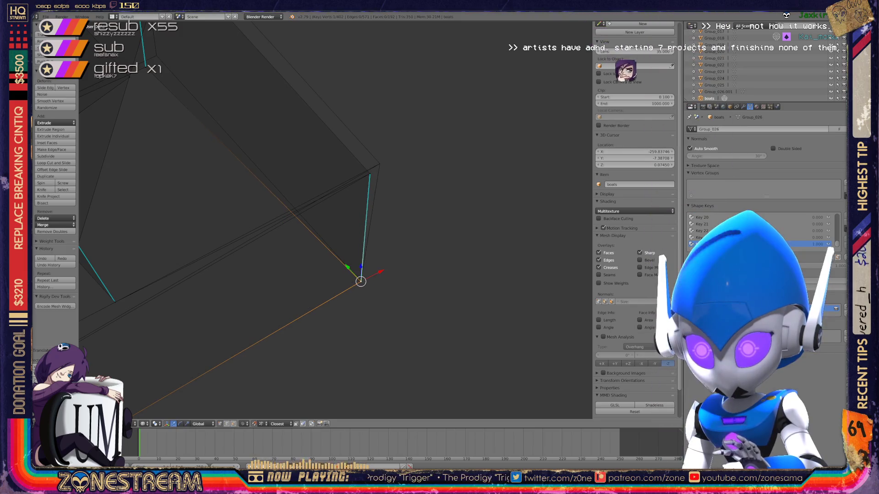
Step: Move the next vertex up and left and review the edited corner against both seats
{"action": "right_click", "coordinate": [377, 166]}
{"action": "key", "text": "g"}
{"action": "left_click", "coordinate": [376, 166]}
{"action": "scroll", "coordinate": [376, 166], "scroll_direction": "down", "scroll_amount": 5}
{"action": "mouse_move", "coordinate": [357, 193]}
{"action": "middle_mouse_down"}
{"action": "mouse_move", "coordinate": [295, 216]}
{"action": "mouse_move", "coordinate": [302, 207]}
{"action": "mouse_move", "coordinate": [289, 192]}
{"action": "middle_mouse_up"}
{"action": "scroll", "coordinate": [288, 192], "scroll_direction": "up", "scroll_amount": 2}
{"action": "scroll", "coordinate": [288, 192], "scroll_direction": "up", "scroll_amount": 4}
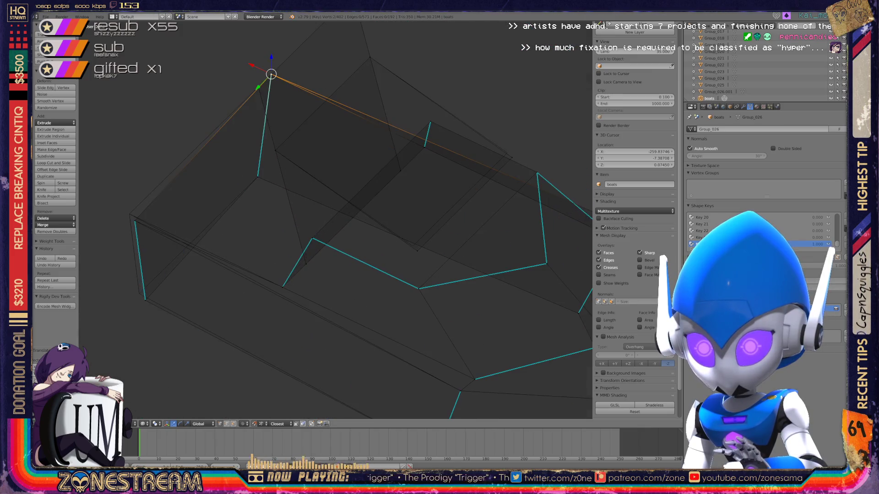
{"action": "scroll", "coordinate": [337, 220], "scroll_direction": "up", "scroll_amount": 2}
{"action": "scroll", "coordinate": [336, 220], "scroll_direction": "up", "scroll_amount": 2}
{"action": "scroll", "coordinate": [336, 220], "scroll_direction": "up", "scroll_amount": 1}
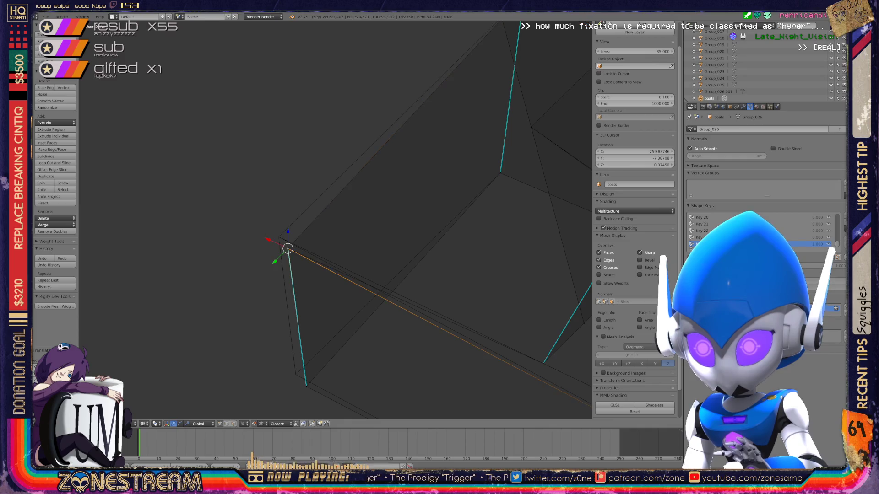
{"action": "key", "text": "g"}
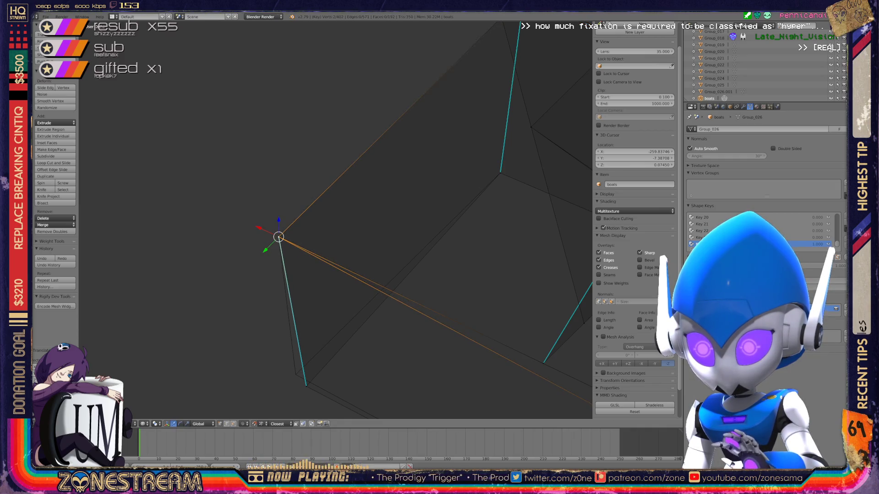
{"action": "mouse_move", "coordinate": [336, 220]}
{"action": "middle_mouse_down"}
{"action": "mouse_move", "coordinate": [323, 199]}
{"action": "mouse_move", "coordinate": [337, 276]}
{"action": "middle_mouse_up"}
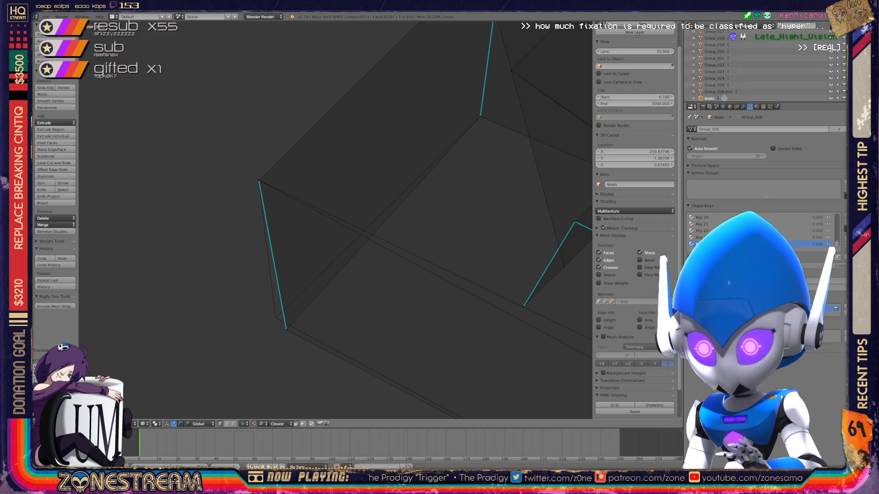
{"action": "mouse_move", "coordinate": [337, 220]}
{"action": "middle_mouse_down"}
{"action": "mouse_move", "coordinate": [330, 206]}
{"action": "mouse_move", "coordinate": [309, 206]}
{"action": "mouse_move", "coordinate": [329, 227]}
{"action": "mouse_move", "coordinate": [319, 237]}
{"action": "mouse_move", "coordinate": [323, 206]}
{"action": "mouse_move", "coordinate": [309, 192]}
{"action": "mouse_move", "coordinate": [316, 268]}
{"action": "middle_mouse_up"}
{"action": "scroll", "coordinate": [337, 220], "scroll_direction": "down", "scroll_amount": 3}
Step: Adjust one more vertex, toggle selection of all vertices and orbit around both seat meshes
{"action": "key", "text": "g"}
{"action": "scroll", "coordinate": [337, 220], "scroll_direction": "up", "scroll_amount": 2}
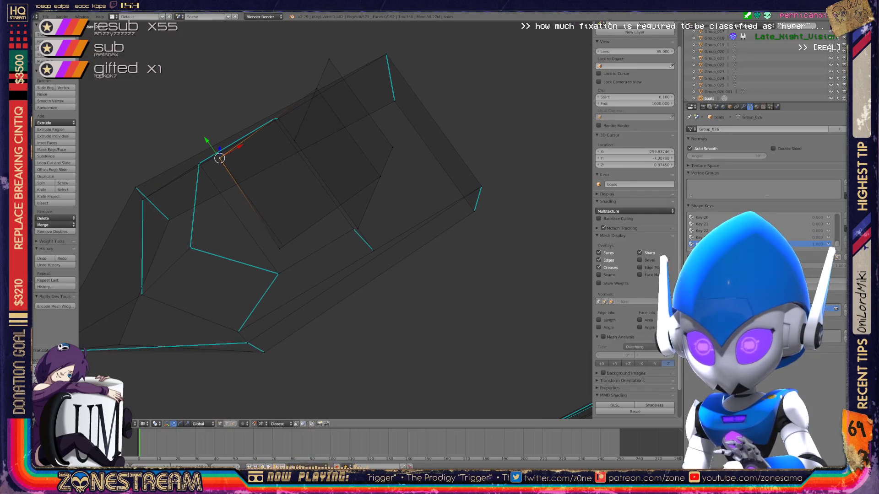
{"action": "scroll", "coordinate": [335, 221], "scroll_direction": "up", "scroll_amount": 3}
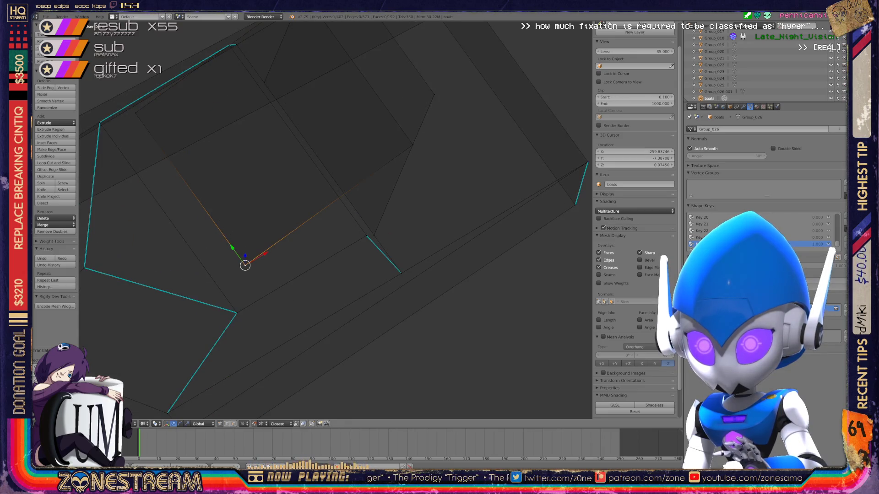
{"action": "middle_click_drag", "start_coordinate": [344, 206], "coordinate": [303, 257], "text": "shift"}
{"action": "mouse_move", "coordinate": [335, 221]}
{"action": "middle_mouse_down"}
{"action": "mouse_move", "coordinate": [408, 182]}
{"action": "mouse_move", "coordinate": [336, 261]}
{"action": "mouse_move", "coordinate": [319, 247]}
{"action": "mouse_move", "coordinate": [364, 206]}
{"action": "mouse_move", "coordinate": [343, 241]}
{"action": "middle_mouse_up"}
{"action": "scroll", "coordinate": [330, 206], "scroll_direction": "down", "scroll_amount": 5}
{"action": "key", "text": "a"}
{"action": "key", "text": "a"}
{"action": "scroll", "coordinate": [329, 207], "scroll_direction": "down", "scroll_amount": 2}
{"action": "scroll", "coordinate": [206, 206], "scroll_direction": "up", "scroll_amount": 3}
{"action": "mouse_move", "coordinate": [206, 207]}
{"action": "middle_mouse_down"}
{"action": "mouse_move", "coordinate": [192, 186]}
{"action": "mouse_move", "coordinate": [230, 172]}
{"action": "middle_mouse_up"}
{"action": "scroll", "coordinate": [204, 257], "scroll_direction": "up", "scroll_amount": 2}
{"action": "middle_click_drag", "start_coordinate": [204, 257], "coordinate": [284, 416]}
{"action": "scroll", "coordinate": [285, 417], "scroll_direction": "up", "scroll_amount": 4}
{"action": "middle_click_drag", "start_coordinate": [321, 488], "coordinate": [369, 420]}
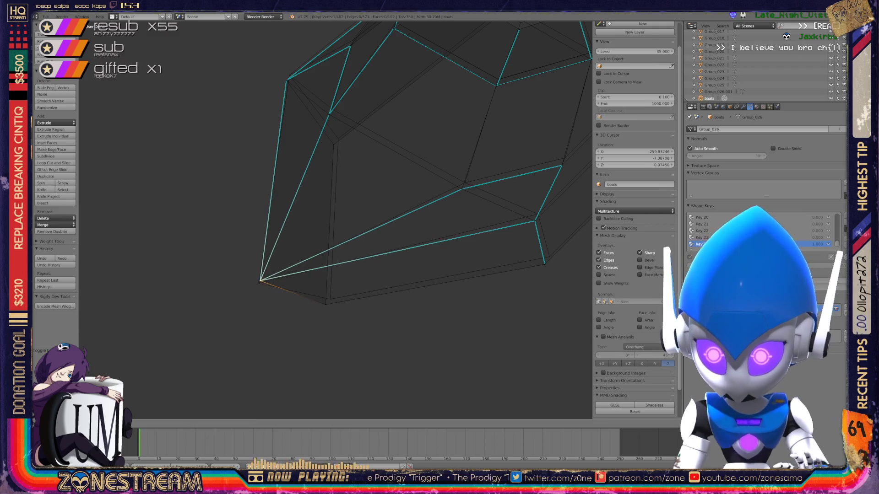
Step: Nudge lower-edge vertices up-right one after another, then add a second vertex to the selection
{"action": "left_click_drag", "start_coordinate": [255, 287], "coordinate": [259, 283]}
{"action": "right_click", "coordinate": [326, 302]}
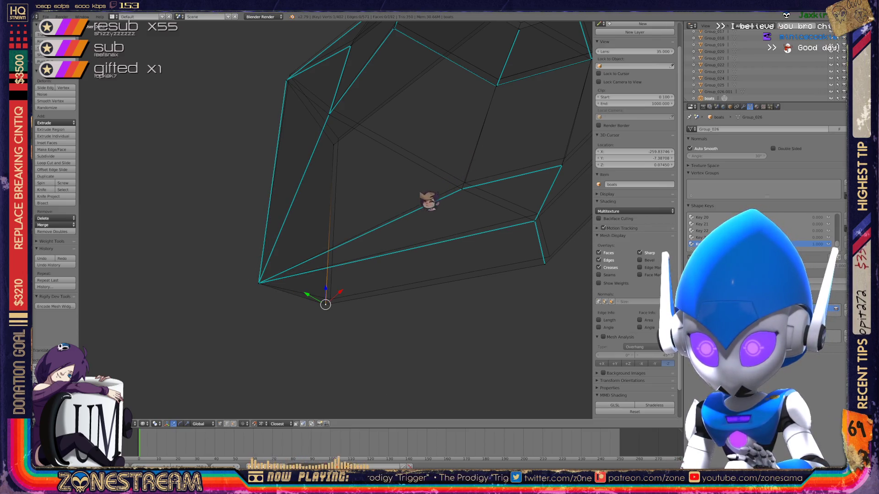
{"action": "mouse_move", "coordinate": [357, 298]}
{"action": "middle_mouse_down"}
{"action": "mouse_move", "coordinate": [304, 373]}
{"action": "mouse_move", "coordinate": [291, 435]}
{"action": "middle_mouse_up"}
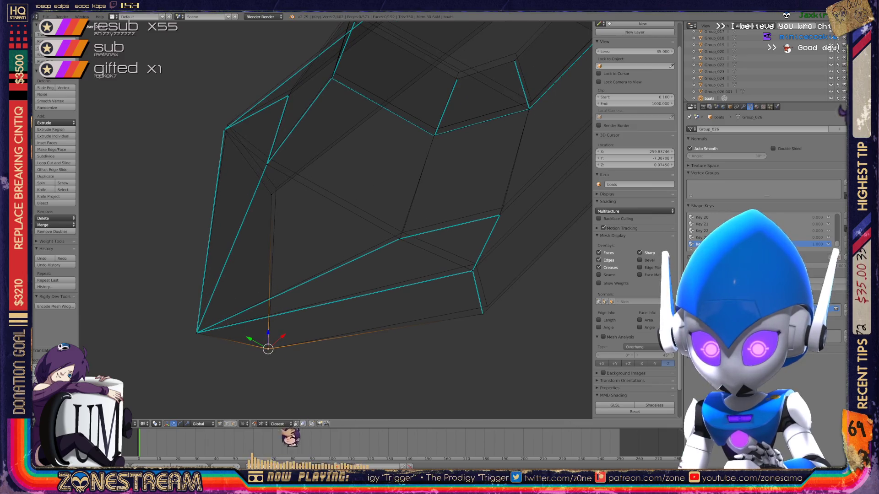
{"action": "right_click", "coordinate": [486, 306]}
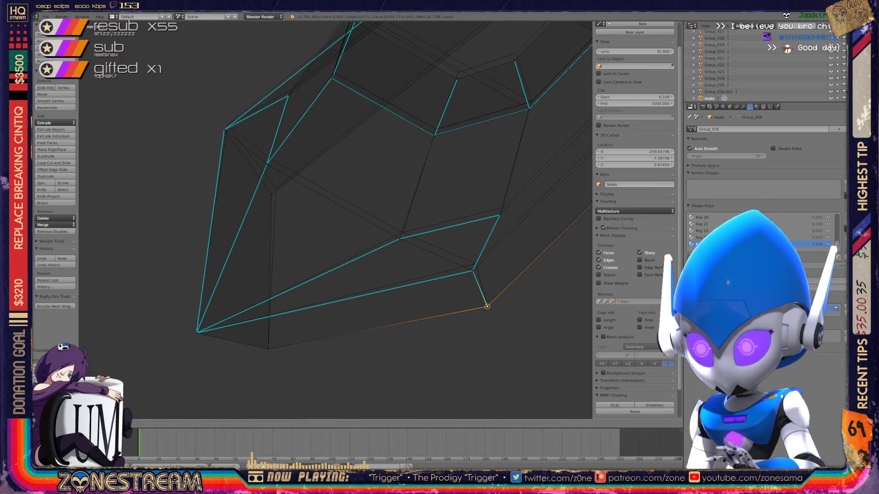
{"action": "right_click", "coordinate": [472, 270]}
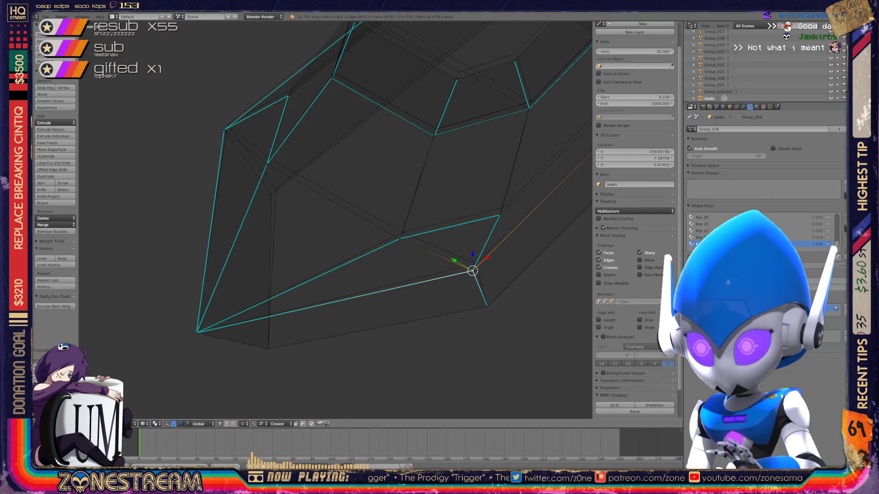
{"action": "left_click_drag", "start_coordinate": [473, 271], "coordinate": [475, 263]}
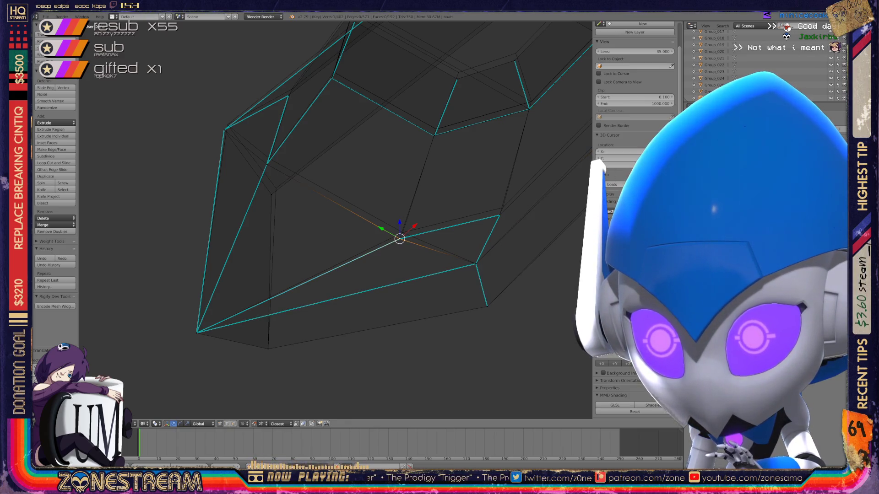
{"action": "right_click", "coordinate": [475, 262], "text": "shift"}
Step: Move the selected lower-edge vertices while checking the seat from frontal and diagonal views
{"action": "middle_click_drag", "start_coordinate": [475, 263], "coordinate": [557, 329], "text": "shift"}
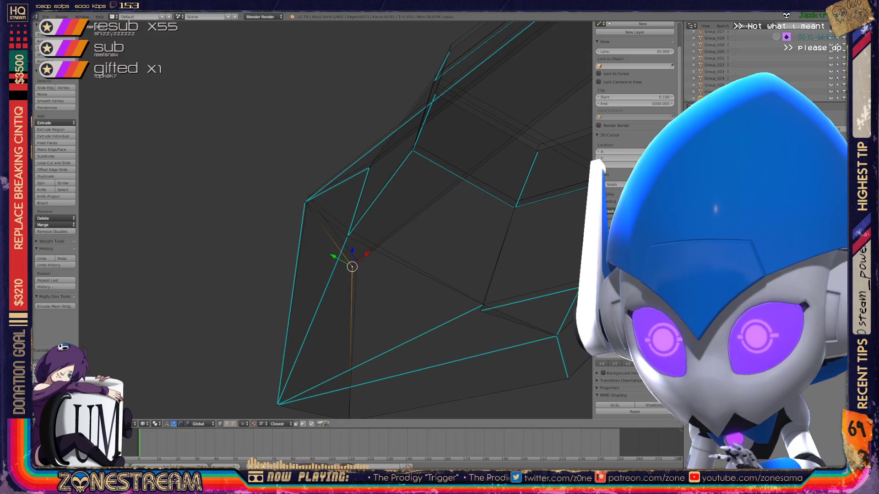
{"action": "middle_click_drag", "start_coordinate": [352, 267], "coordinate": [375, 303], "text": "shift"}
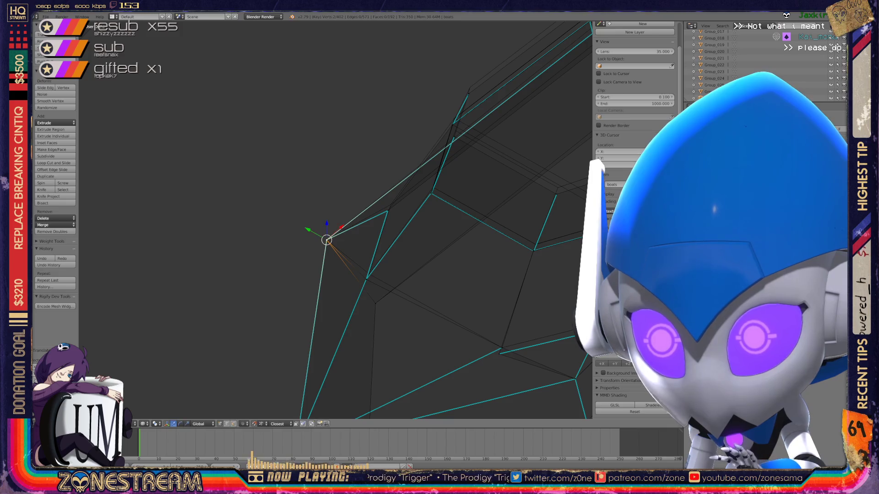
{"action": "middle_click_drag", "start_coordinate": [412, 240], "coordinate": [261, 220]}
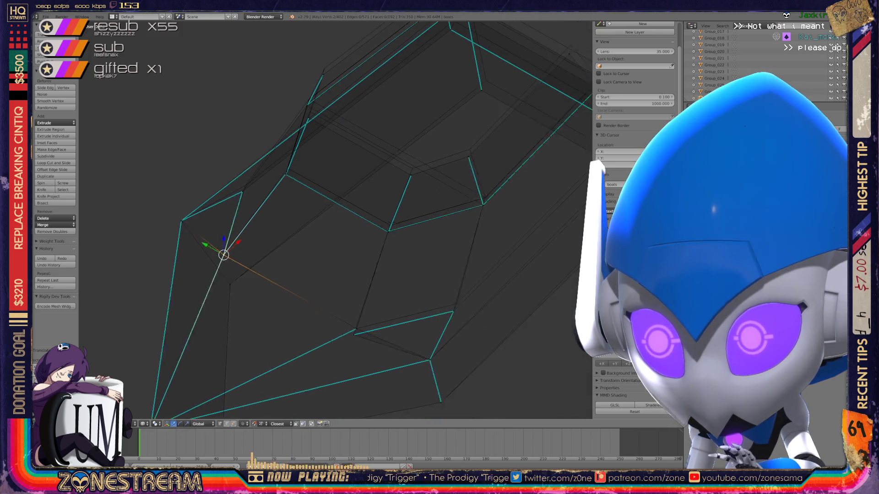
{"action": "key", "text": "k"}
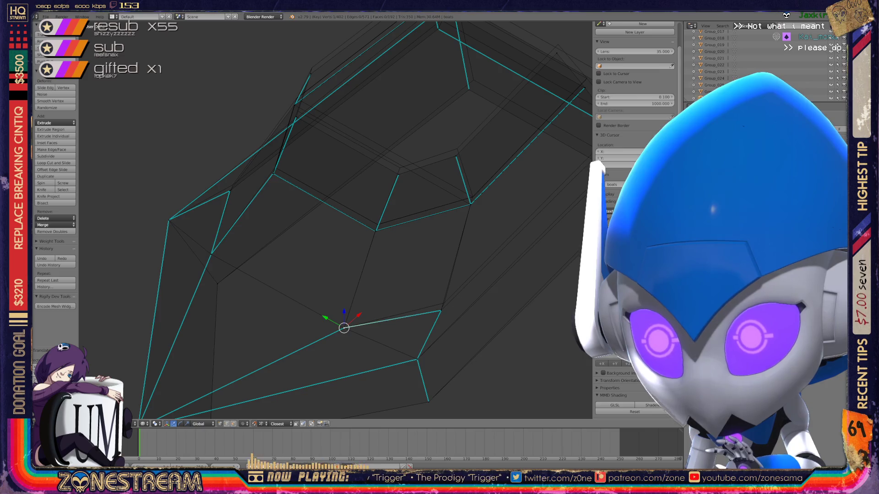
{"action": "middle_click_drag", "start_coordinate": [343, 275], "coordinate": [287, 288], "text": "shift"}
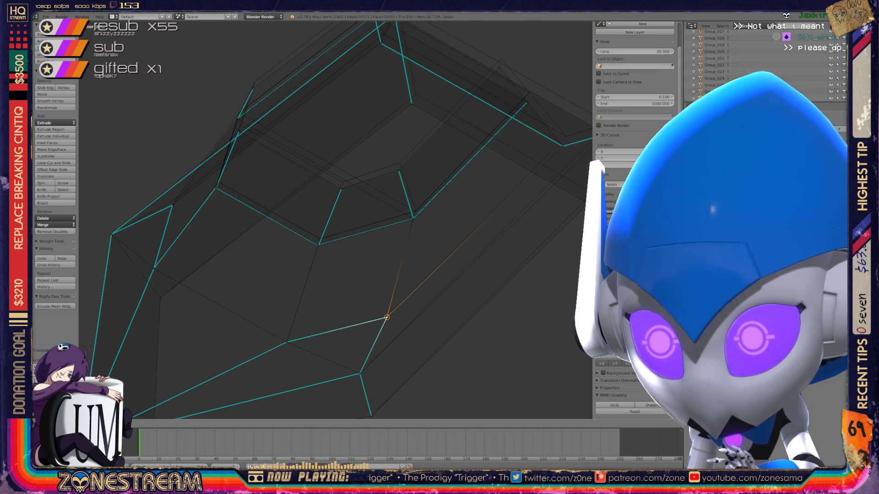
{"action": "mouse_move", "coordinate": [385, 316]}
{"action": "middle_mouse_down"}
{"action": "mouse_move", "coordinate": [473, 314]}
{"action": "mouse_move", "coordinate": [549, 283]}
{"action": "middle_mouse_up"}
{"action": "middle_click_drag", "start_coordinate": [412, 274], "coordinate": [467, 193]}
{"action": "key", "text": "g"}
{"action": "middle_click_drag", "start_coordinate": [344, 274], "coordinate": [453, 219]}
Step: Shift the bottom-left corner vertex up and left, sliding it along its edge
{"action": "middle_click_drag", "start_coordinate": [384, 206], "coordinate": [420, 212]}
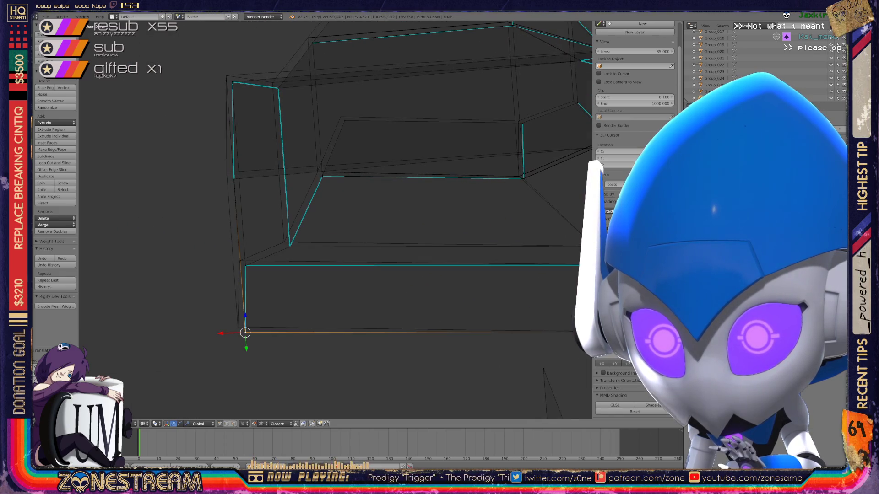
{"action": "right_click", "coordinate": [245, 330]}
{"action": "key", "text": "g"}
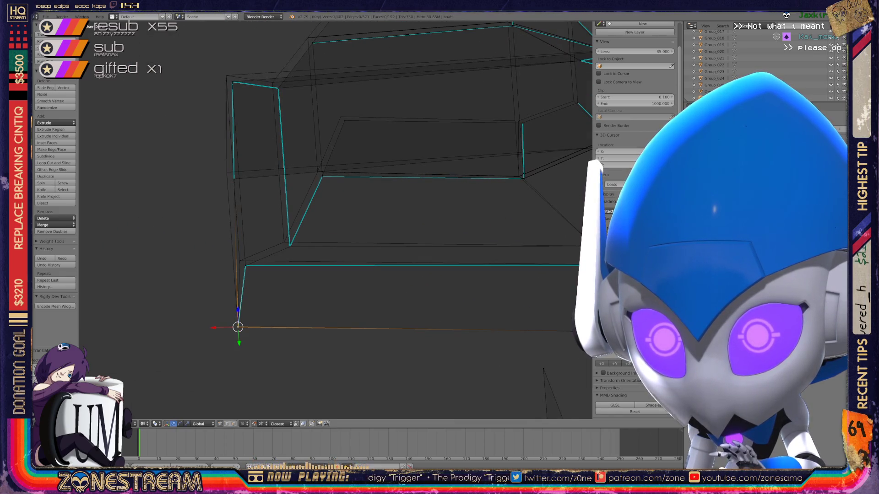
{"action": "left_click_drag", "start_coordinate": [245, 265], "coordinate": [239, 262]}
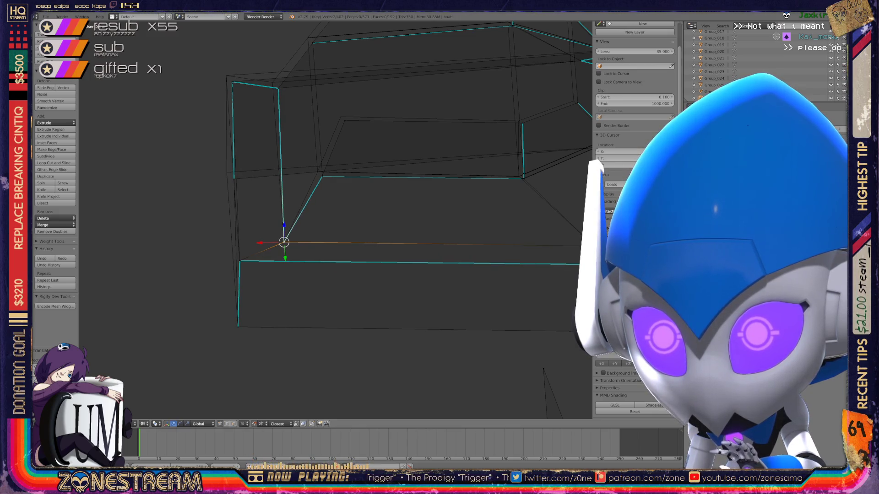
{"action": "mouse_move", "coordinate": [412, 207]}
{"action": "middle_mouse_down"}
{"action": "mouse_move", "coordinate": [467, 179]}
{"action": "mouse_move", "coordinate": [440, 192]}
{"action": "middle_mouse_up"}
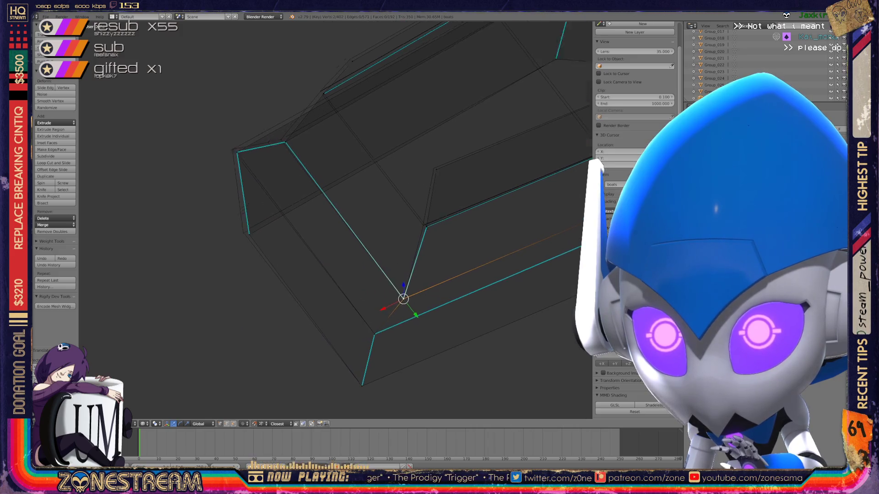
{"action": "scroll", "coordinate": [412, 241], "scroll_direction": "up", "scroll_amount": 3}
{"action": "key", "text": "shift+v"}
{"action": "middle_click_drag", "start_coordinate": [344, 205], "coordinate": [392, 273], "text": "shift"}
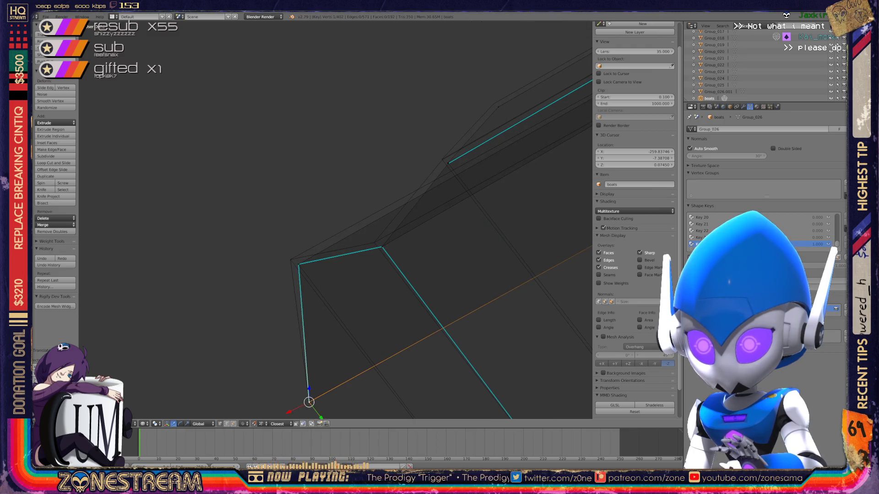
{"action": "key", "text": "g"}
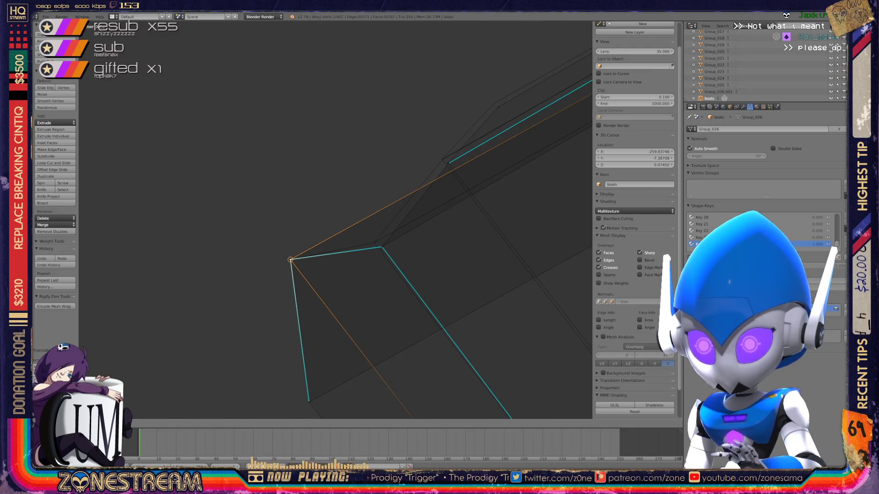
Step: Move the neighbouring corner vertex up-left and view the whole seat
{"action": "right_click", "coordinate": [382, 247]}
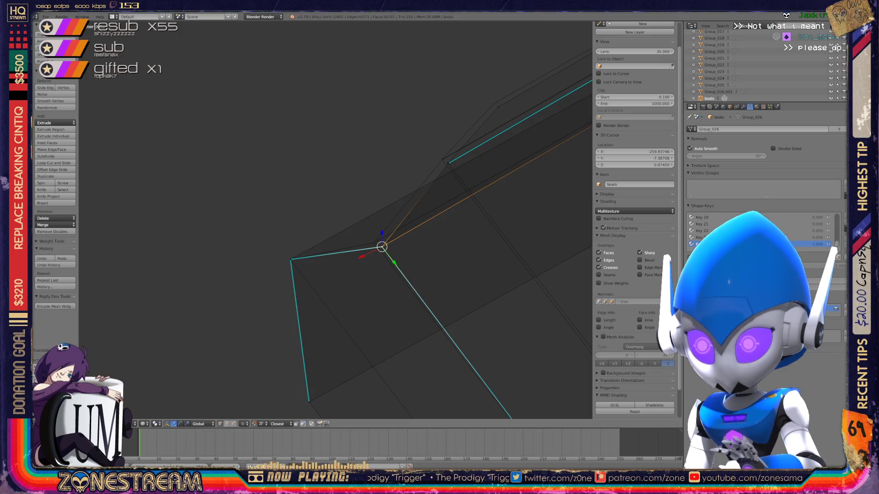
{"action": "key", "text": "g"}
{"action": "scroll", "coordinate": [374, 243], "scroll_direction": "down", "scroll_amount": 3}
{"action": "mouse_move", "coordinate": [358, 235]}
{"action": "middle_mouse_down"}
{"action": "mouse_move", "coordinate": [347, 198]}
{"action": "mouse_move", "coordinate": [384, 233]}
{"action": "middle_mouse_up"}
{"action": "scroll", "coordinate": [348, 199], "scroll_direction": "up", "scroll_amount": 2}
{"action": "scroll", "coordinate": [337, 223], "scroll_direction": "up", "scroll_amount": 3}
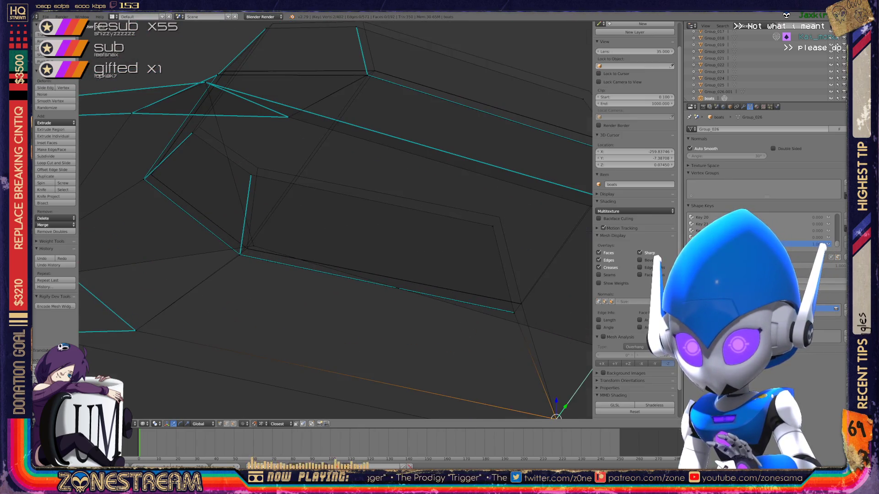
Step: Nudge two rim vertices slightly upward in turn
{"action": "key", "text": "g"}
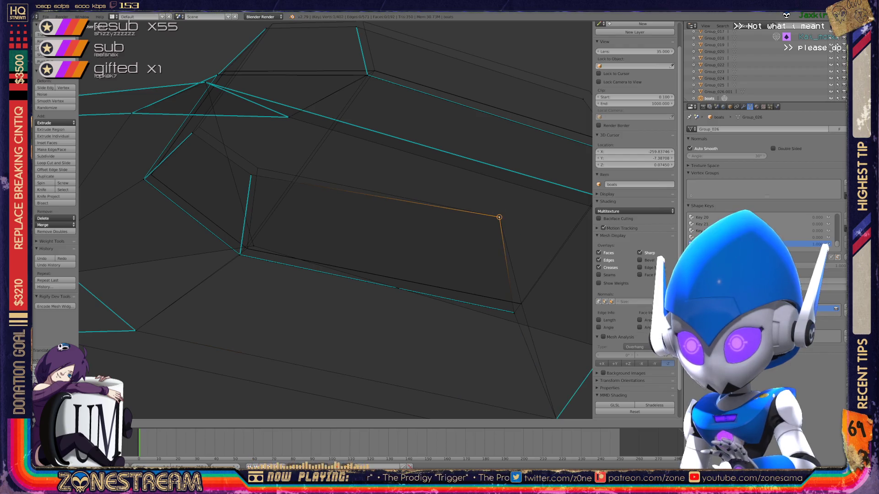
{"action": "right_click", "coordinate": [257, 168]}
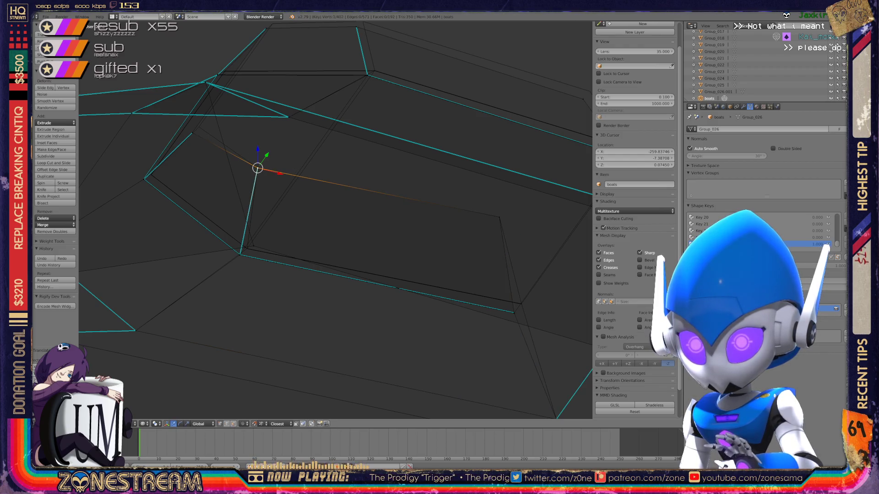
{"action": "middle_click_drag", "start_coordinate": [336, 227], "coordinate": [385, 206]}
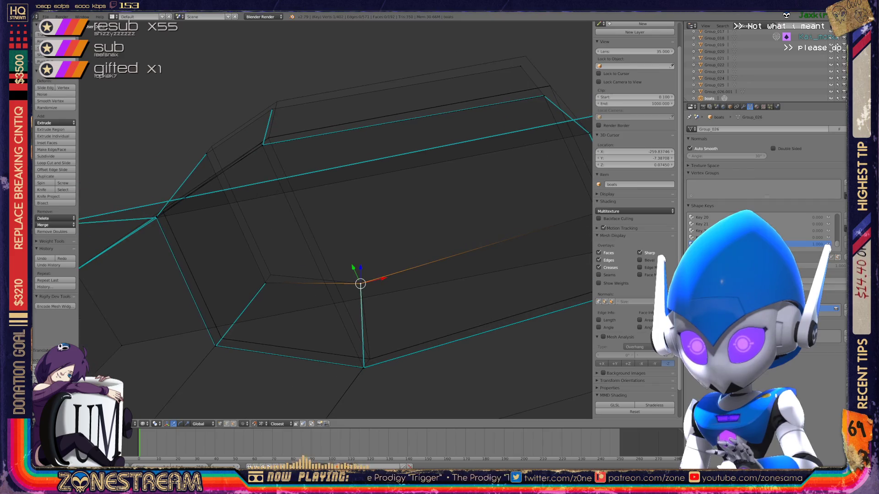
{"action": "key", "text": "g"}
Step: Raise the upper corner vertex in two moves and inspect the seat corner up close
{"action": "right_click", "coordinate": [209, 148]}
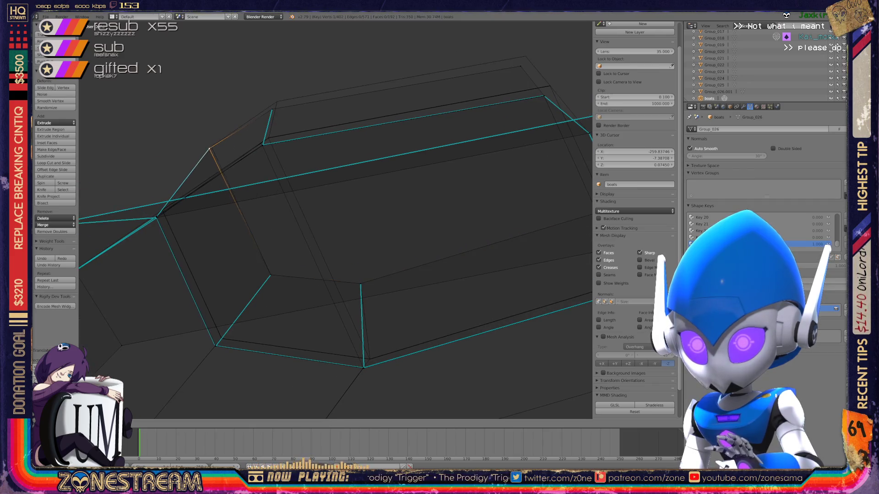
{"action": "key", "text": "g"}
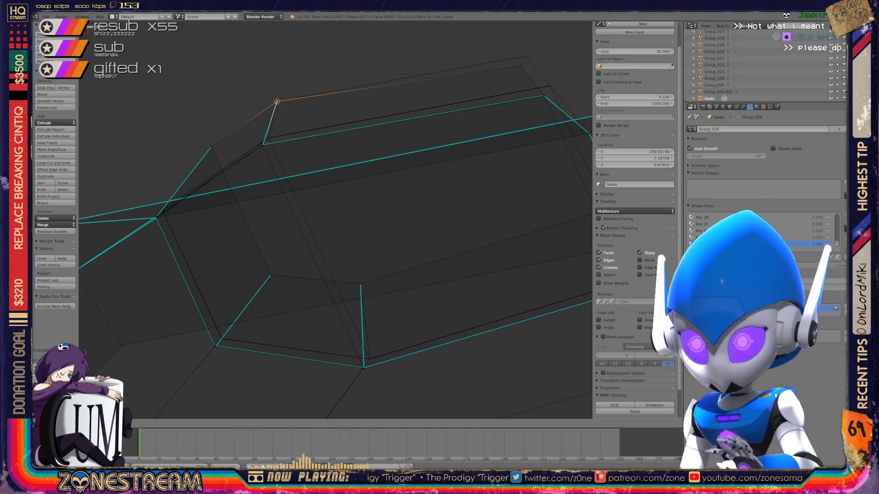
{"action": "key", "text": "g"}
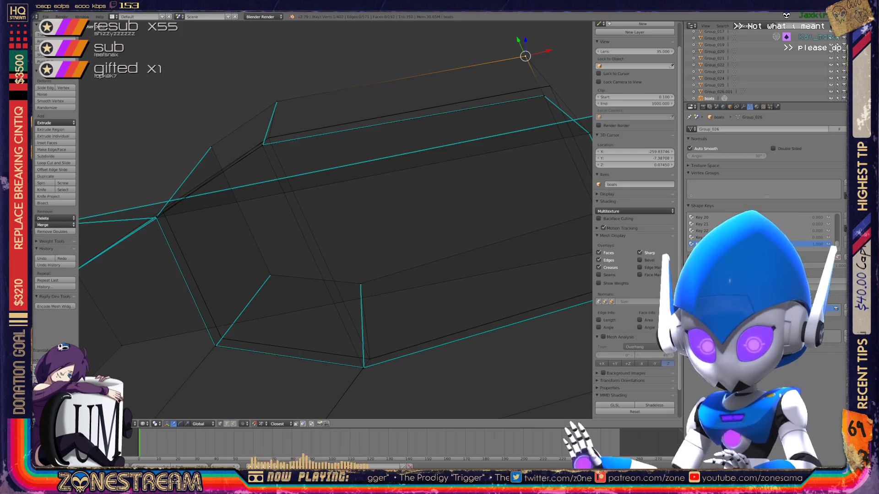
{"action": "scroll", "coordinate": [337, 219], "scroll_direction": "down", "scroll_amount": 3}
{"action": "middle_click_drag", "start_coordinate": [336, 220], "coordinate": [274, 248]}
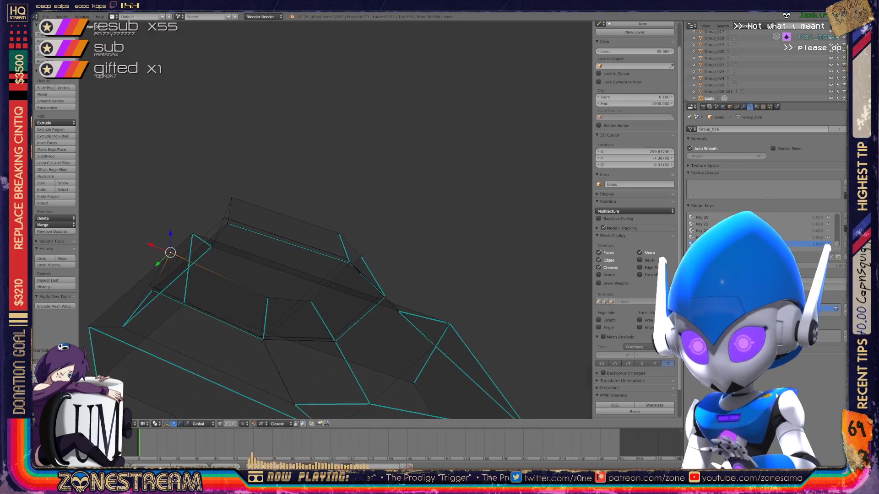
{"action": "scroll", "coordinate": [337, 275], "scroll_direction": "up", "scroll_amount": 3}
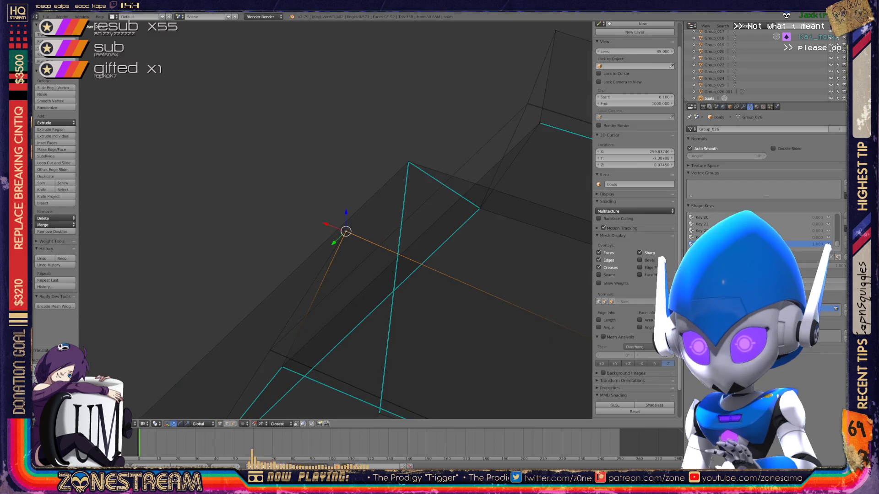
{"action": "middle_click_drag", "start_coordinate": [336, 275], "coordinate": [385, 247]}
{"action": "scroll", "coordinate": [336, 220], "scroll_direction": "up", "scroll_amount": 3}
{"action": "mouse_move", "coordinate": [337, 220]}
{"action": "middle_mouse_down"}
{"action": "mouse_move", "coordinate": [295, 261]}
{"action": "mouse_move", "coordinate": [320, 223]}
{"action": "middle_mouse_up"}
Step: Pick through edge vertices to the junction vertex and move it up-left
{"action": "right_click", "coordinate": [320, 290]}
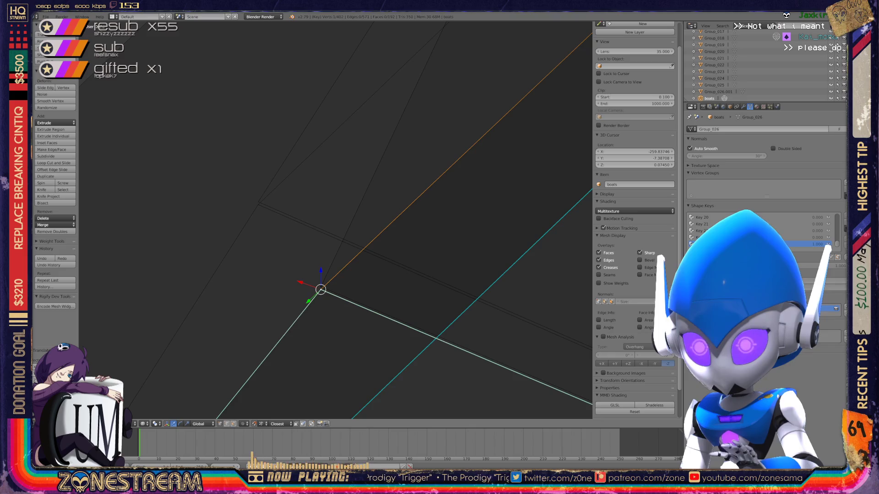
{"action": "right_click", "coordinate": [258, 202]}
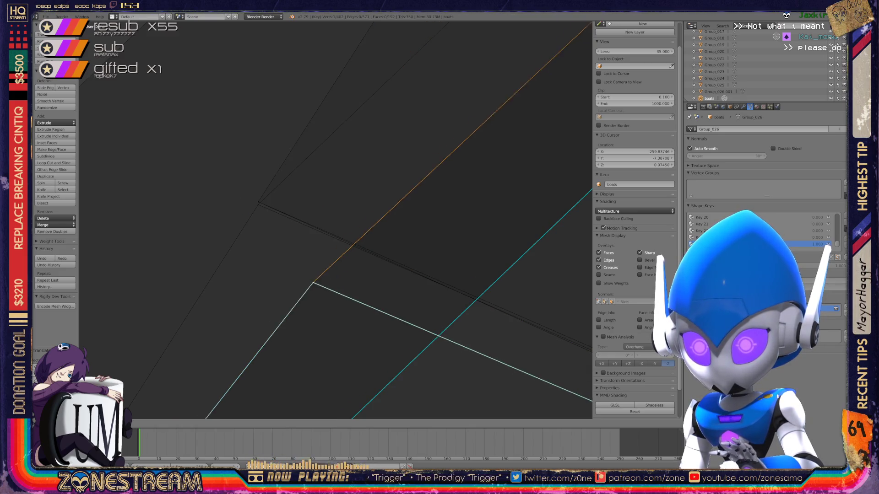
{"action": "scroll", "coordinate": [336, 220], "scroll_direction": "up", "scroll_amount": 3}
{"action": "scroll", "coordinate": [337, 220], "scroll_direction": "up", "scroll_amount": 2}
{"action": "scroll", "coordinate": [336, 220], "scroll_direction": "up", "scroll_amount": 2}
{"action": "scroll", "coordinate": [337, 219], "scroll_direction": "up", "scroll_amount": 1}
{"action": "scroll", "coordinate": [336, 266], "scroll_direction": "up", "scroll_amount": 1}
{"action": "scroll", "coordinate": [336, 266], "scroll_direction": "up", "scroll_amount": 1}
{"action": "mouse_move", "coordinate": [337, 220]}
{"action": "middle_mouse_down"}
{"action": "mouse_move", "coordinate": [412, 240]}
{"action": "mouse_move", "coordinate": [405, 234]}
{"action": "mouse_move", "coordinate": [433, 262]}
{"action": "mouse_move", "coordinate": [460, 337]}
{"action": "middle_mouse_up"}
{"action": "right_click", "coordinate": [367, 375]}
{"action": "key", "text": "g"}
Step: Try snapping the lower vertex onto a neighbour, then undo it and orbit to a better angle
{"action": "right_click", "coordinate": [365, 382]}
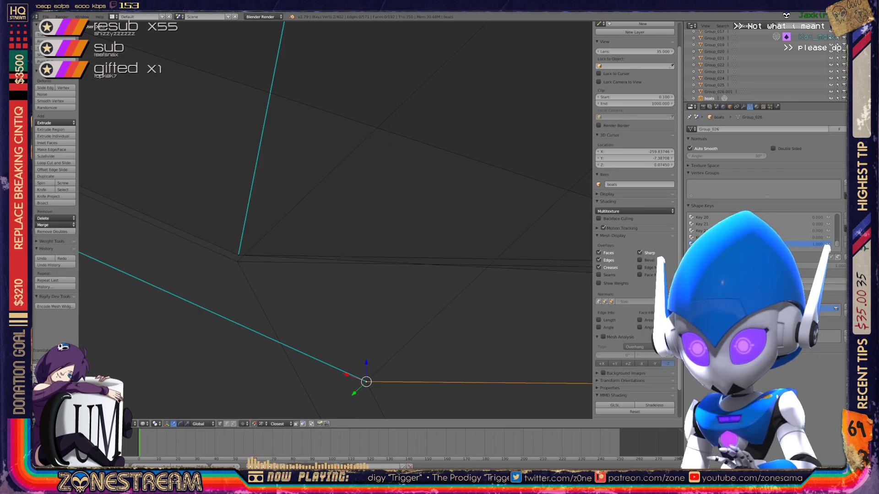
{"action": "mouse_move", "coordinate": [366, 382]}
{"action": "middle_mouse_down"}
{"action": "mouse_move", "coordinate": [316, 228]}
{"action": "mouse_move", "coordinate": [412, 309]}
{"action": "mouse_move", "coordinate": [412, 336]}
{"action": "middle_mouse_up"}
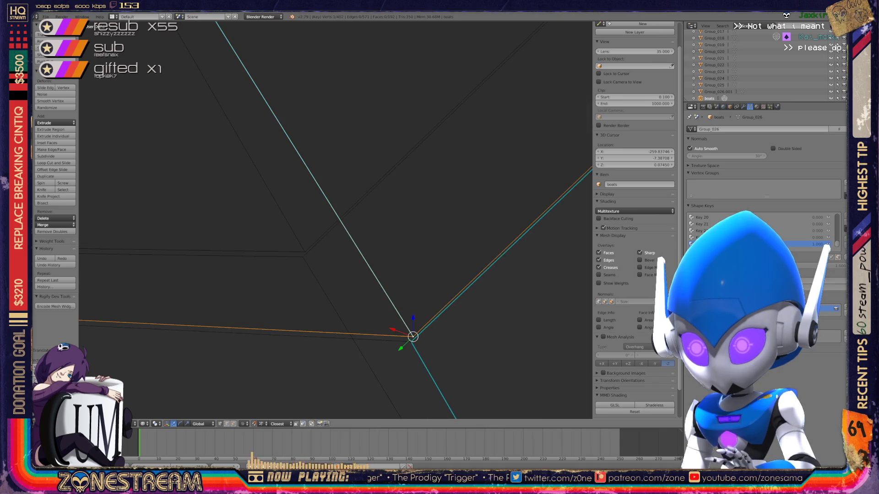
{"action": "key", "text": "g"}
{"action": "key", "text": "ctrl+z"}
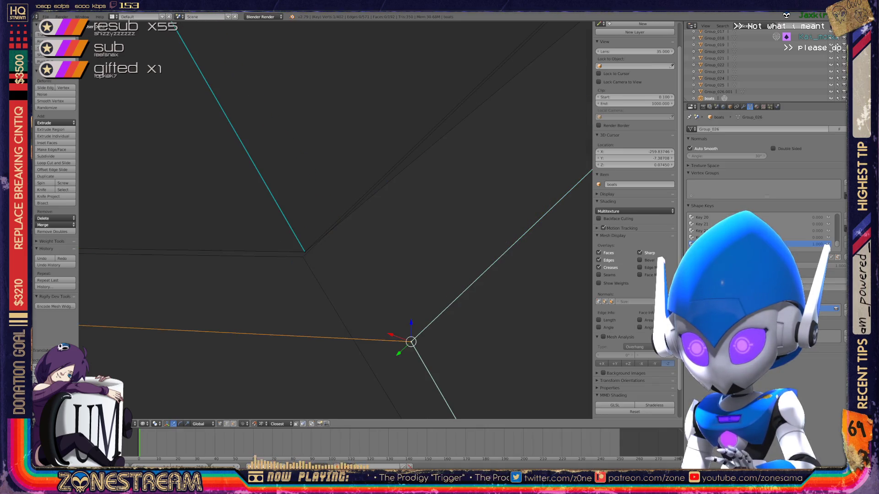
{"action": "mouse_move", "coordinate": [411, 341]}
{"action": "middle_mouse_down"}
{"action": "mouse_move", "coordinate": [332, 223]}
{"action": "mouse_move", "coordinate": [309, 219]}
{"action": "mouse_move", "coordinate": [128, 97]}
{"action": "middle_mouse_up"}
{"action": "mouse_move", "coordinate": [494, 314]}
{"action": "middle_mouse_down"}
{"action": "mouse_move", "coordinate": [284, 298]}
{"action": "mouse_move", "coordinate": [212, 387]}
{"action": "middle_mouse_up"}
Step: Select the vertex near the corner for adjustment and frame it in view
{"action": "right_click", "coordinate": [214, 387]}
{"action": "right_click", "coordinate": [238, 301]}
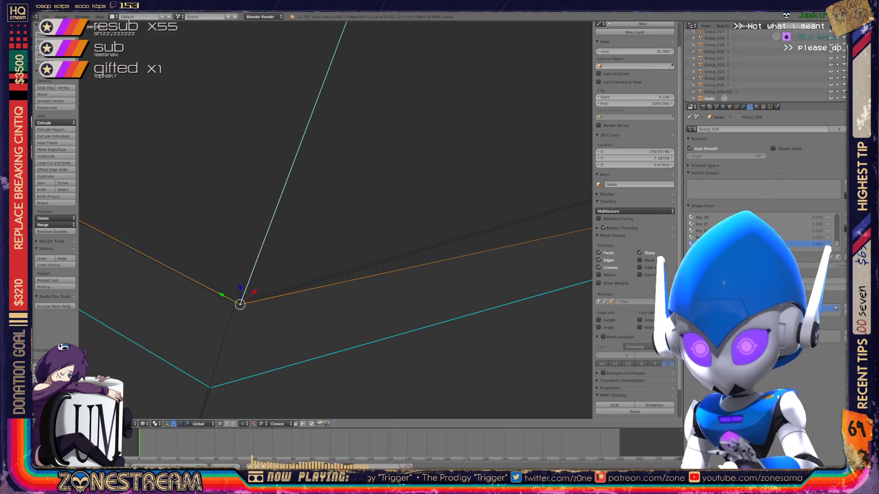
{"action": "key", "text": "e"}
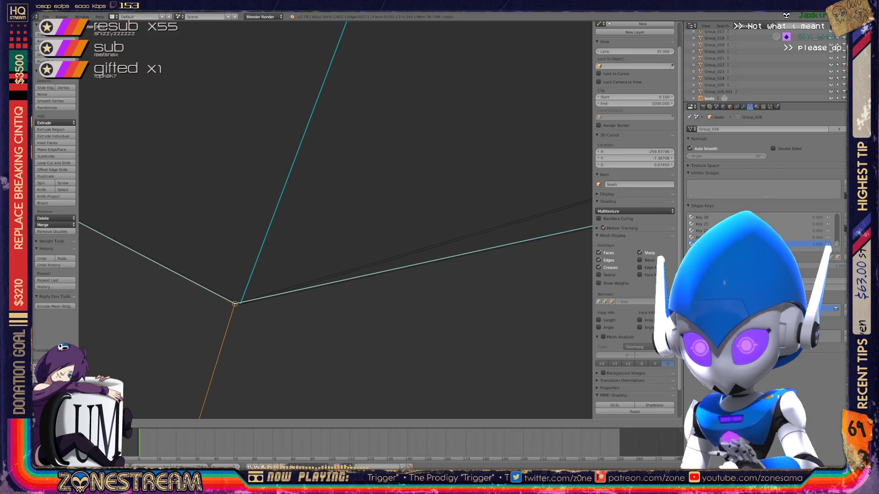
{"action": "middle_click_drag", "start_coordinate": [233, 304], "coordinate": [295, 253], "text": "shift"}
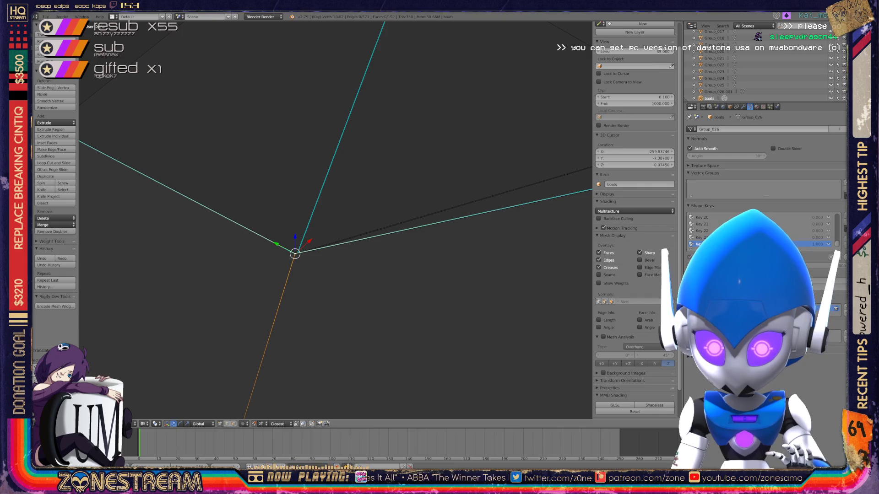
{"action": "scroll", "coordinate": [336, 220], "scroll_direction": "down", "scroll_amount": 2}
{"action": "scroll", "coordinate": [336, 220], "scroll_direction": "down", "scroll_amount": 1}
{"action": "scroll", "coordinate": [336, 220], "scroll_direction": "down", "scroll_amount": 1}
Step: Bring the two stray vertices up onto the edge junction and inspect the result
{"action": "mouse_move", "coordinate": [337, 220]}
{"action": "middle_mouse_down"}
{"action": "mouse_move", "coordinate": [268, 221]}
{"action": "mouse_move", "coordinate": [192, 241]}
{"action": "middle_mouse_up"}
{"action": "right_click", "coordinate": [269, 343]}
{"action": "key", "text": "g"}
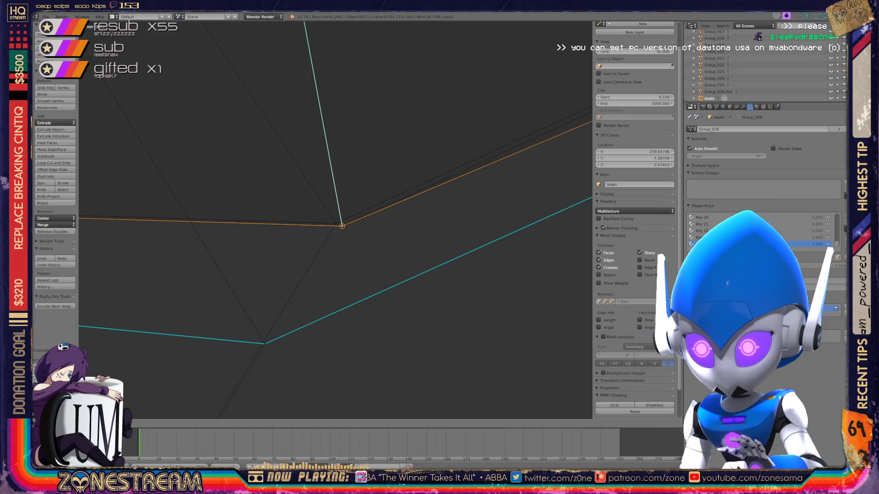
{"action": "right_click", "coordinate": [265, 343]}
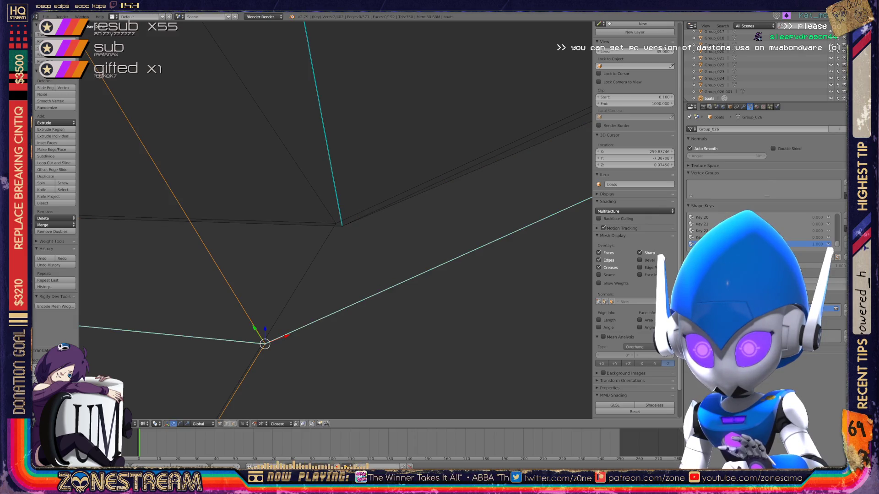
{"action": "key", "text": "g"}
{"action": "left_click", "coordinate": [335, 220]}
{"action": "scroll", "coordinate": [336, 220], "scroll_direction": "down", "scroll_amount": 4}
{"action": "mouse_move", "coordinate": [335, 220]}
{"action": "middle_mouse_down"}
{"action": "mouse_move", "coordinate": [233, 275]}
{"action": "mouse_move", "coordinate": [412, 316]}
{"action": "mouse_move", "coordinate": [440, 302]}
{"action": "middle_mouse_up"}
{"action": "scroll", "coordinate": [233, 274], "scroll_direction": "up", "scroll_amount": 3}
{"action": "scroll", "coordinate": [233, 275], "scroll_direction": "up", "scroll_amount": 3}
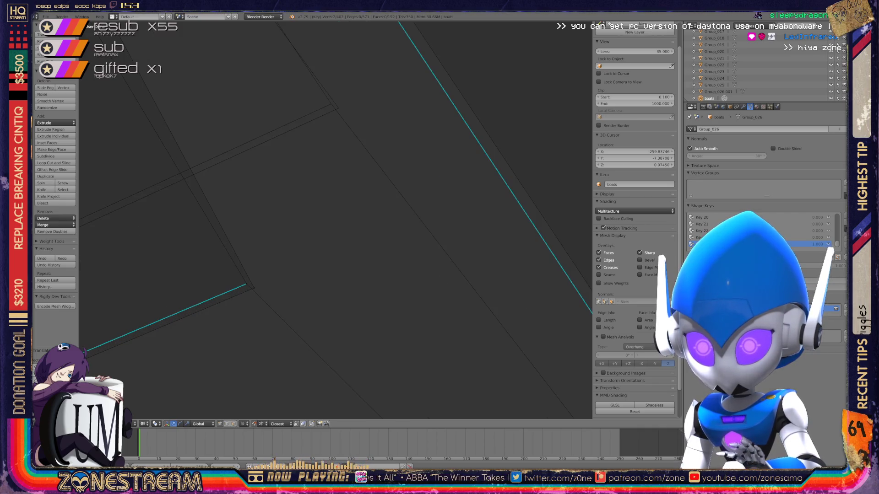
Step: Cancel an extra downward move, then leave Edit Mode and review the whole reshaped seat
{"action": "key", "text": "g"}
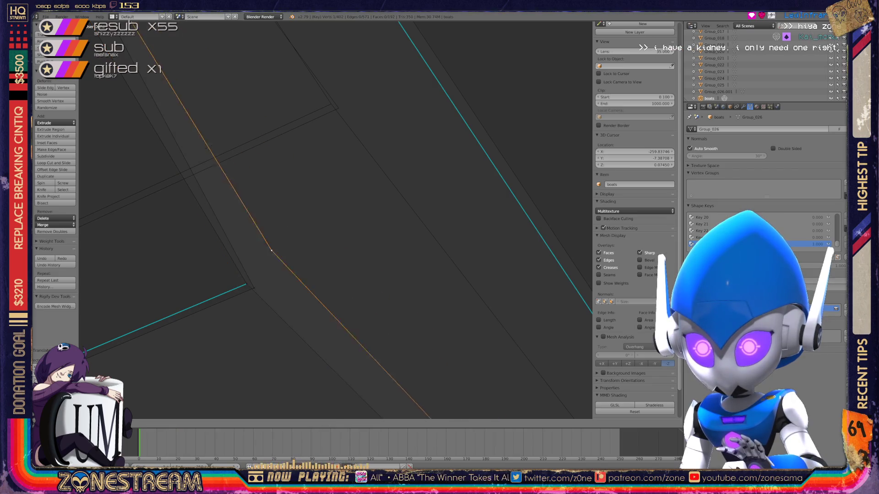
{"action": "key", "text": "Escape"}
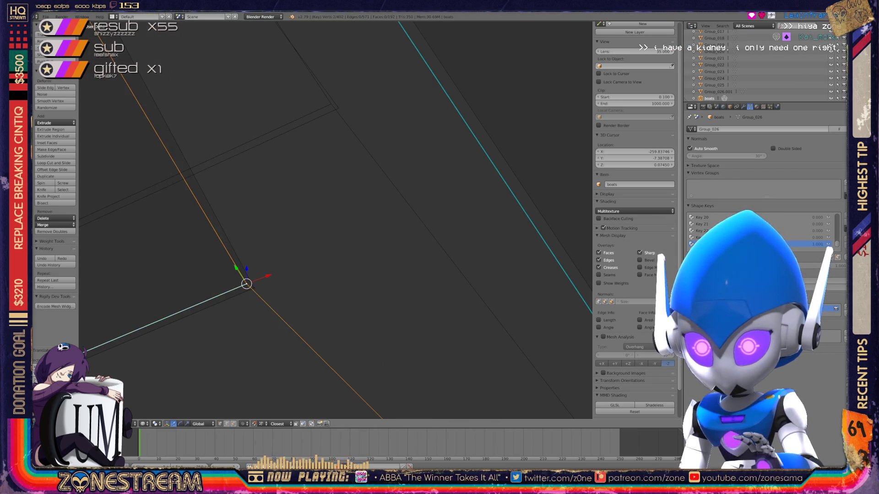
{"action": "middle_click_drag", "start_coordinate": [343, 275], "coordinate": [385, 206]}
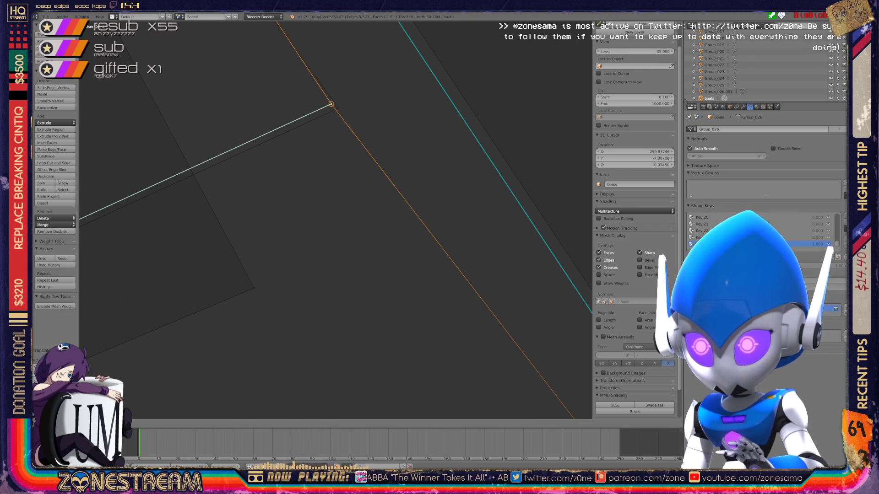
{"action": "mouse_move", "coordinate": [329, 206]}
{"action": "middle_mouse_down"}
{"action": "mouse_move", "coordinate": [343, 192]}
{"action": "mouse_move", "coordinate": [336, 288]}
{"action": "middle_mouse_up"}
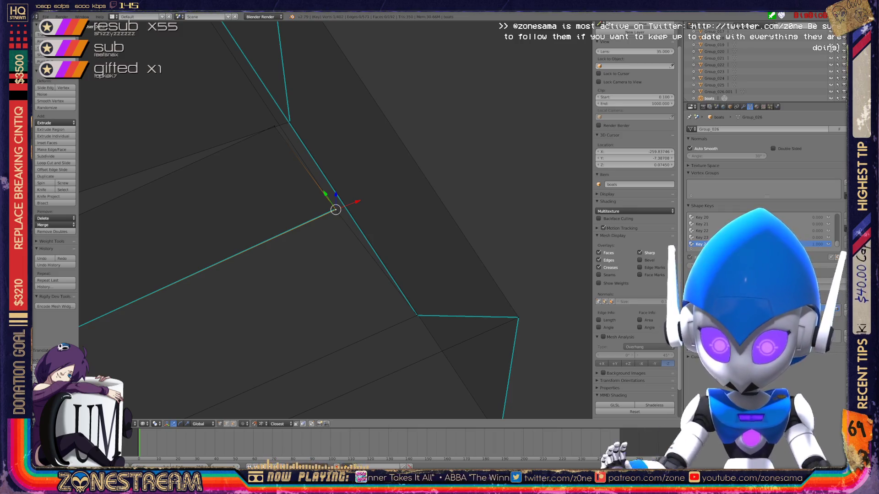
{"action": "scroll", "coordinate": [335, 219], "scroll_direction": "down", "scroll_amount": 5}
{"action": "key", "text": "Tab"}
{"action": "key", "text": "Tab"}
{"action": "mouse_move", "coordinate": [335, 220]}
{"action": "middle_mouse_down"}
{"action": "mouse_move", "coordinate": [372, 289]}
{"action": "mouse_move", "coordinate": [398, 261]}
{"action": "middle_mouse_up"}
{"action": "key", "text": "Tab"}
{"action": "scroll", "coordinate": [371, 289], "scroll_direction": "up", "scroll_amount": 3}
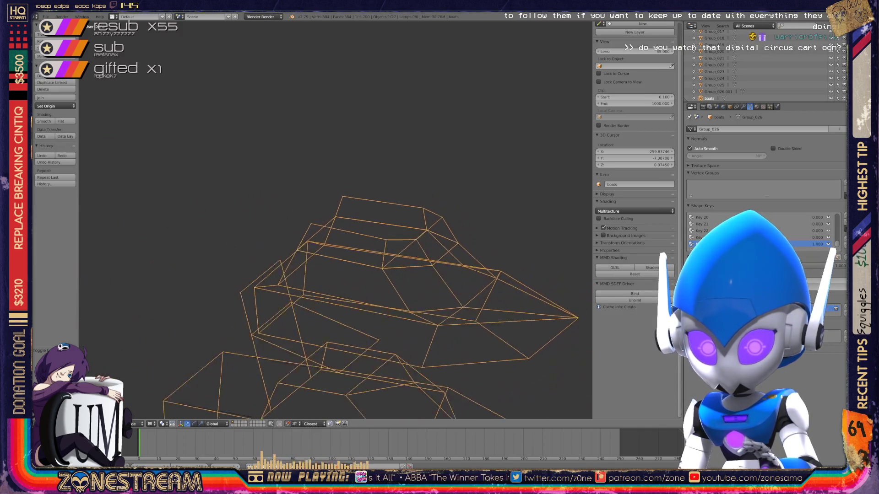
Step: Briefly enter Edit Mode on one seat, frame it from several angles, and return to Object Mode
{"action": "middle_click_drag", "start_coordinate": [309, 302], "coordinate": [274, 289]}
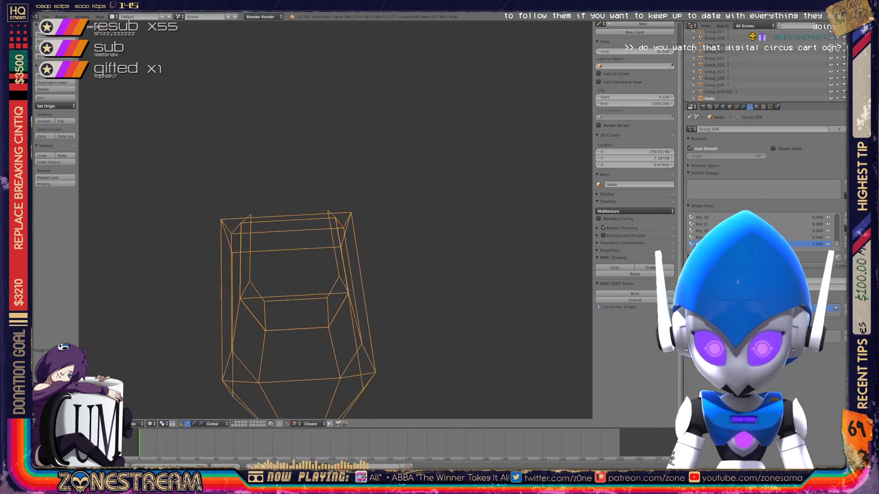
{"action": "scroll", "coordinate": [295, 274], "scroll_direction": "down", "scroll_amount": 2}
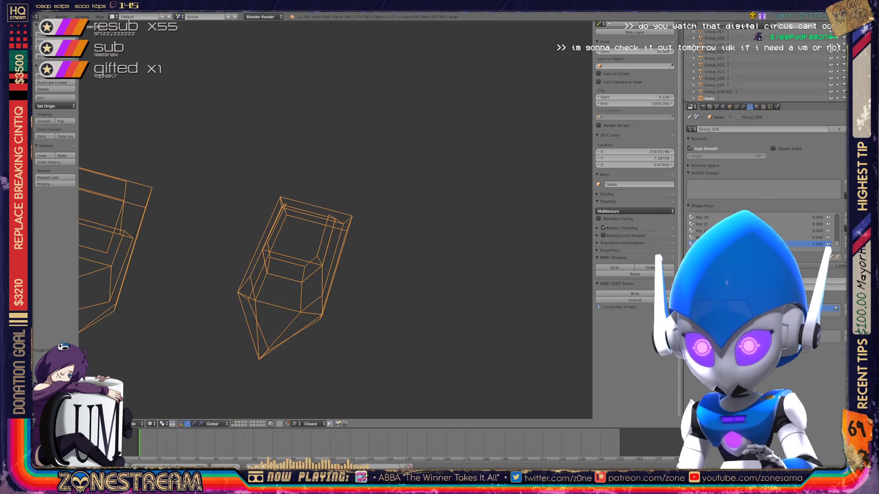
{"action": "mouse_move", "coordinate": [309, 275]}
{"action": "middle_mouse_down"}
{"action": "mouse_move", "coordinate": [330, 247]}
{"action": "mouse_move", "coordinate": [289, 275]}
{"action": "mouse_move", "coordinate": [295, 268]}
{"action": "middle_mouse_up"}
{"action": "key", "text": "Tab"}
{"action": "key", "text": "KP_Decimal"}
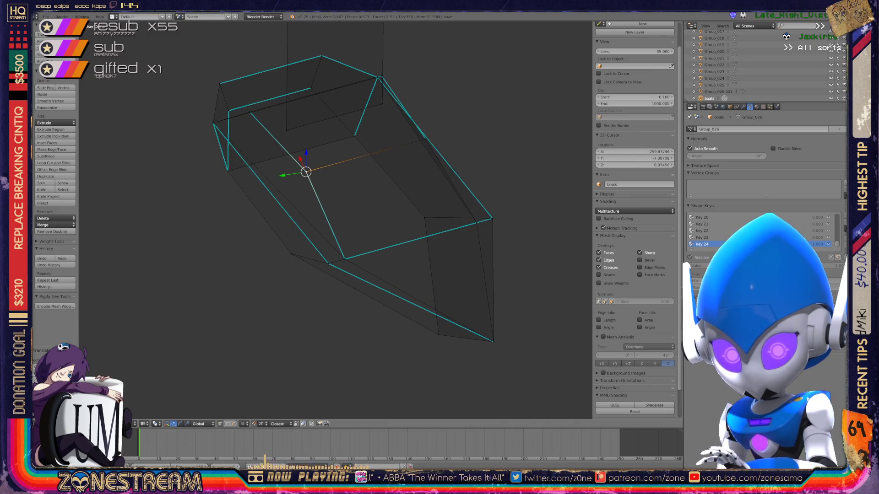
{"action": "mouse_move", "coordinate": [309, 206]}
{"action": "middle_mouse_down"}
{"action": "mouse_move", "coordinate": [385, 234]}
{"action": "mouse_move", "coordinate": [412, 220]}
{"action": "mouse_move", "coordinate": [453, 234]}
{"action": "mouse_move", "coordinate": [474, 213]}
{"action": "middle_mouse_up"}
{"action": "key", "text": "Tab"}
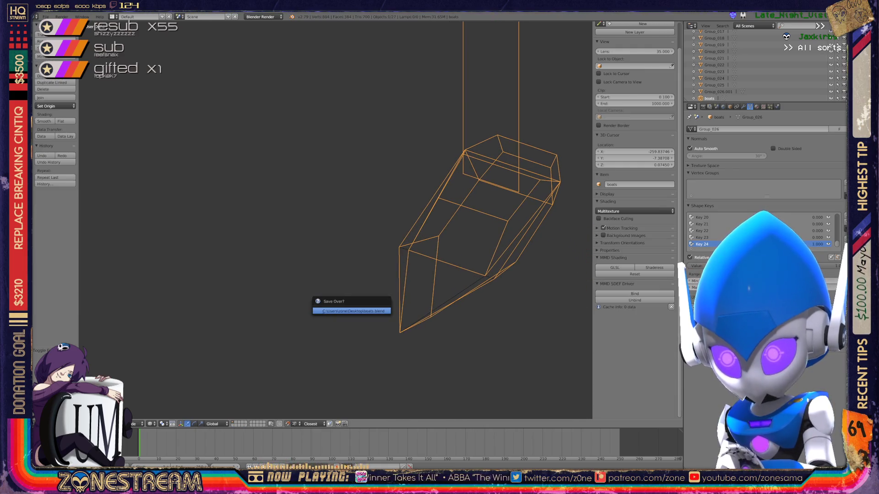
Step: Save the project file, centre on one seat mesh and start editing its vertices
{"action": "key", "text": "KP_Divide"}
{"action": "scroll", "coordinate": [412, 227], "scroll_direction": "down", "scroll_amount": 3}
{"action": "scroll", "coordinate": [412, 226], "scroll_direction": "up", "scroll_amount": 1}
{"action": "scroll", "coordinate": [412, 226], "scroll_direction": "up", "scroll_amount": 3}
{"action": "scroll", "coordinate": [412, 227], "scroll_direction": "up", "scroll_amount": 2}
{"action": "middle_click_drag", "start_coordinate": [412, 227], "coordinate": [289, 179], "text": "shift"}
{"action": "scroll", "coordinate": [343, 220], "scroll_direction": "up", "scroll_amount": 2}
{"action": "scroll", "coordinate": [343, 220], "scroll_direction": "up", "scroll_amount": 3}
{"action": "middle_click_drag", "start_coordinate": [343, 219], "coordinate": [447, 227], "text": "shift"}
{"action": "scroll", "coordinate": [343, 220], "scroll_direction": "up", "scroll_amount": 2}
{"action": "scroll", "coordinate": [343, 220], "scroll_direction": "up", "scroll_amount": 1}
{"action": "scroll", "coordinate": [343, 220], "scroll_direction": "up", "scroll_amount": 3}
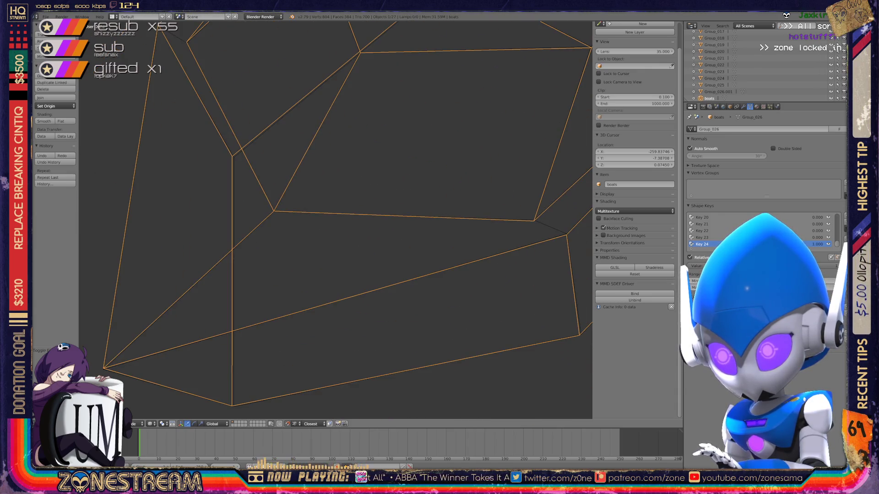
{"action": "key", "text": "Tab"}
{"action": "scroll", "coordinate": [343, 221], "scroll_direction": "down", "scroll_amount": 2}
{"action": "scroll", "coordinate": [344, 221], "scroll_direction": "down", "scroll_amount": 3}
{"action": "scroll", "coordinate": [343, 220], "scroll_direction": "down", "scroll_amount": 3}
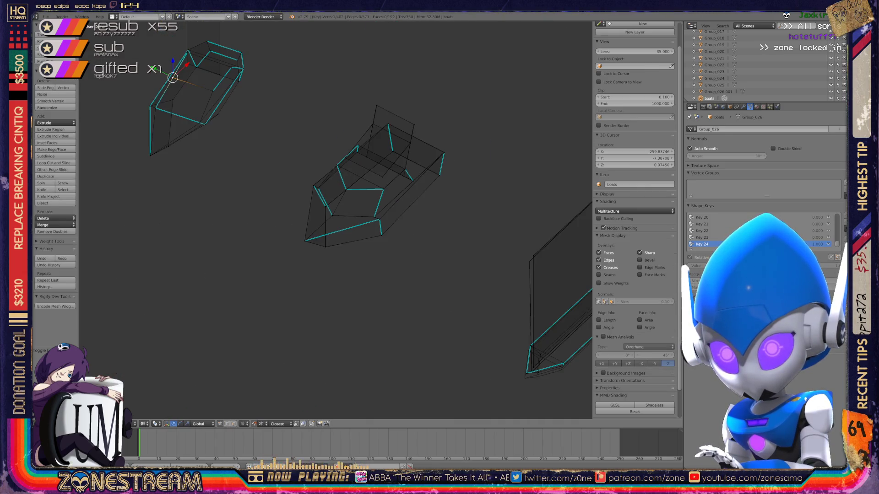
{"action": "scroll", "coordinate": [344, 219], "scroll_direction": "up", "scroll_amount": 3}
{"action": "scroll", "coordinate": [343, 221], "scroll_direction": "up", "scroll_amount": 2}
{"action": "scroll", "coordinate": [344, 220], "scroll_direction": "up", "scroll_amount": 2}
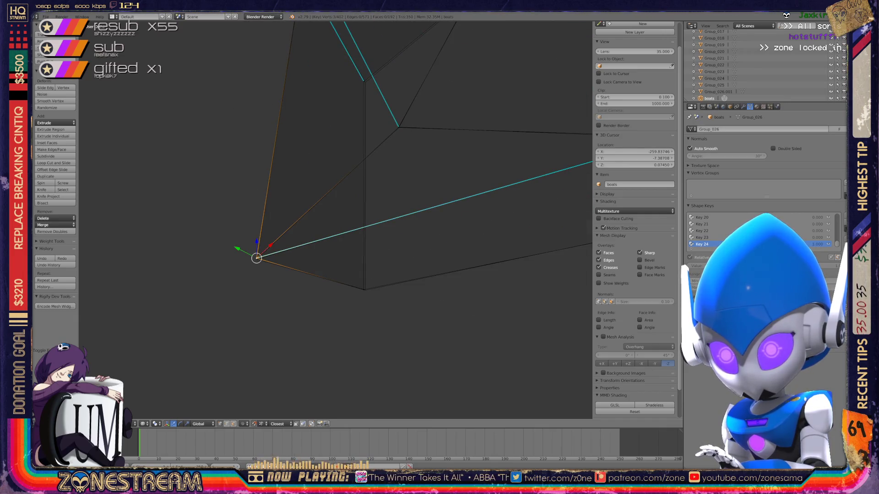
Step: Cancel a trial move, pick another seat vertex and nudge it into place in three small grabs
{"action": "key", "text": "g"}
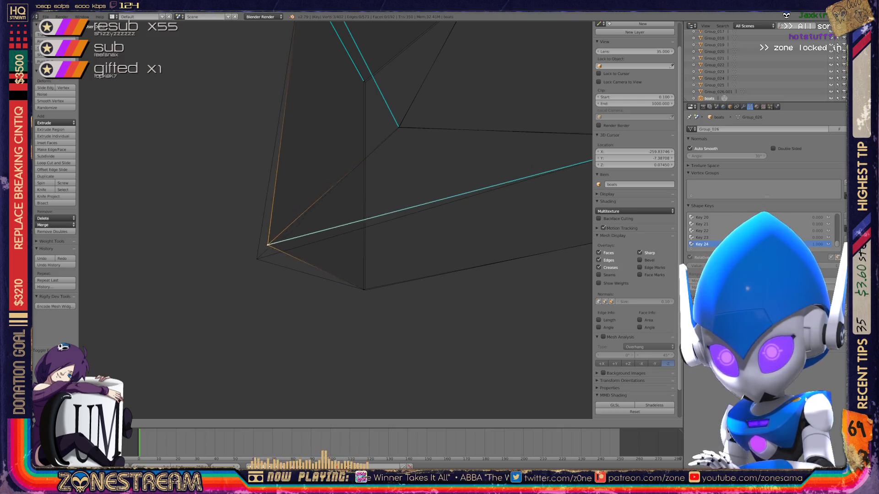
{"action": "key", "text": "Escape"}
{"action": "right_click", "coordinate": [364, 288]}
{"action": "key", "text": "g"}
{"action": "key", "text": "Return"}
{"action": "middle_click_drag", "start_coordinate": [365, 206], "coordinate": [325, 322], "text": "shift"}
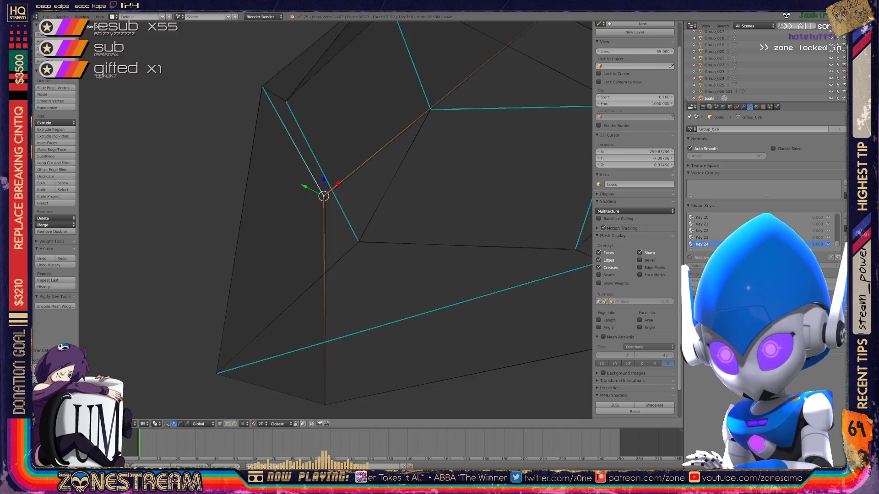
{"action": "key", "text": "g"}
{"action": "key", "text": "Return"}
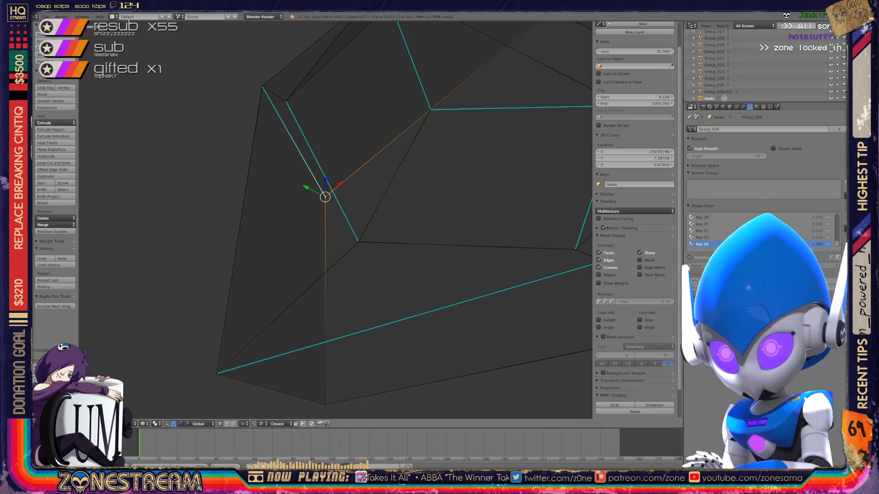
{"action": "key", "text": "g"}
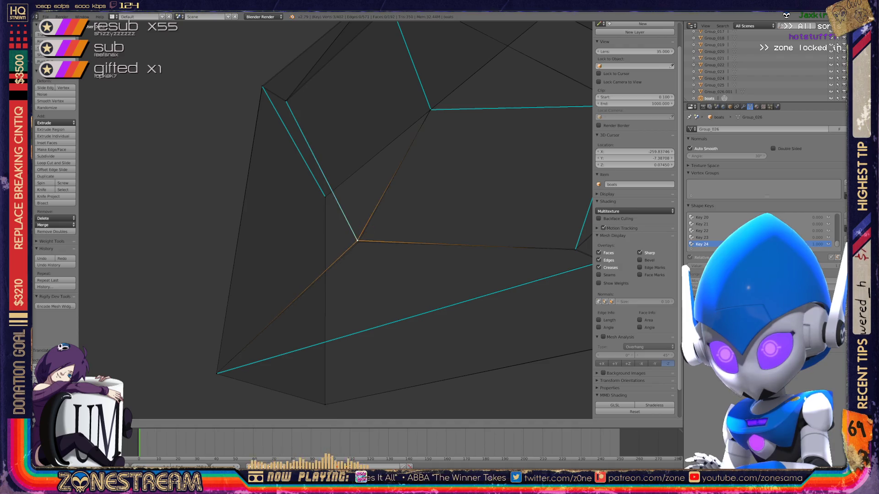
{"action": "key", "text": "Return"}
Step: Try the cyan edge's end vertices with undo/redo, then settle on the neighbouring corner vertex
{"action": "middle_click_drag", "start_coordinate": [357, 240], "coordinate": [206, 193]}
{"action": "right_click", "coordinate": [375, 344]}
{"action": "key", "text": "ctrl+z"}
{"action": "key", "text": "ctrl+shift+z"}
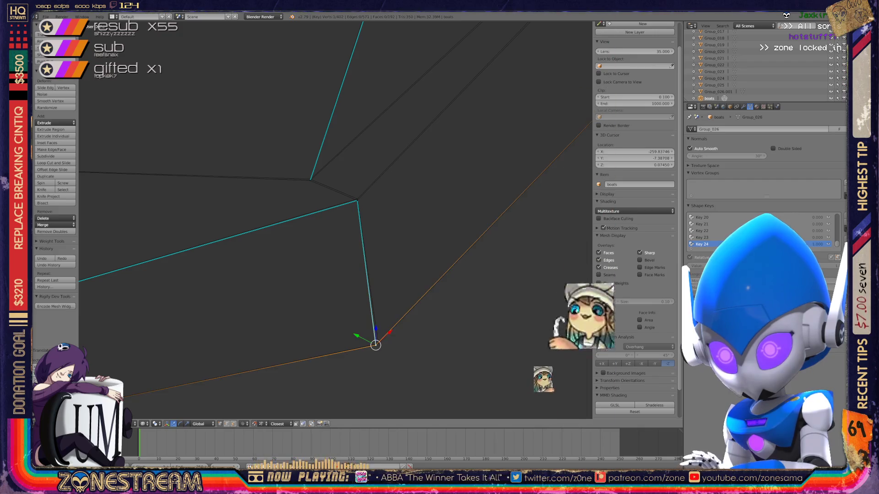
{"action": "right_click", "coordinate": [357, 199]}
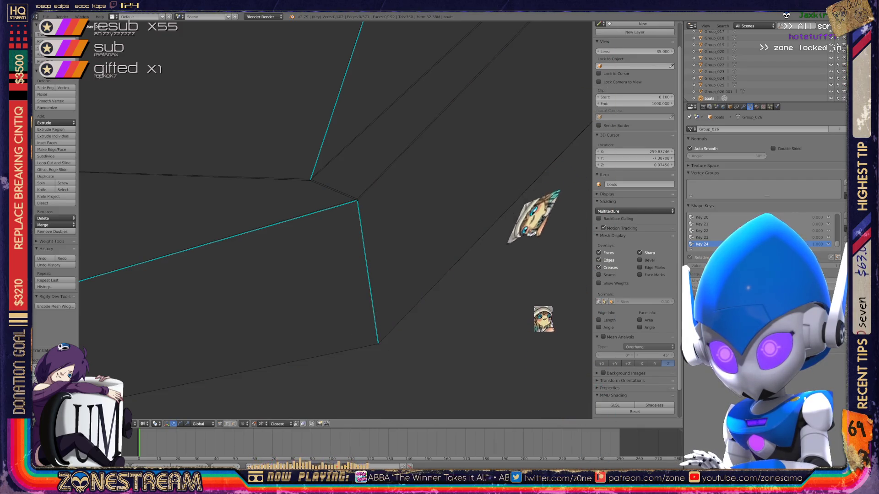
{"action": "key", "text": "Escape"}
{"action": "right_click", "coordinate": [310, 180]}
{"action": "key", "text": "g"}
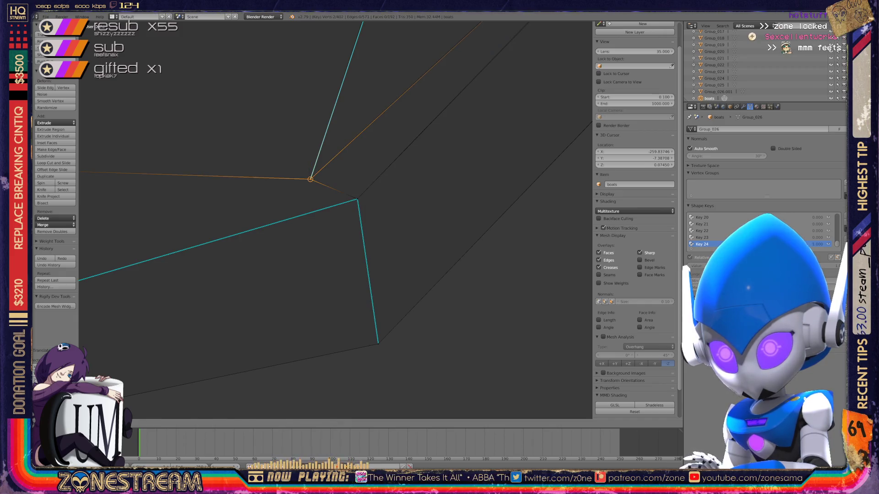
Step: Clear the selection after inspecting the corner and pick a single vertex on the seat edge
{"action": "middle_click_drag", "start_coordinate": [330, 227], "coordinate": [330, 193]}
{"action": "middle_click_drag", "start_coordinate": [330, 206], "coordinate": [241, 179]}
{"action": "scroll", "coordinate": [336, 220], "scroll_direction": "up", "scroll_amount": 4}
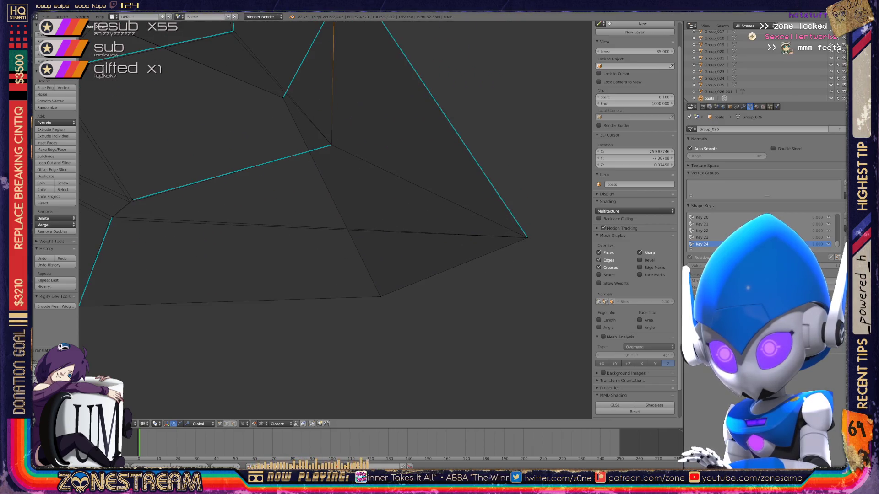
{"action": "middle_click_drag", "start_coordinate": [330, 206], "coordinate": [281, 183]}
{"action": "key", "text": "a"}
{"action": "mouse_move", "coordinate": [330, 206]}
{"action": "middle_mouse_down"}
{"action": "mouse_move", "coordinate": [322, 203]}
{"action": "mouse_move", "coordinate": [440, 111]}
{"action": "middle_mouse_up"}
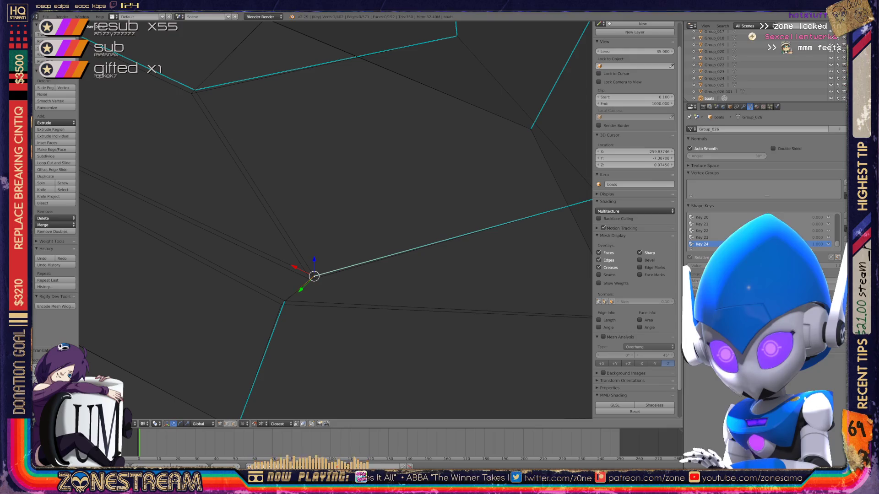
{"action": "right_click", "coordinate": [313, 276]}
{"action": "mouse_move", "coordinate": [314, 275]}
{"action": "middle_mouse_down"}
{"action": "mouse_move", "coordinate": [357, 316]}
{"action": "mouse_move", "coordinate": [289, 206]}
{"action": "middle_mouse_up"}
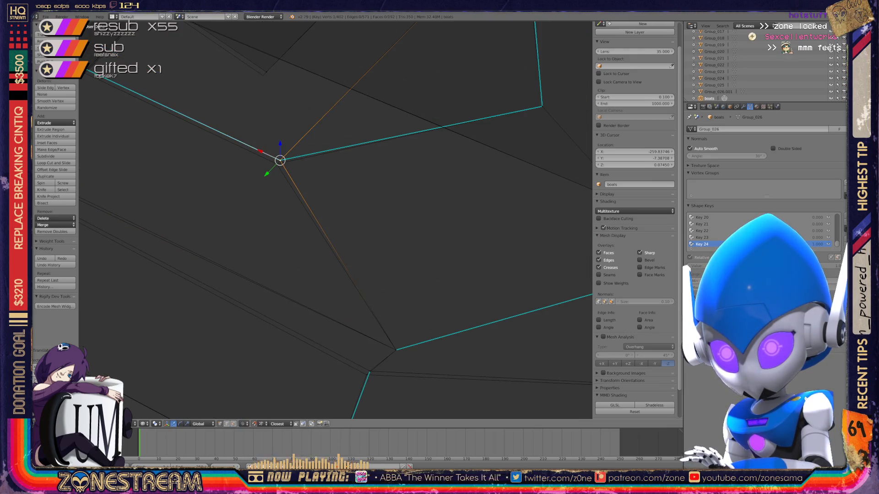
Step: Nudge that edge vertex into place in four small grabs, checking it from different sides
{"action": "key", "text": "g"}
{"action": "mouse_move", "coordinate": [329, 206]}
{"action": "middle_mouse_down"}
{"action": "mouse_move", "coordinate": [322, 89]}
{"action": "mouse_move", "coordinate": [405, 295]}
{"action": "middle_mouse_up"}
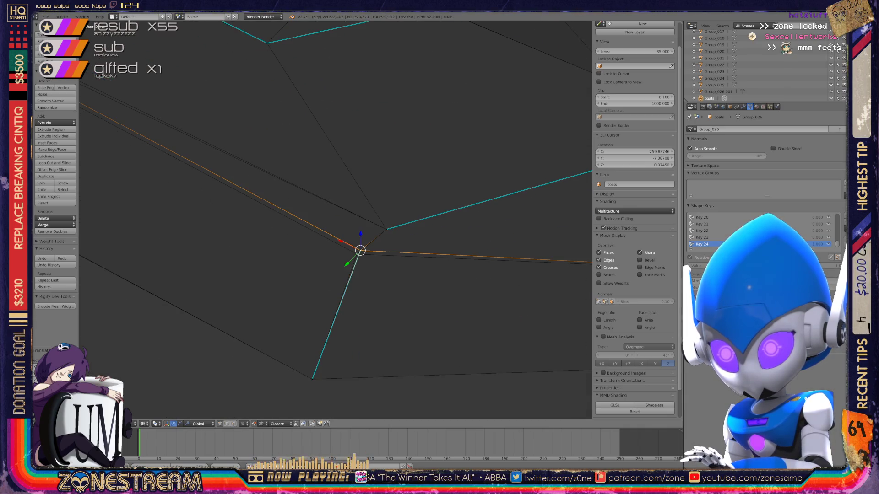
{"action": "key", "text": "g"}
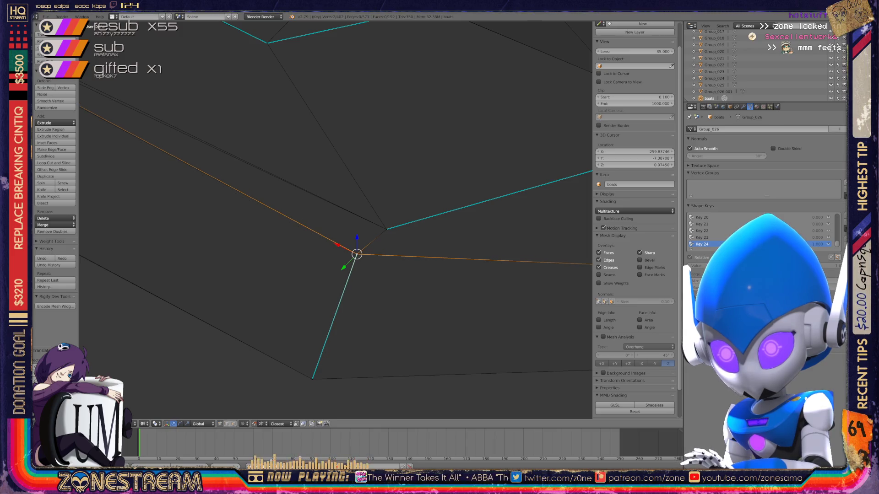
{"action": "middle_click_drag", "start_coordinate": [357, 255], "coordinate": [432, 192]}
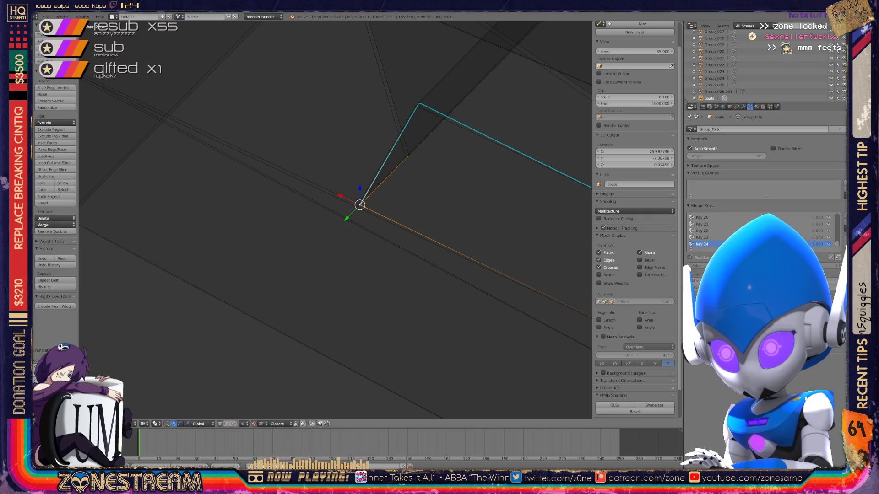
{"action": "key", "text": "g"}
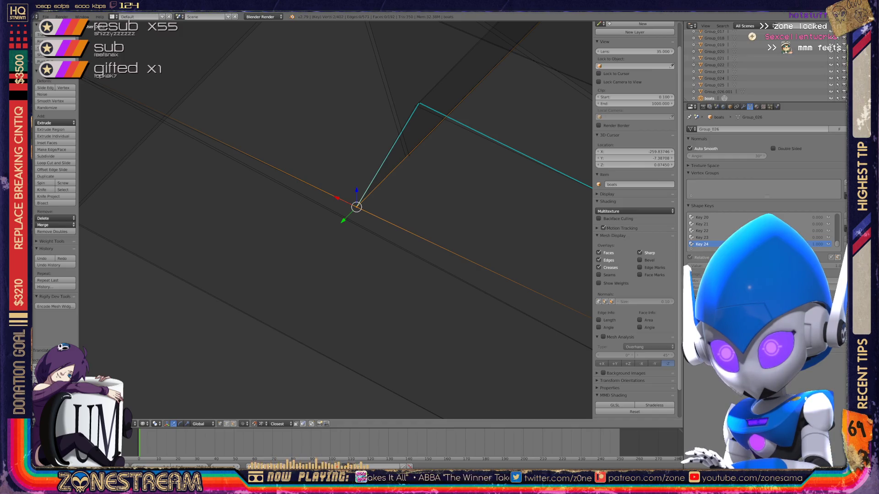
{"action": "middle_click_drag", "start_coordinate": [336, 220], "coordinate": [405, 199]}
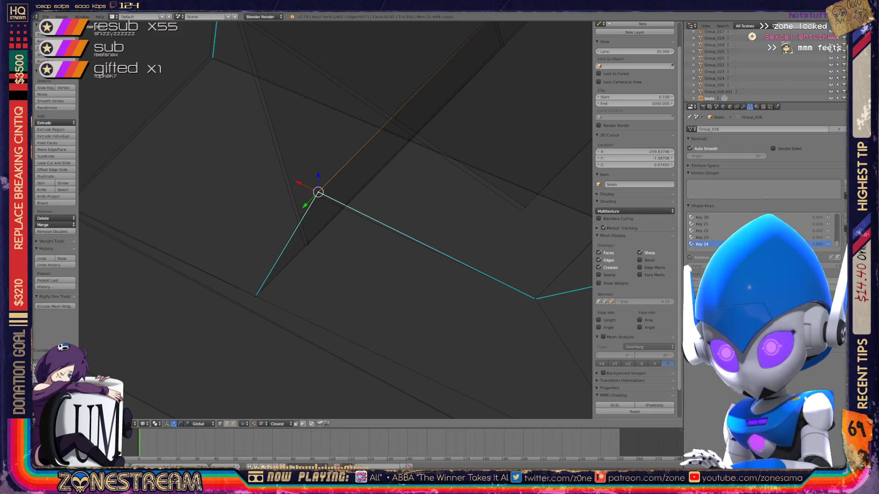
{"action": "key", "text": "g"}
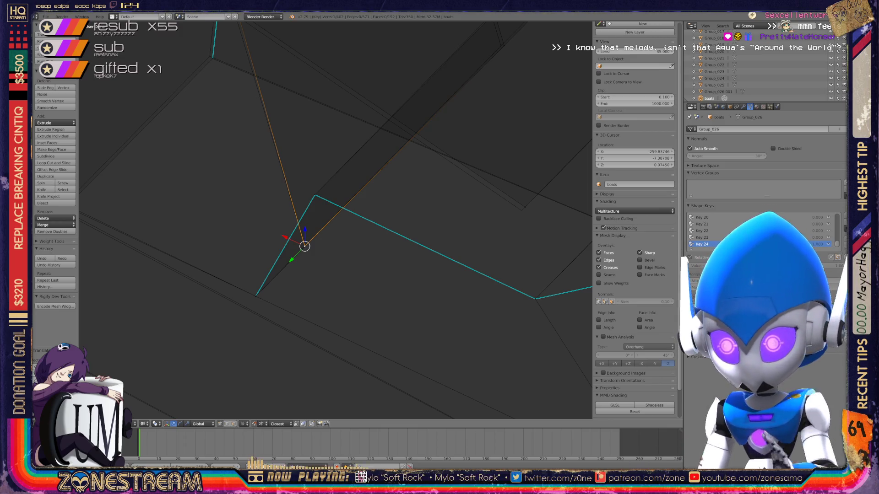
{"action": "scroll", "coordinate": [336, 220], "scroll_direction": "down", "scroll_amount": 4}
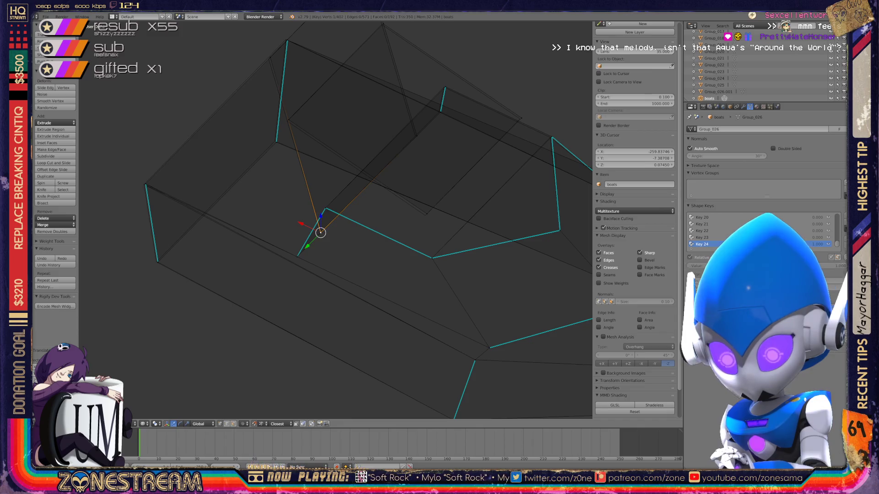
{"action": "scroll", "coordinate": [336, 220], "scroll_direction": "up", "scroll_amount": 4}
Step: Pick the seat's top vertex and nudge it slightly left and up
{"action": "middle_click_drag", "start_coordinate": [336, 220], "coordinate": [385, 206]}
{"action": "key", "text": "a"}
{"action": "key", "text": "a"}
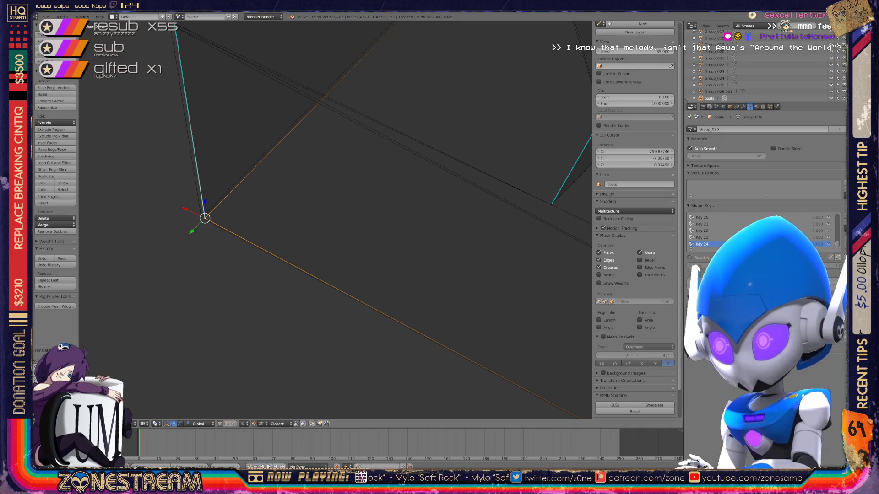
{"action": "mouse_move", "coordinate": [336, 219]}
{"action": "middle_mouse_down", "text": "shift"}
{"action": "mouse_move", "coordinate": [353, 333]}
{"action": "mouse_move", "coordinate": [339, 225]}
{"action": "middle_mouse_up", "text": "shift"}
{"action": "right_click", "coordinate": [194, 142]}
{"action": "left_click", "coordinate": [194, 142]}
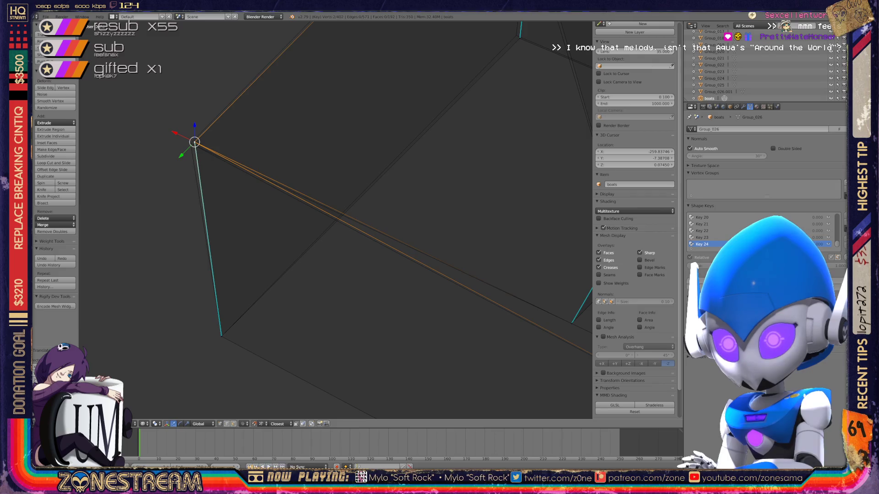
{"action": "middle_click_drag", "start_coordinate": [335, 220], "coordinate": [440, 310]}
{"action": "key", "text": "g"}
Step: Abandon an upper vertex move, then lower the higher vertex and settle it slightly down-left
{"action": "right_click", "coordinate": [334, 109]}
{"action": "key", "text": "g"}
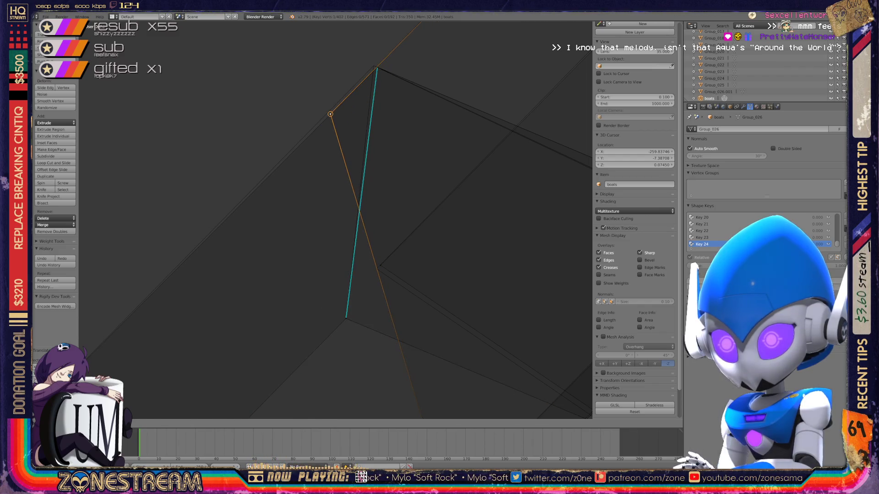
{"action": "right_click", "coordinate": [330, 114]}
{"action": "right_click", "coordinate": [376, 68]}
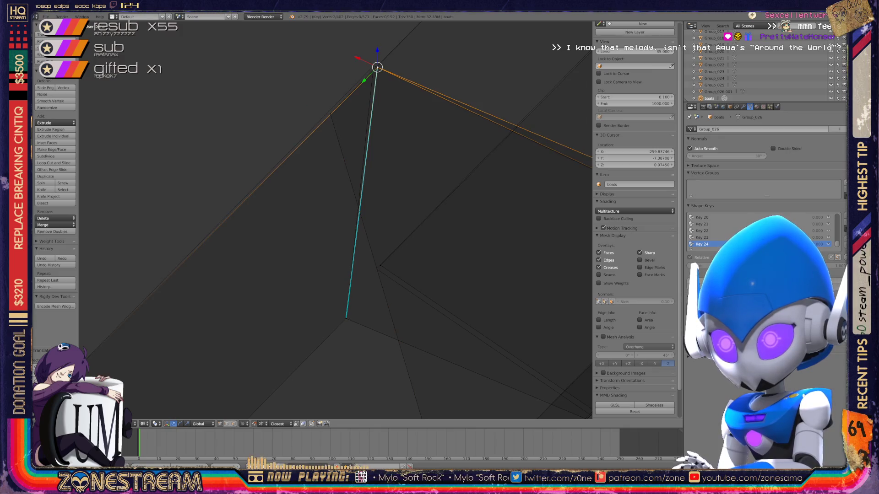
{"action": "scroll", "coordinate": [336, 220], "scroll_direction": "down", "scroll_amount": 4}
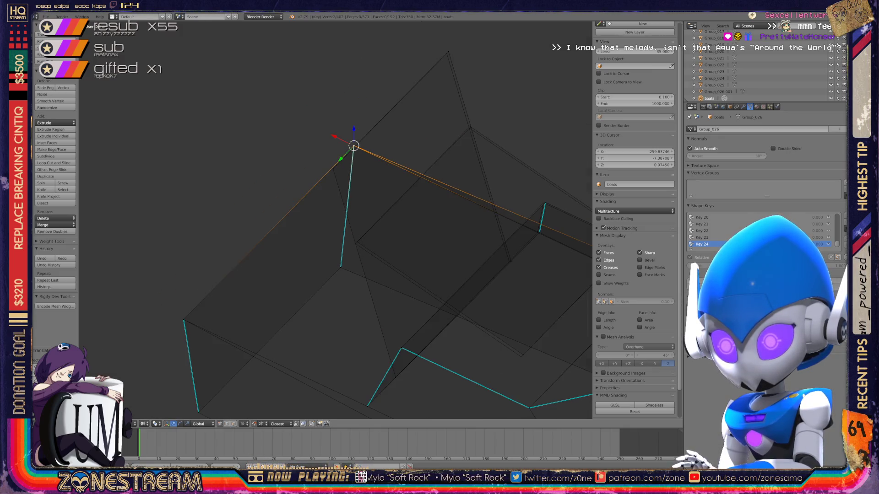
{"action": "middle_click_drag", "start_coordinate": [336, 220], "coordinate": [257, 122], "text": "shift"}
{"action": "key", "text": "g"}
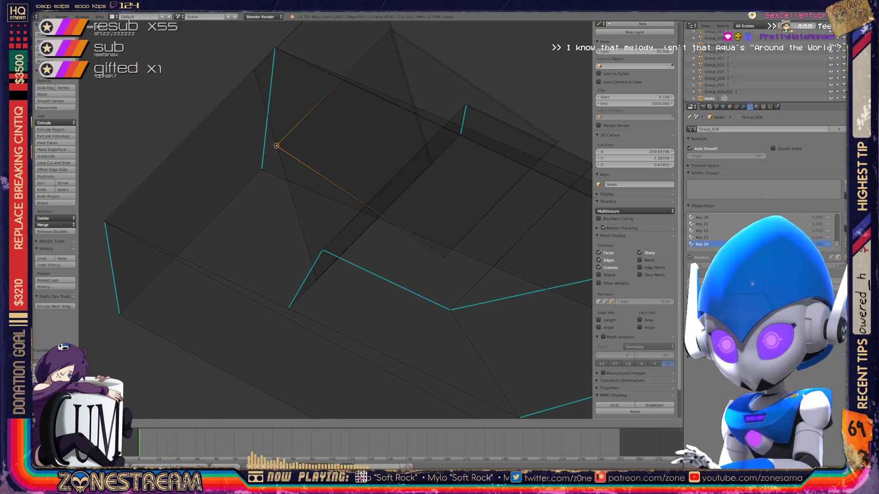
{"action": "key", "text": "Return"}
{"action": "key", "text": "g"}
{"action": "key", "text": "Return"}
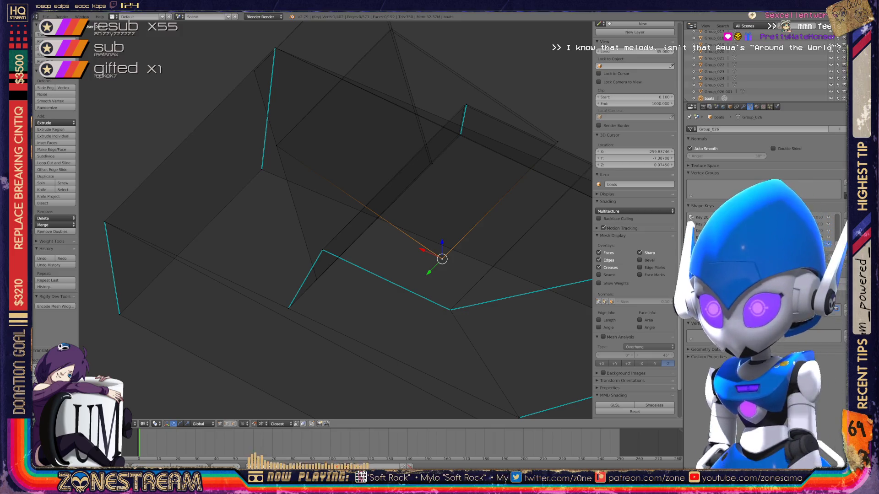
{"action": "scroll", "coordinate": [336, 220], "scroll_direction": "up", "scroll_amount": 2}
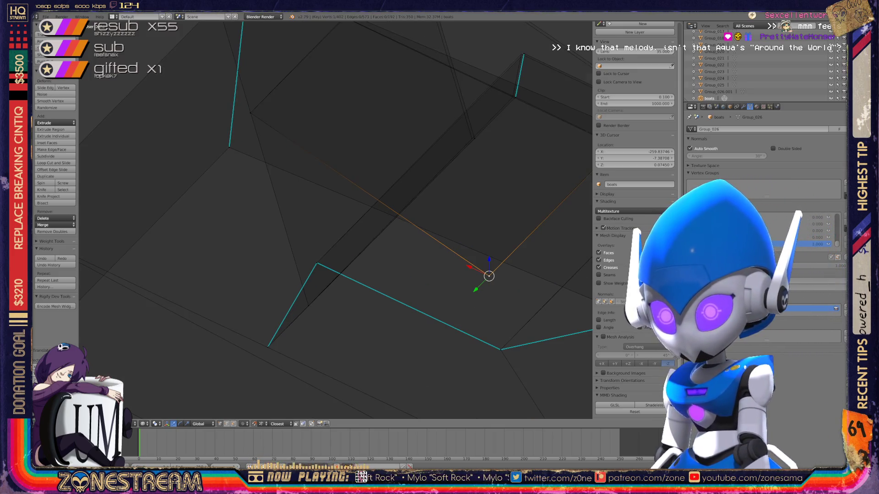
{"action": "scroll", "coordinate": [335, 220], "scroll_direction": "up", "scroll_amount": 2}
{"action": "scroll", "coordinate": [335, 219], "scroll_direction": "up", "scroll_amount": 2}
{"action": "scroll", "coordinate": [335, 220], "scroll_direction": "up", "scroll_amount": 1}
{"action": "scroll", "coordinate": [335, 220], "scroll_direction": "down", "scroll_amount": 1}
{"action": "scroll", "coordinate": [335, 220], "scroll_direction": "down", "scroll_amount": 1}
Step: Confirm the pending move, shift the cyan edge's top vertex slightly left, and pick its bottom vertex
{"action": "key", "text": "g"}
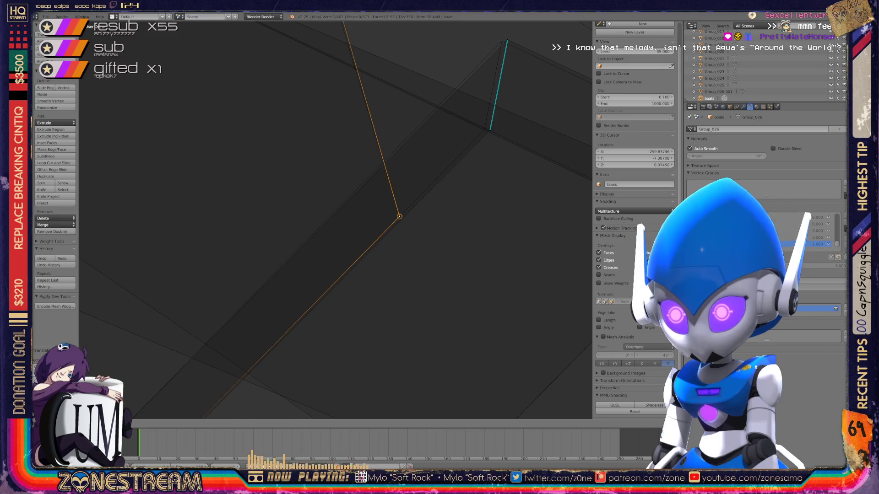
{"action": "left_click", "coordinate": [399, 216]}
{"action": "middle_click_drag", "start_coordinate": [335, 219], "coordinate": [503, 62], "text": "shift"}
{"action": "middle_click_drag", "start_coordinate": [567, 57], "coordinate": [302, 363]}
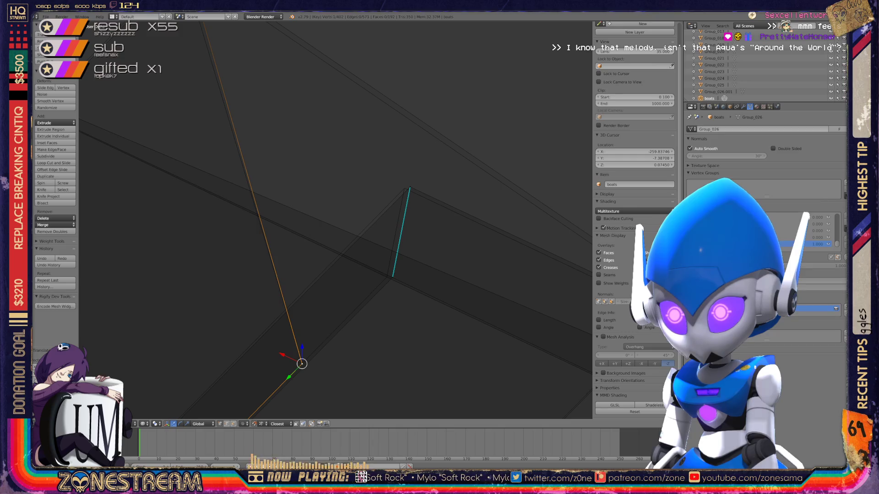
{"action": "right_click", "coordinate": [410, 187]}
{"action": "key", "text": "g"}
{"action": "key", "text": "Return"}
{"action": "right_click", "coordinate": [392, 278]}
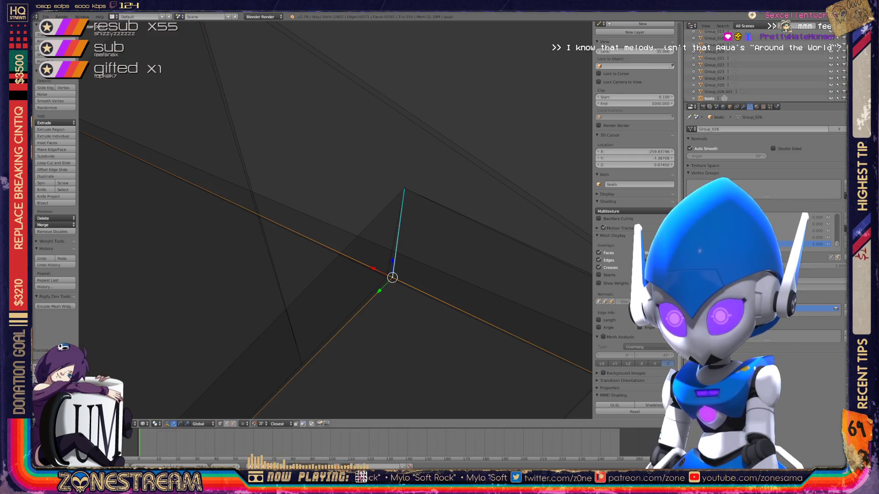
{"action": "scroll", "coordinate": [336, 220], "scroll_direction": "down", "scroll_amount": 2}
{"action": "scroll", "coordinate": [336, 220], "scroll_direction": "down", "scroll_amount": 1}
Step: Nudge the seat's top vertex left and down in several small confirmed moves
{"action": "middle_click_drag", "start_coordinate": [337, 219], "coordinate": [356, 227], "text": "shift"}
{"action": "right_click", "coordinate": [318, 63]}
{"action": "key", "text": "g"}
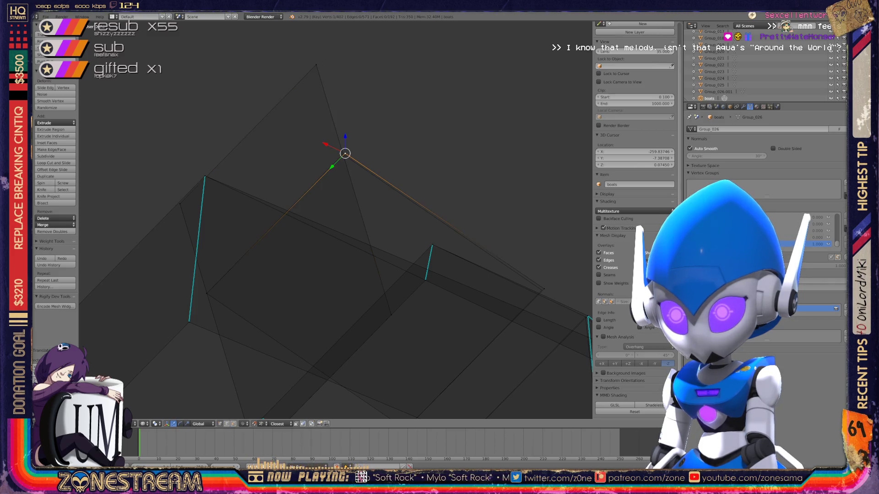
{"action": "key", "text": "g"}
{"action": "key", "text": "Return"}
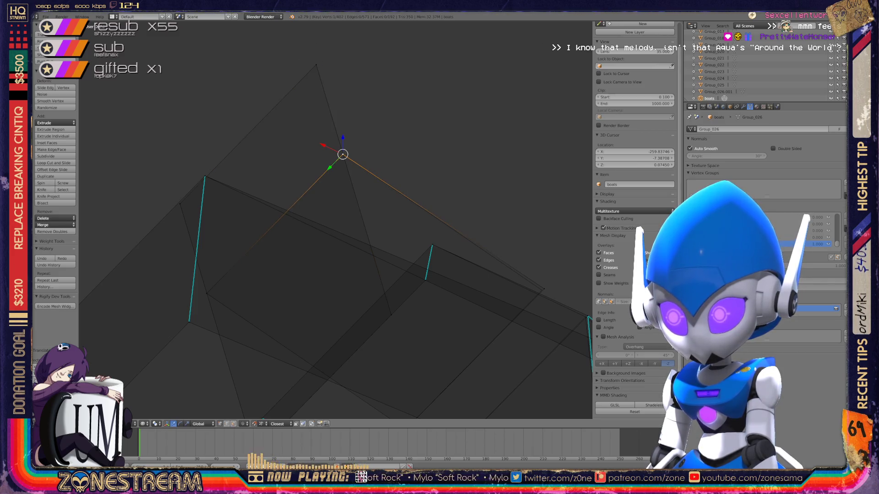
{"action": "middle_click_drag", "start_coordinate": [329, 233], "coordinate": [370, 206]}
{"action": "key", "text": "g"}
{"action": "key", "text": "Return"}
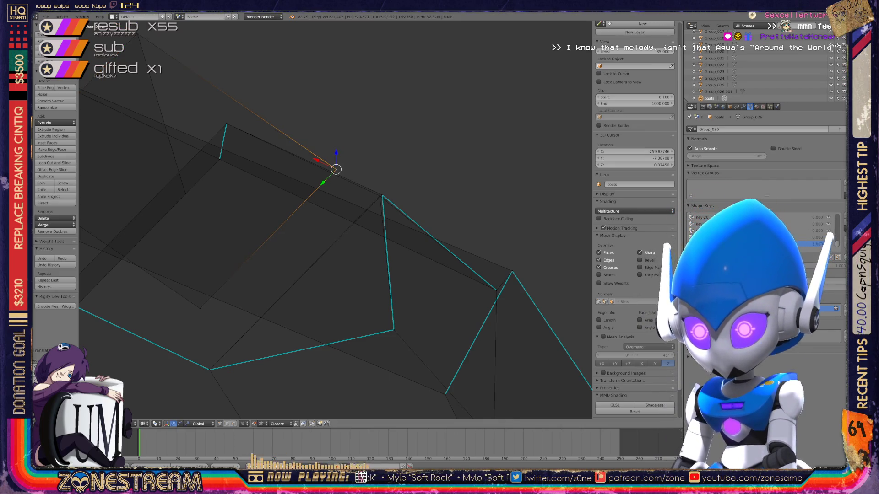
{"action": "scroll", "coordinate": [337, 220], "scroll_direction": "up", "scroll_amount": 5}
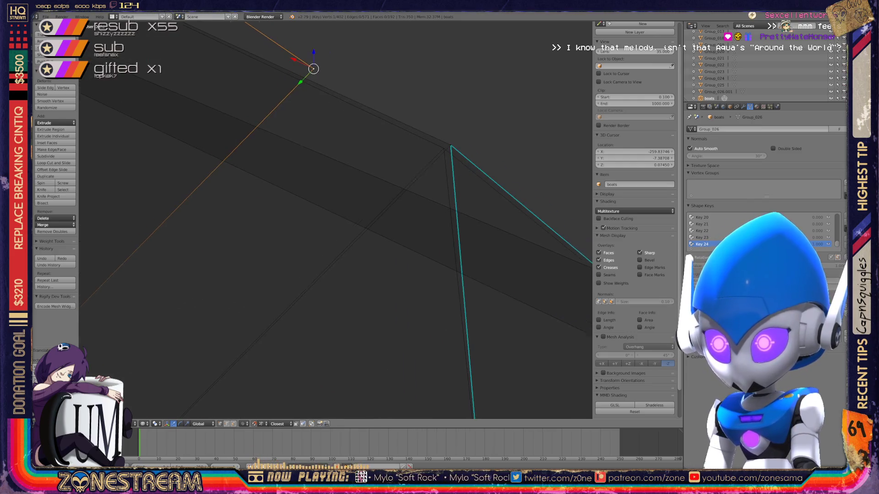
Step: Select the seat's corner vertex and briefly check the shape in Object Mode
{"action": "middle_click_drag", "start_coordinate": [474, 219], "coordinate": [308, 220], "text": "shift"}
{"action": "right_click", "coordinate": [309, 146]}
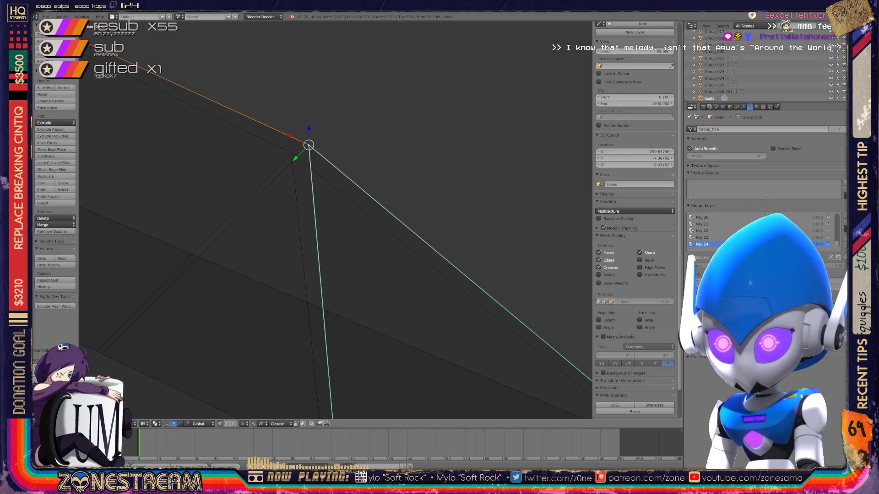
{"action": "middle_click_drag", "start_coordinate": [336, 220], "coordinate": [357, 261]}
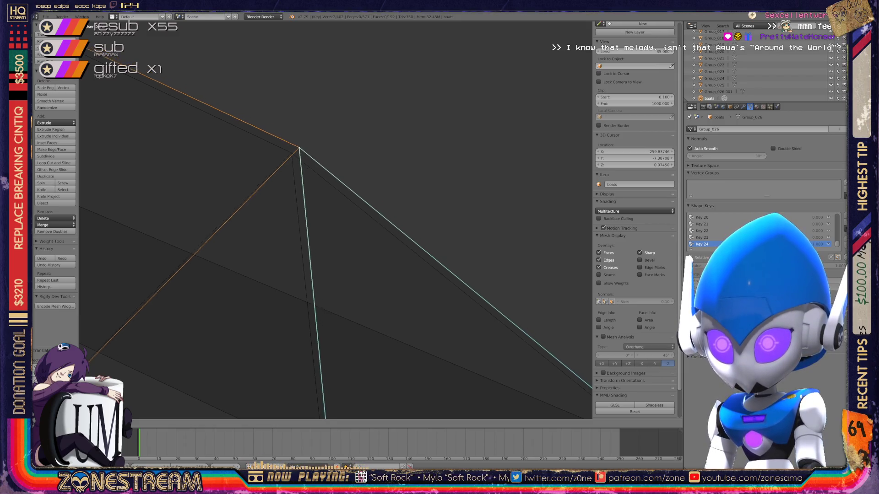
{"action": "scroll", "coordinate": [320, 206], "scroll_direction": "down", "scroll_amount": 5}
{"action": "key", "text": "Tab"}
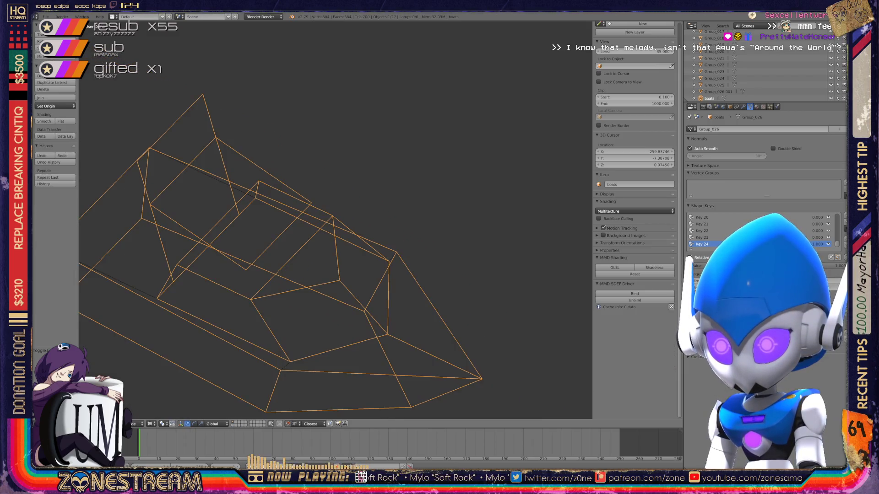
Step: Re-enter Edit Mode, inspect the selected vertex, cancel a trial move and leave for Object Mode
{"action": "key", "text": "Tab"}
{"action": "middle_click_drag", "start_coordinate": [320, 214], "coordinate": [274, 172]}
{"action": "scroll", "coordinate": [320, 215], "scroll_direction": "up", "scroll_amount": 2}
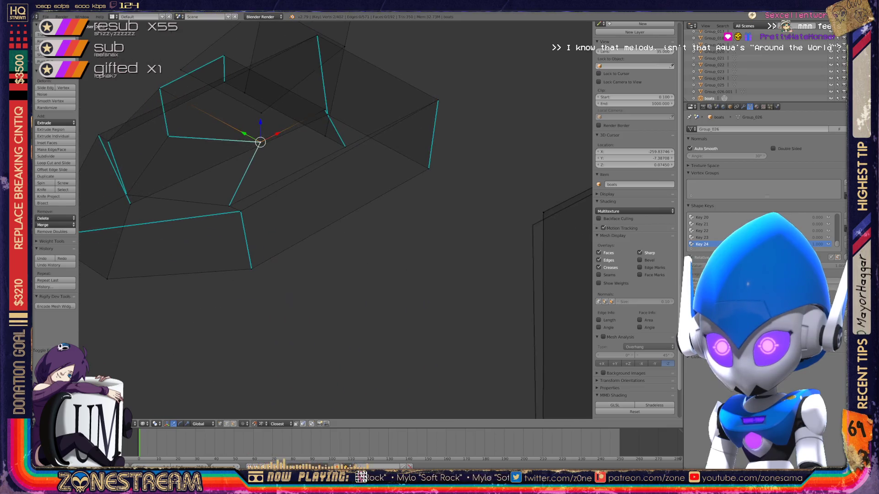
{"action": "scroll", "coordinate": [320, 214], "scroll_direction": "up", "scroll_amount": 3}
{"action": "scroll", "coordinate": [320, 214], "scroll_direction": "up", "scroll_amount": 3}
{"action": "scroll", "coordinate": [339, 224], "scroll_direction": "down", "scroll_amount": 4}
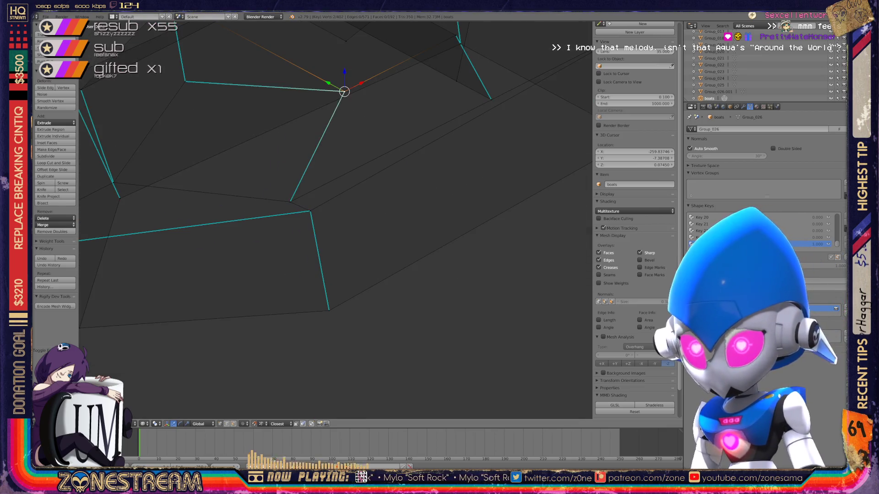
{"action": "middle_click_drag", "start_coordinate": [320, 215], "coordinate": [233, 268]}
{"action": "middle_click_drag", "start_coordinate": [319, 214], "coordinate": [265, 231], "text": "shift"}
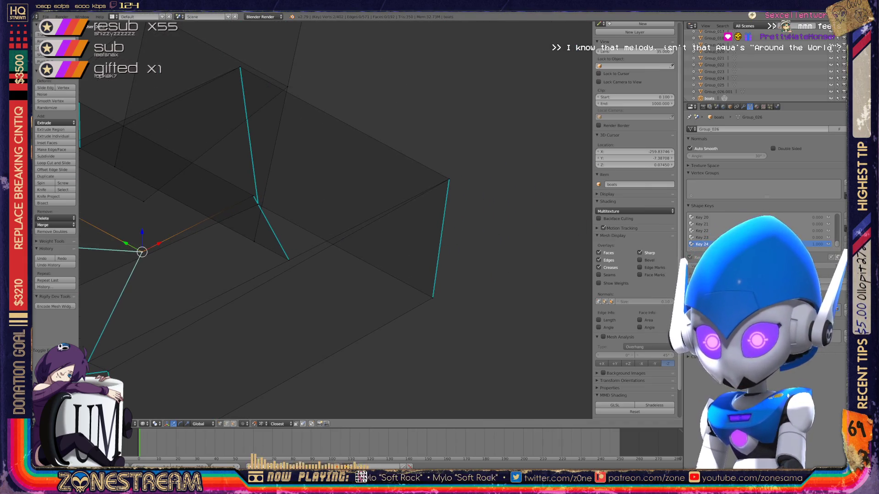
{"action": "middle_click_drag", "start_coordinate": [320, 214], "coordinate": [261, 199]}
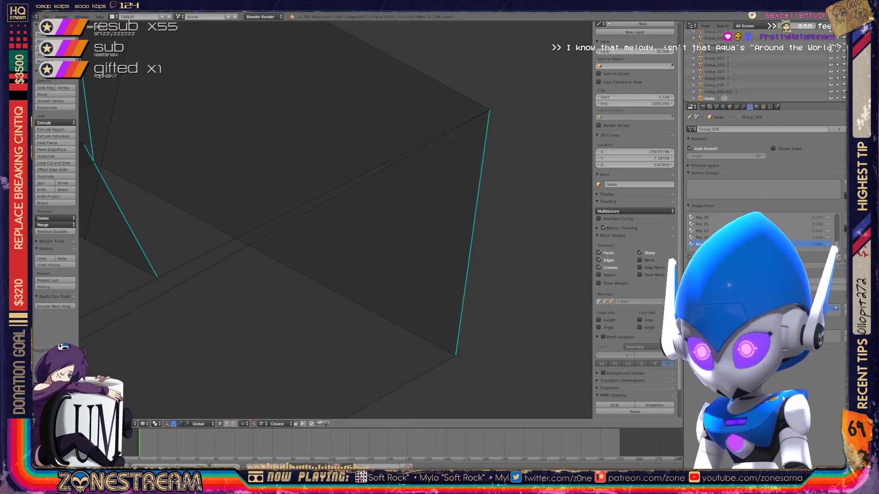
{"action": "mouse_move", "coordinate": [320, 214]}
{"action": "middle_mouse_down"}
{"action": "mouse_move", "coordinate": [206, 179]}
{"action": "mouse_move", "coordinate": [322, 214]}
{"action": "middle_mouse_up"}
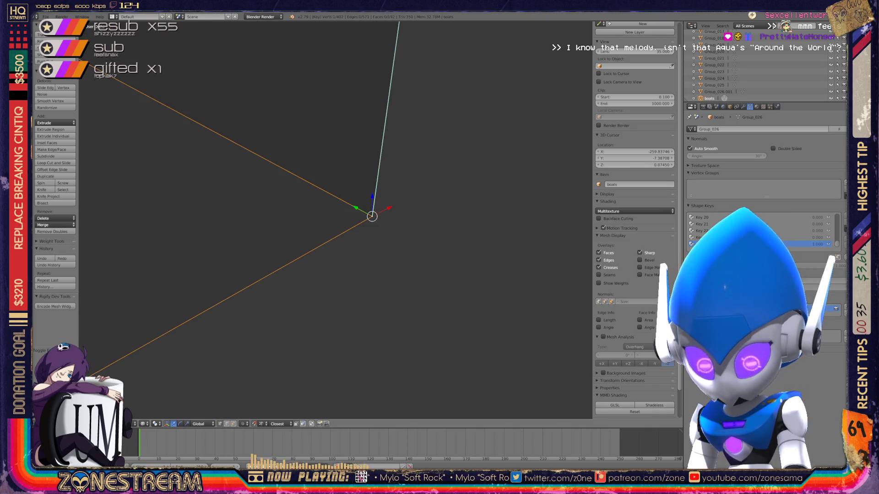
{"action": "key", "text": "g"}
{"action": "key", "text": "Escape"}
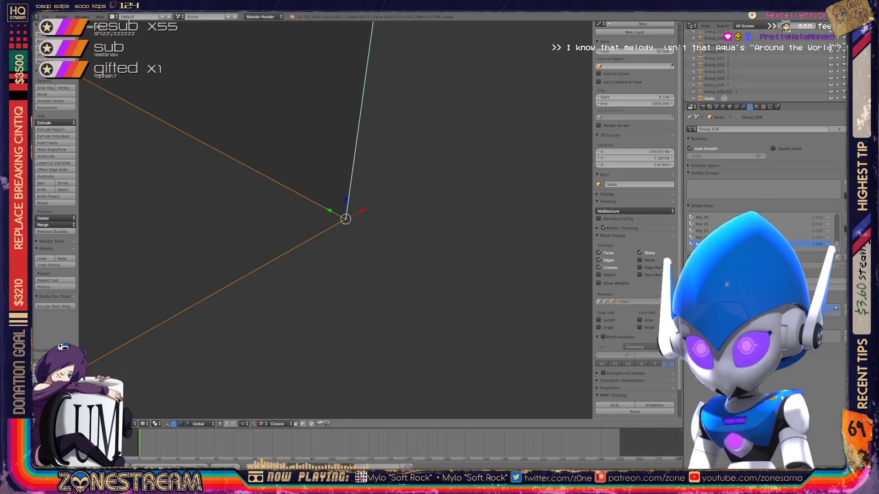
{"action": "key", "text": "Tab"}
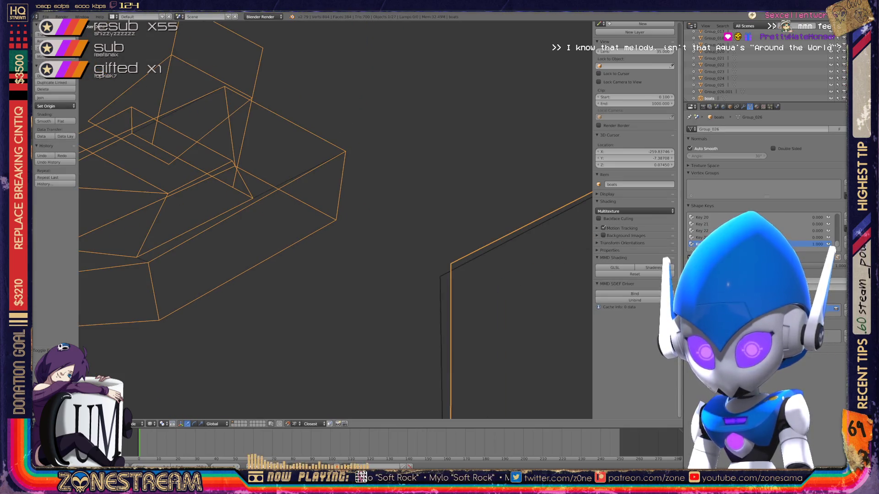
{"action": "key", "text": "x"}
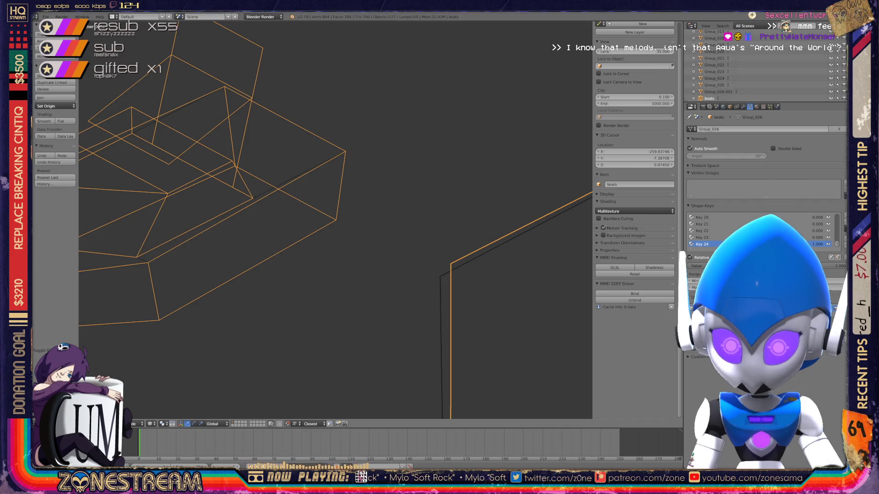
{"action": "scroll", "coordinate": [335, 221], "scroll_direction": "down", "scroll_amount": 4}
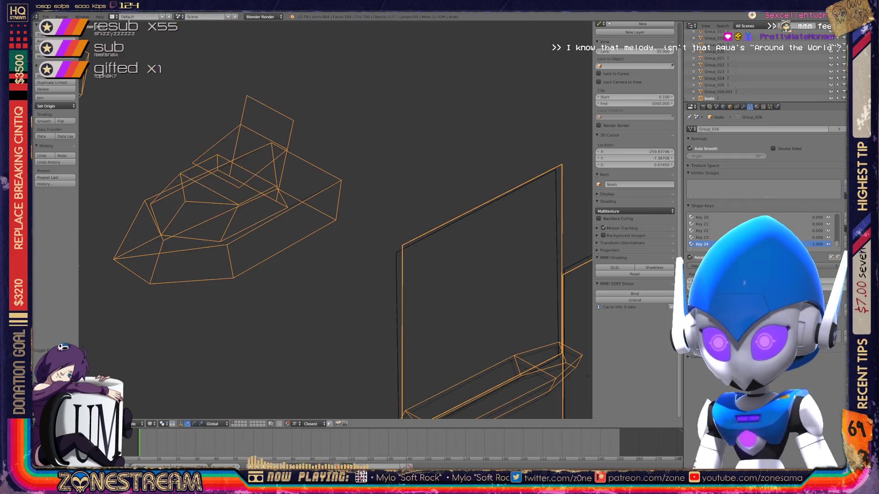
{"action": "scroll", "coordinate": [336, 221], "scroll_direction": "down", "scroll_amount": 2}
{"action": "middle_click_drag", "start_coordinate": [335, 222], "coordinate": [412, 193]}
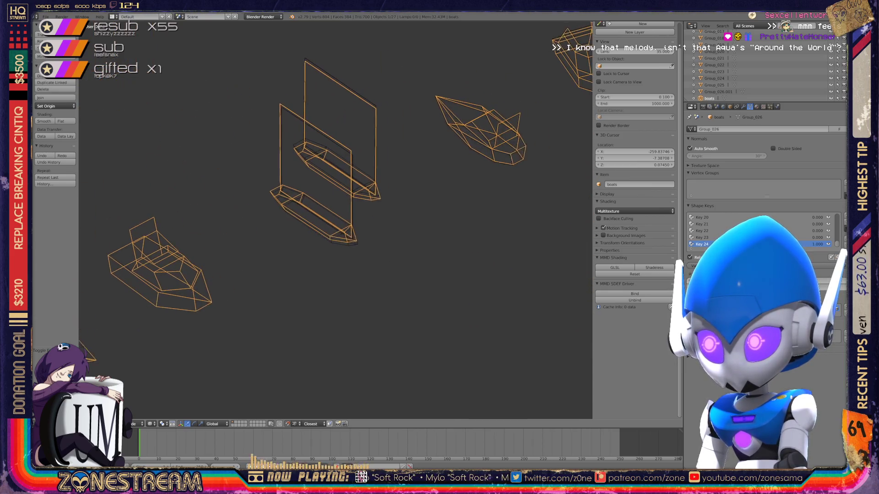
{"action": "scroll", "coordinate": [336, 221], "scroll_direction": "up", "scroll_amount": 2}
{"action": "scroll", "coordinate": [335, 221], "scroll_direction": "up", "scroll_amount": 2}
{"action": "scroll", "coordinate": [336, 222], "scroll_direction": "up", "scroll_amount": 2}
{"action": "key", "text": "Tab"}
{"action": "scroll", "coordinate": [335, 221], "scroll_direction": "up", "scroll_amount": 2}
{"action": "scroll", "coordinate": [335, 221], "scroll_direction": "up", "scroll_amount": 2}
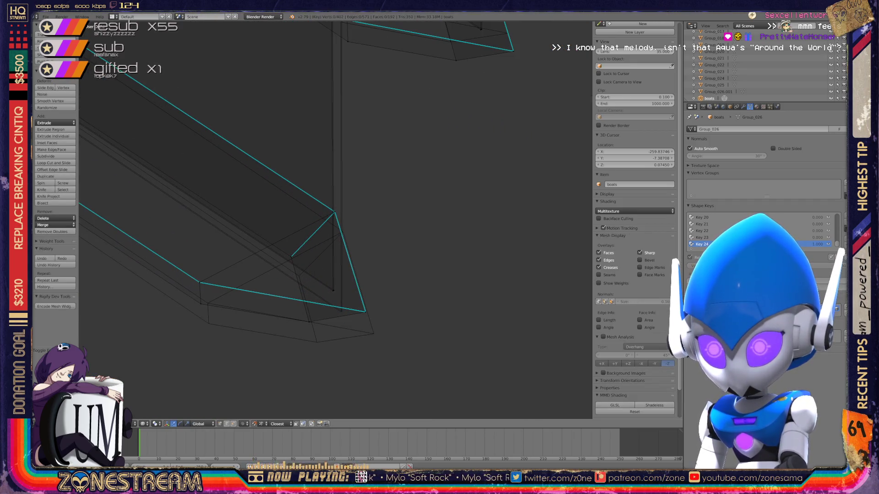
Step: Pull two of the seat's corner vertices down and outward to the right
{"action": "left_click_drag", "start_coordinate": [365, 312], "coordinate": [373, 334]}
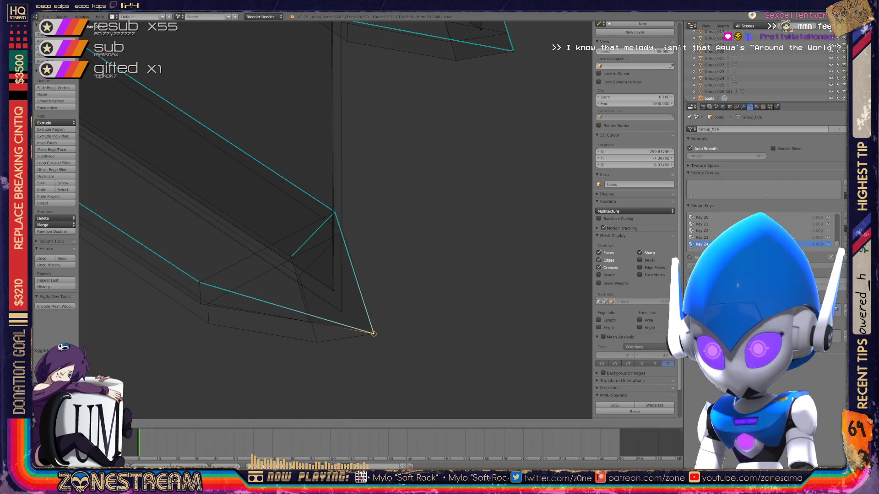
{"action": "left_click_drag", "start_coordinate": [308, 322], "coordinate": [317, 342]}
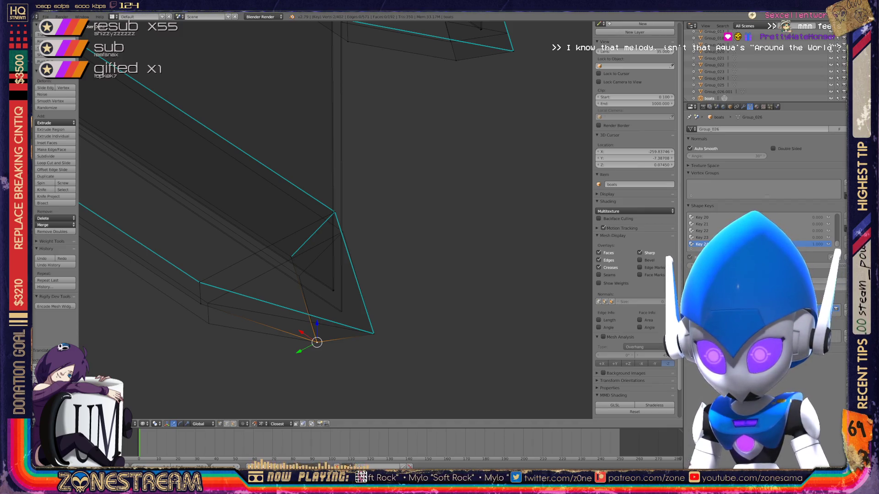
{"action": "right_click", "coordinate": [200, 305]}
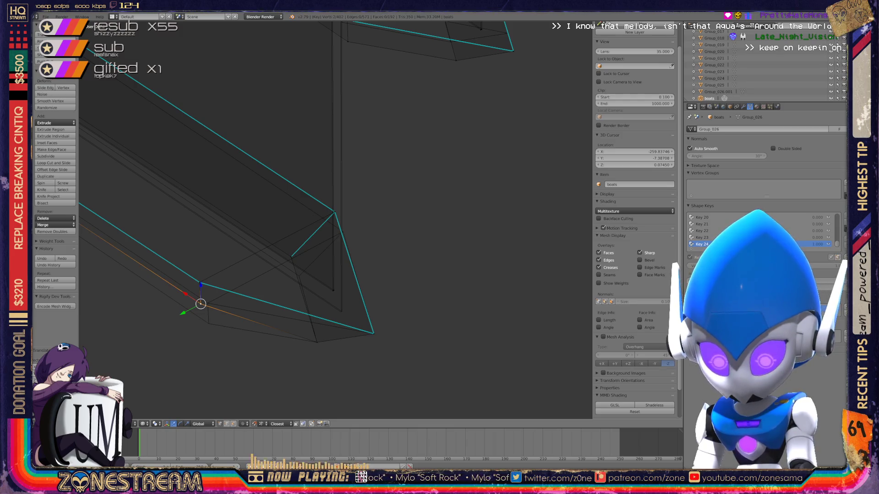
{"action": "left_click_drag", "start_coordinate": [200, 305], "coordinate": [209, 323]}
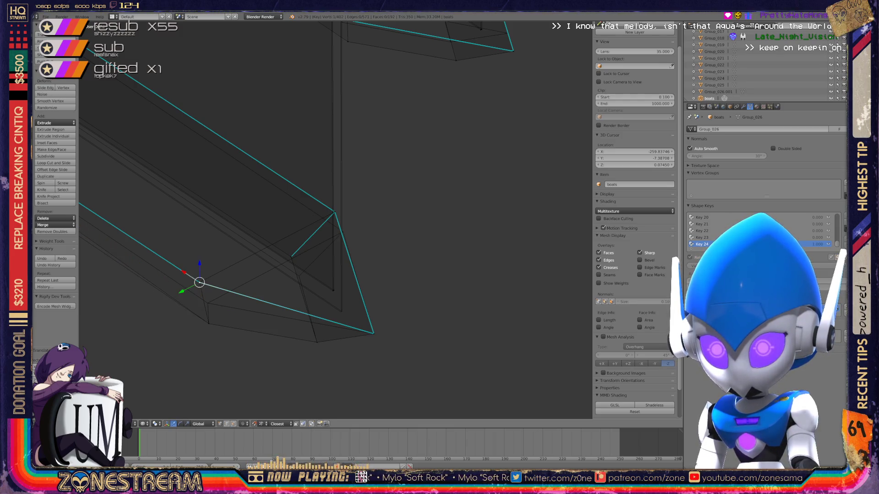
{"action": "left_click_drag", "start_coordinate": [199, 282], "coordinate": [208, 303]}
Step: Pull a top vertex down-right and reposition it toward the corner
{"action": "mouse_move", "coordinate": [309, 240]}
{"action": "middle_mouse_down"}
{"action": "mouse_move", "coordinate": [276, 234]}
{"action": "mouse_move", "coordinate": [288, 227]}
{"action": "middle_mouse_up"}
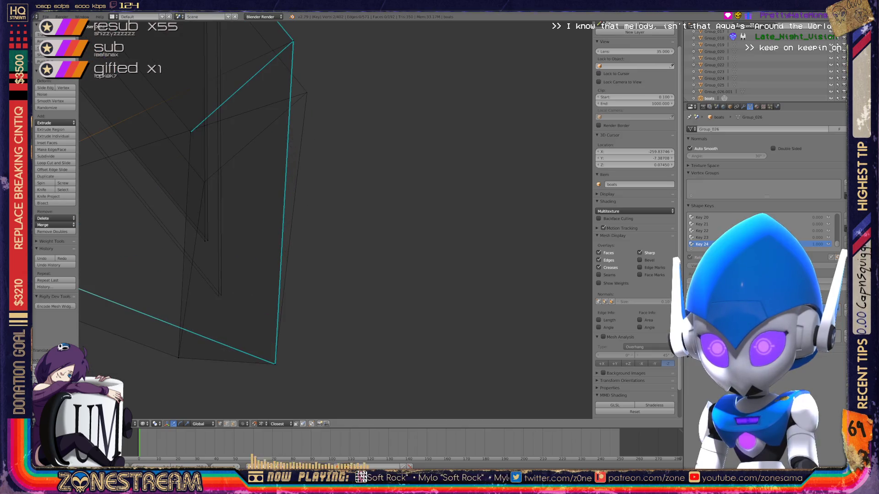
{"action": "right_click_drag", "start_coordinate": [168, 206], "coordinate": [191, 297]}
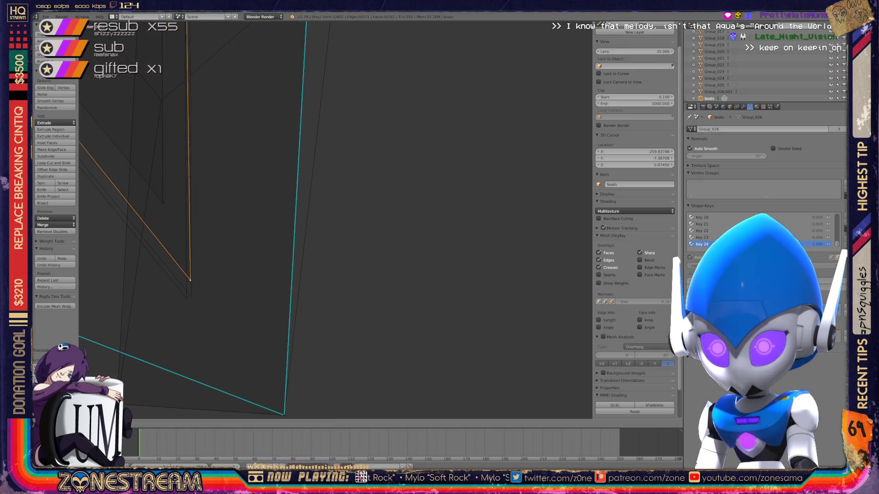
{"action": "key", "text": "g"}
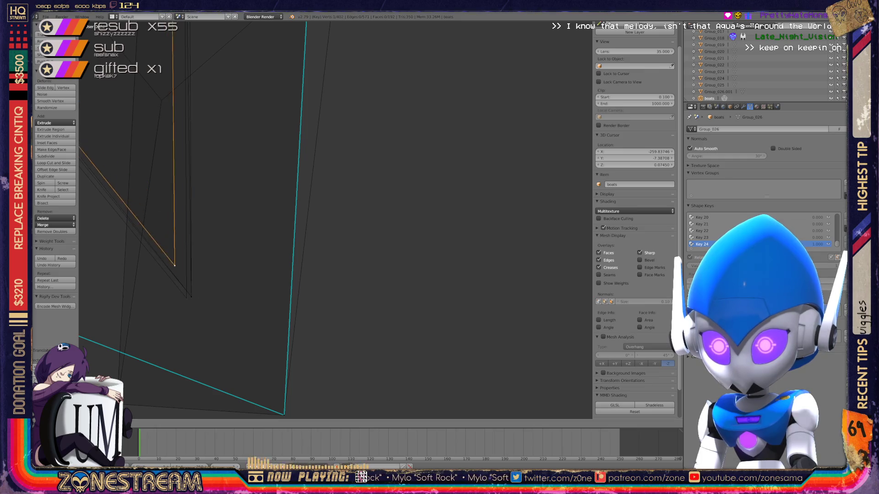
{"action": "key", "text": "Return"}
{"action": "mouse_move", "coordinate": [275, 241]}
{"action": "middle_mouse_down"}
{"action": "mouse_move", "coordinate": [296, 213]}
{"action": "mouse_move", "coordinate": [262, 304]}
{"action": "middle_mouse_up"}
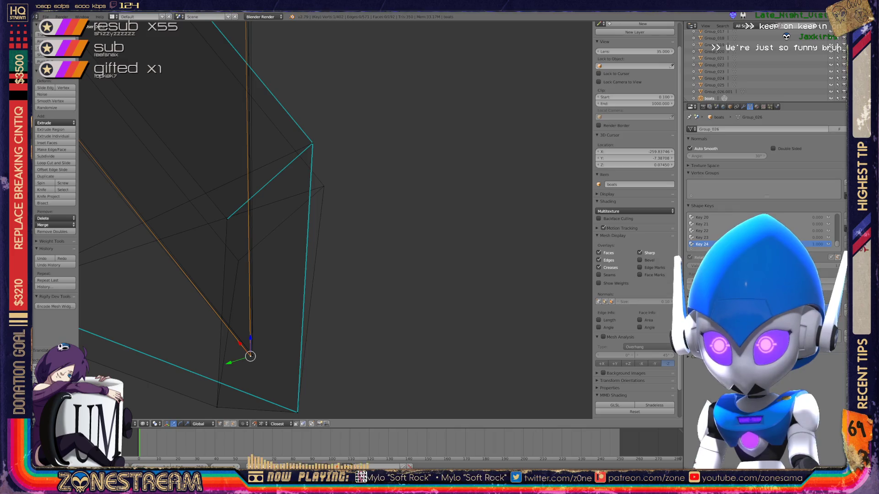
{"action": "key", "text": "g"}
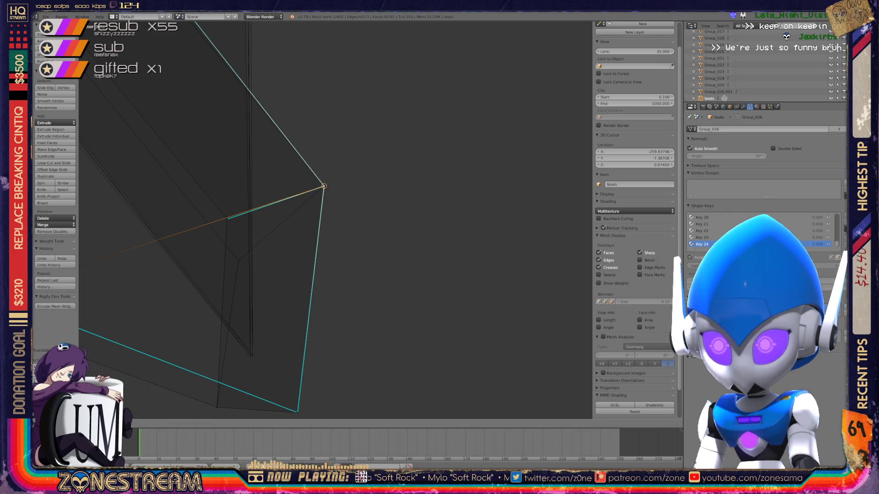
{"action": "left_click", "coordinate": [324, 187]}
Step: Select the next vertex to adjust and orbit around the seat mesh
{"action": "right_click", "coordinate": [226, 219]}
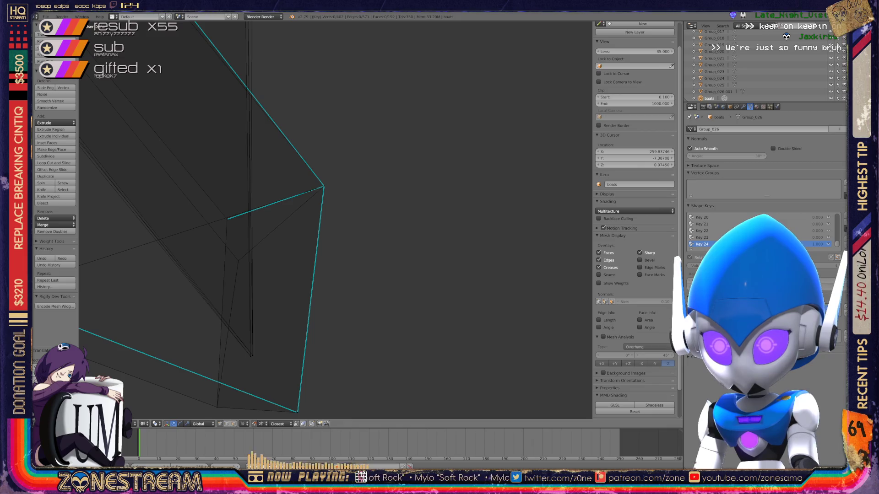
{"action": "mouse_move", "coordinate": [227, 219]}
{"action": "middle_mouse_down"}
{"action": "mouse_move", "coordinate": [236, 256]}
{"action": "mouse_move", "coordinate": [385, 206]}
{"action": "middle_mouse_up"}
{"action": "scroll", "coordinate": [337, 220], "scroll_direction": "down", "scroll_amount": 2}
{"action": "scroll", "coordinate": [336, 220], "scroll_direction": "up", "scroll_amount": 4}
{"action": "middle_click_drag", "start_coordinate": [470, 210], "coordinate": [444, 231]}
Step: Move two selected vertices together, then lower the seat's top corner vertex slightly
{"action": "right_click", "coordinate": [410, 281], "text": "shift"}
{"action": "key", "text": "g"}
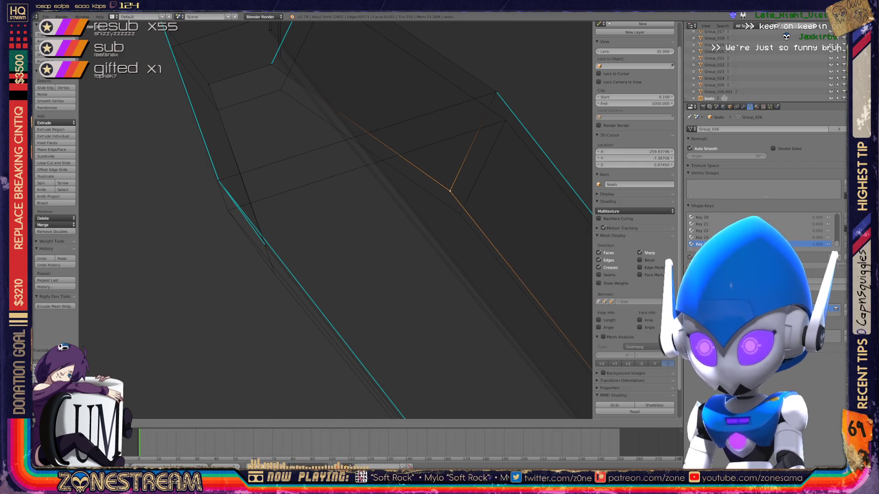
{"action": "key", "text": "Return"}
{"action": "right_click", "coordinate": [496, 92]}
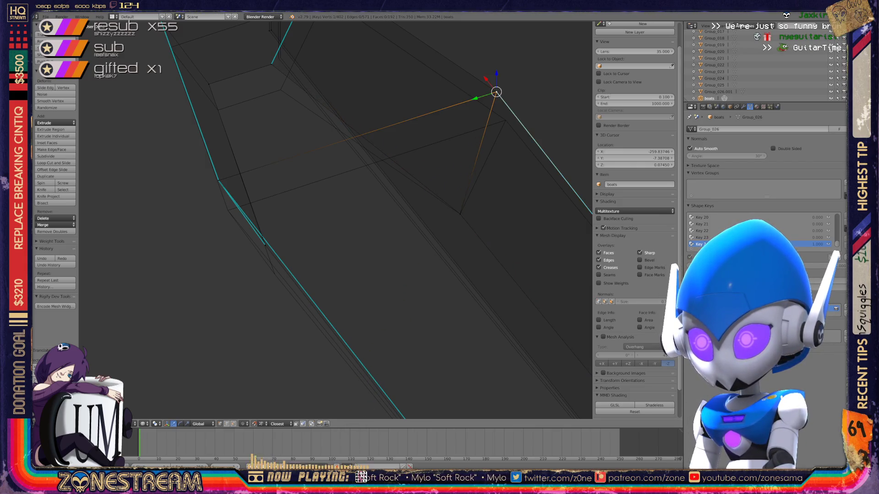
{"action": "key", "text": "g"}
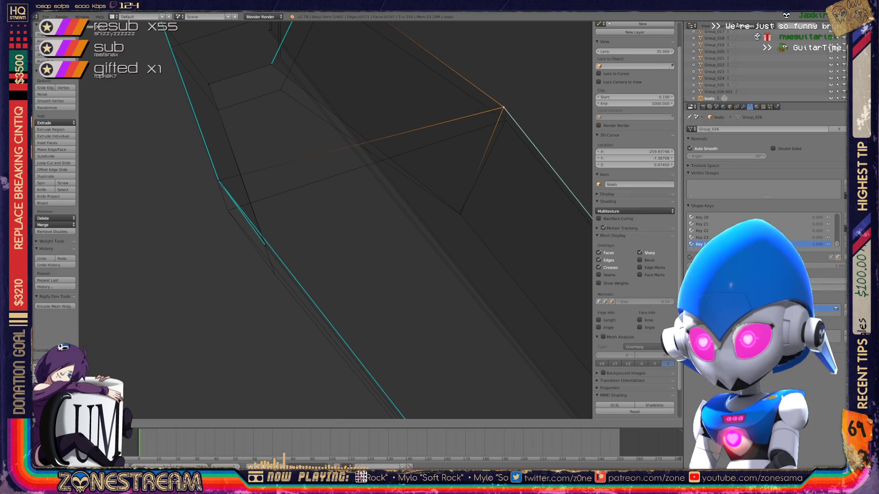
{"action": "key", "text": "Return"}
Step: Lower a vertex on the seat's side and place the next vertex at its new position
{"action": "right_click", "coordinate": [218, 181]}
{"action": "key", "text": "g"}
{"action": "key", "text": "Escape"}
{"action": "key", "text": "g"}
{"action": "key", "text": "Return"}
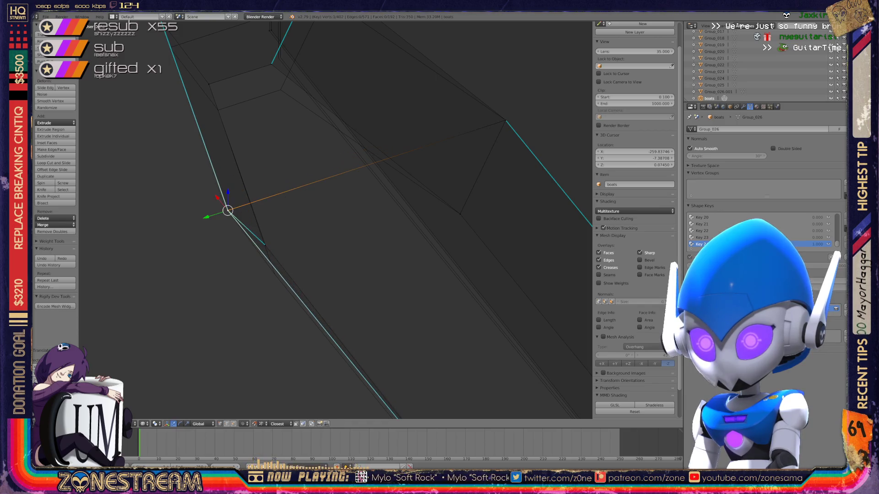
{"action": "right_click", "coordinate": [266, 245]}
{"action": "key", "text": "g"}
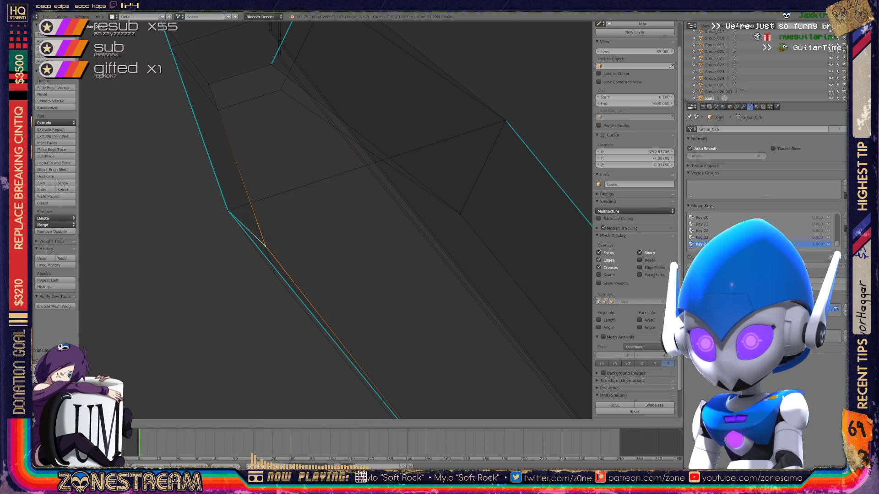
{"action": "key", "text": "Return"}
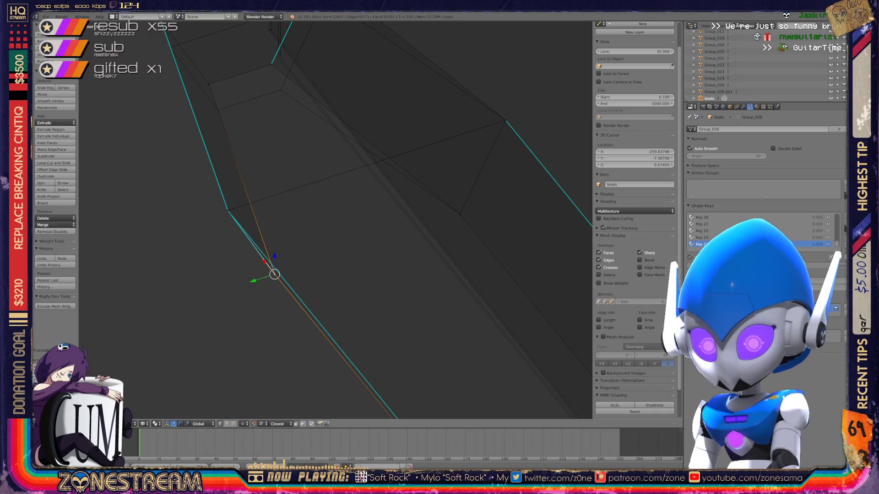
Step: Reposition the selected vertex twice and drop the top vertex at its new spot
{"action": "middle_click_drag", "start_coordinate": [343, 206], "coordinate": [380, 298], "text": "shift"}
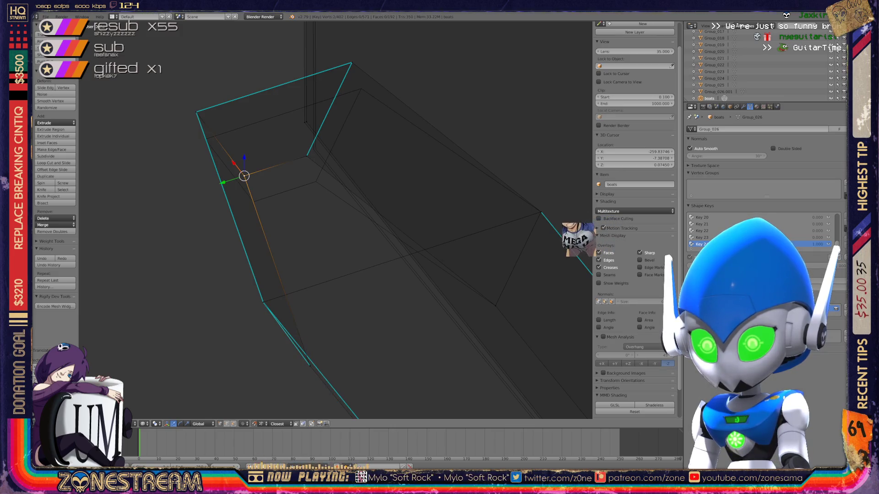
{"action": "key", "text": "g"}
{"action": "left_click", "coordinate": [306, 156]}
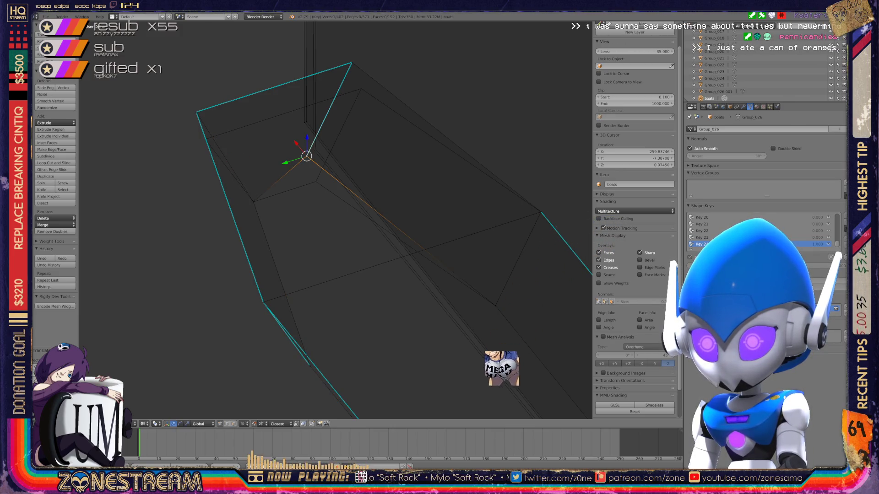
{"action": "key", "text": "g"}
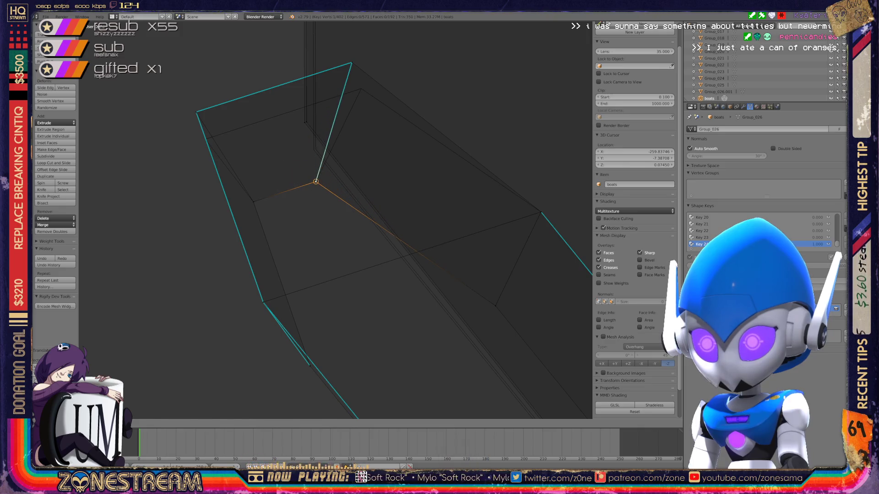
{"action": "left_click", "coordinate": [315, 181]}
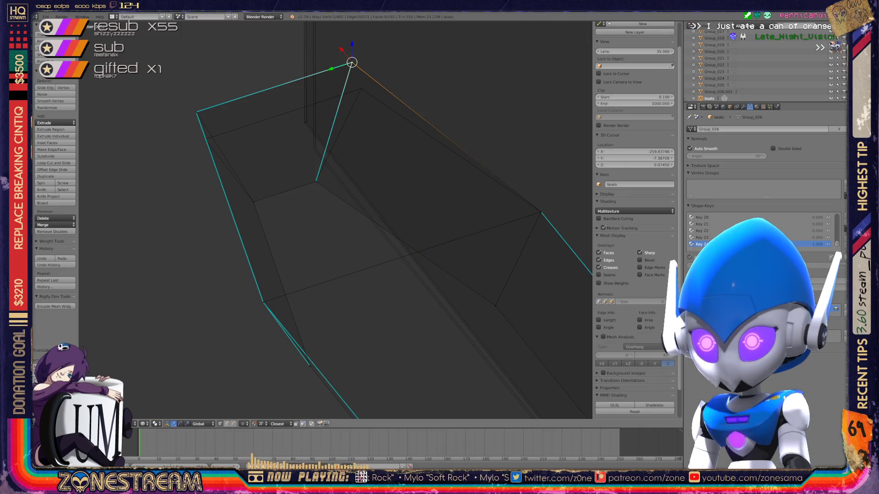
{"action": "key", "text": "g"}
{"action": "left_click", "coordinate": [359, 89]}
Step: Move the left corner vertex and the inner corner vertex to new positions
{"action": "right_click", "coordinate": [196, 112]}
{"action": "key", "text": "g"}
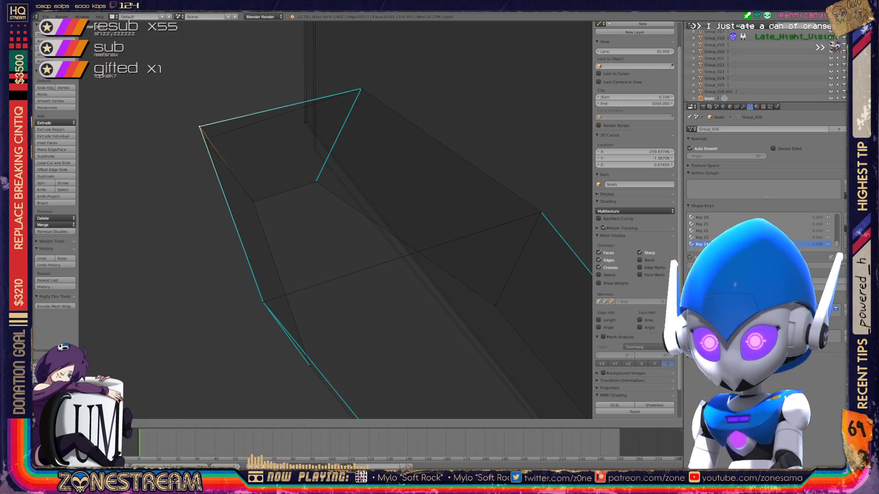
{"action": "left_click", "coordinate": [205, 139]}
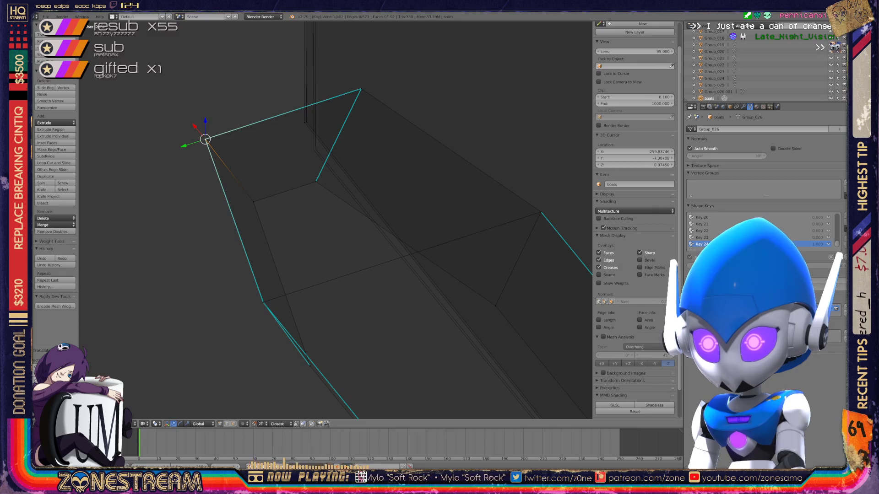
{"action": "right_click", "coordinate": [307, 121]}
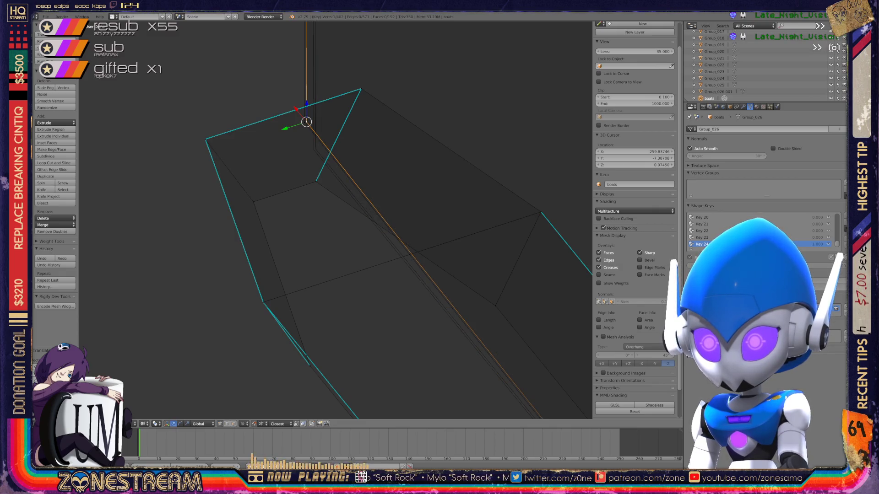
{"action": "key", "text": "g"}
{"action": "left_click", "coordinate": [315, 149]}
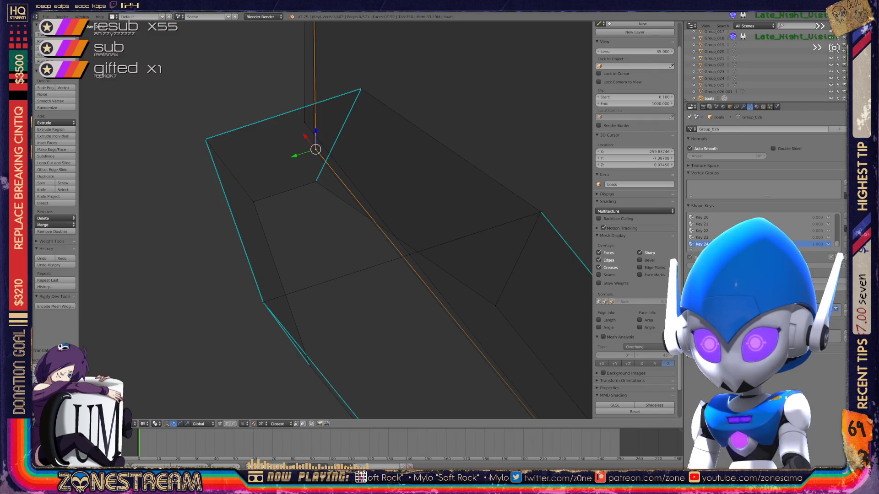
{"action": "left_click", "coordinate": [302, 125]}
{"action": "key", "text": "g"}
Step: Orbit out to the second seat mesh and zoom in on its edge
{"action": "left_click", "coordinate": [313, 150]}
{"action": "middle_click_drag", "start_coordinate": [344, 206], "coordinate": [357, 227]}
{"action": "scroll", "coordinate": [330, 197], "scroll_direction": "down", "scroll_amount": 2}
{"action": "middle_click_drag", "start_coordinate": [329, 196], "coordinate": [193, 48], "text": "shift"}
{"action": "mouse_move", "coordinate": [330, 206]}
{"action": "middle_mouse_down"}
{"action": "mouse_move", "coordinate": [357, 227]}
{"action": "mouse_move", "coordinate": [350, 241]}
{"action": "mouse_move", "coordinate": [364, 254]}
{"action": "middle_mouse_up"}
{"action": "scroll", "coordinate": [337, 219], "scroll_direction": "down", "scroll_amount": 3}
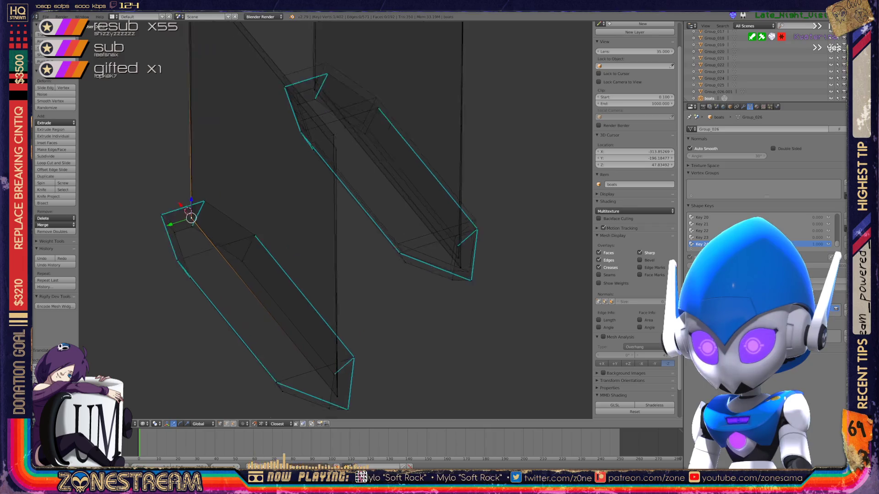
{"action": "scroll", "coordinate": [336, 220], "scroll_direction": "up", "scroll_amount": 5}
{"action": "scroll", "coordinate": [337, 220], "scroll_direction": "down", "scroll_amount": 2}
{"action": "middle_click_drag", "start_coordinate": [337, 219], "coordinate": [357, 241]}
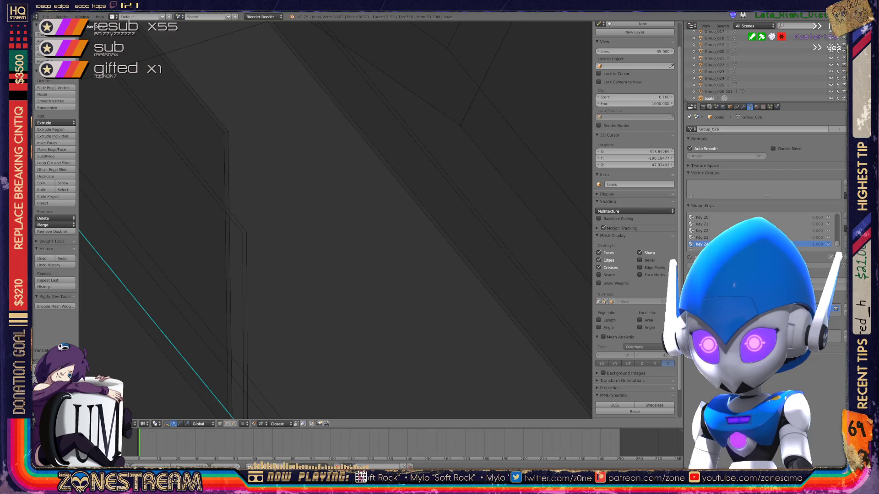
Step: Select a vertex lower on the mesh and nudge it slightly right
{"action": "right_click", "coordinate": [227, 130]}
{"action": "right_click", "coordinate": [242, 233]}
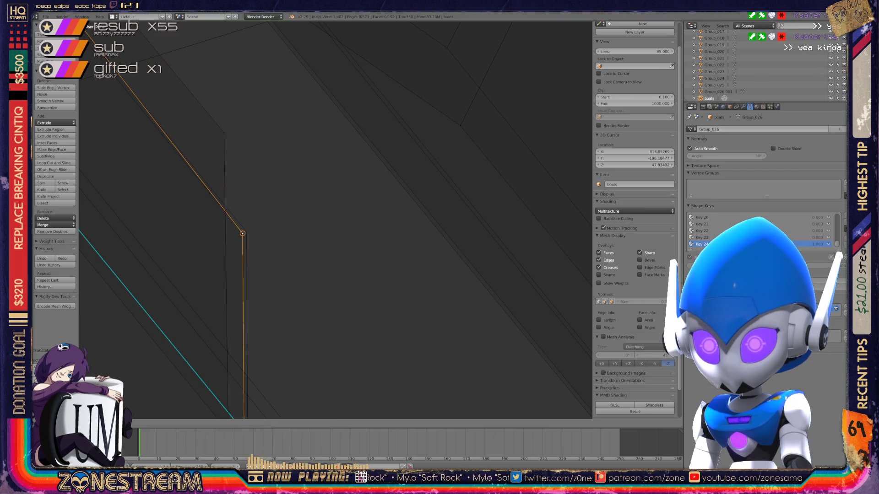
{"action": "key", "text": "g"}
{"action": "left_click", "coordinate": [246, 232]}
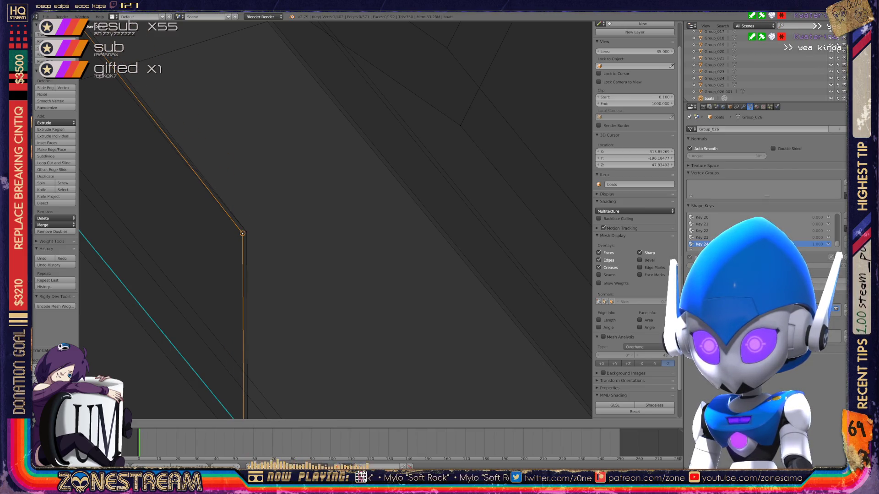
{"action": "scroll", "coordinate": [335, 220], "scroll_direction": "down", "scroll_amount": 5}
{"action": "scroll", "coordinate": [336, 220], "scroll_direction": "up", "scroll_amount": 3}
{"action": "scroll", "coordinate": [335, 220], "scroll_direction": "up", "scroll_amount": 3}
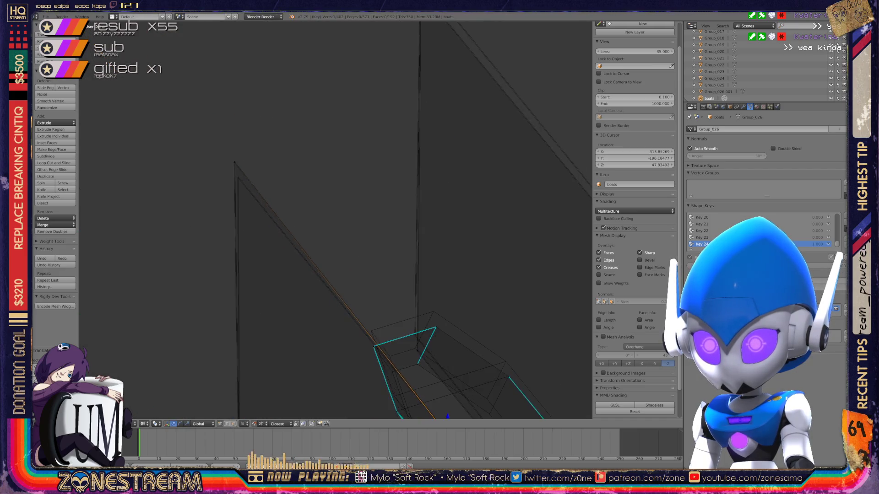
{"action": "scroll", "coordinate": [335, 220], "scroll_direction": "up", "scroll_amount": 3}
{"action": "scroll", "coordinate": [335, 220], "scroll_direction": "up", "scroll_amount": 2}
Step: Pull the spike's top vertex down to the lower vertex, redoing it after an undo, then view the whole objects in Object Mode
{"action": "mouse_move", "coordinate": [336, 219]}
{"action": "middle_mouse_down", "text": "shift"}
{"action": "mouse_move", "coordinate": [446, 226]}
{"action": "mouse_move", "coordinate": [474, 206]}
{"action": "middle_mouse_up", "text": "shift"}
{"action": "scroll", "coordinate": [335, 220], "scroll_direction": "up", "scroll_amount": 2}
{"action": "scroll", "coordinate": [335, 220], "scroll_direction": "up", "scroll_amount": 1}
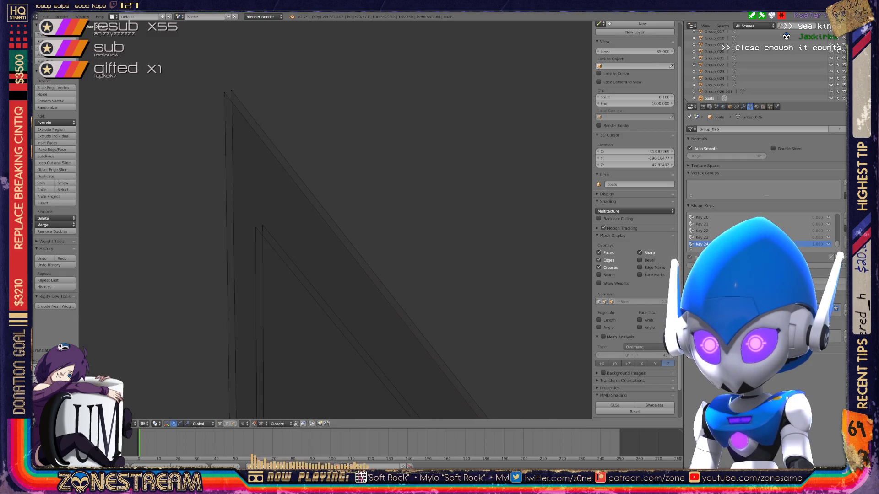
{"action": "right_click", "coordinate": [232, 91]}
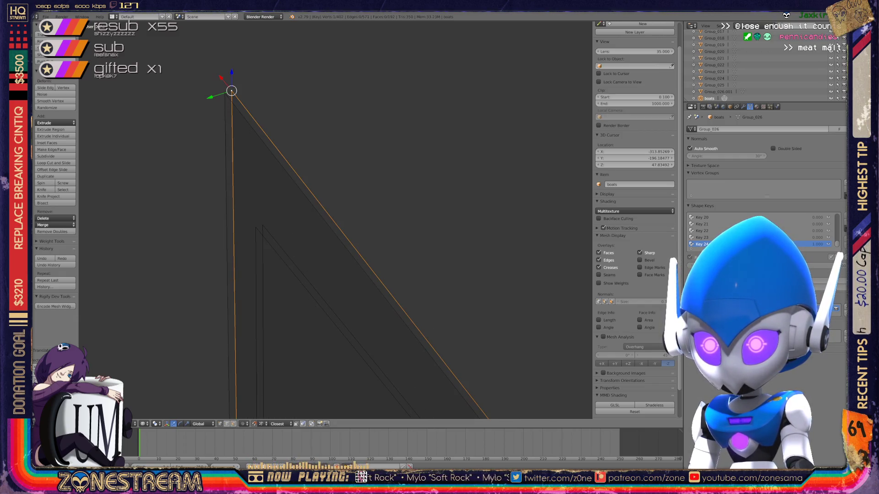
{"action": "right_click_drag", "start_coordinate": [232, 91], "coordinate": [262, 225]}
{"action": "key", "text": "ctrl+z"}
{"action": "right_click_drag", "start_coordinate": [226, 92], "coordinate": [255, 227]}
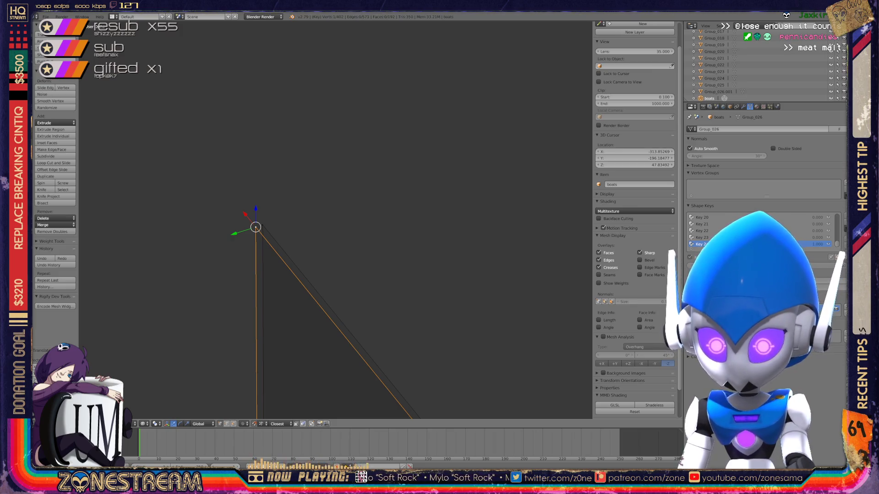
{"action": "key", "text": "Tab"}
{"action": "mouse_move", "coordinate": [256, 227]}
{"action": "middle_mouse_down"}
{"action": "mouse_move", "coordinate": [330, 336]}
{"action": "mouse_move", "coordinate": [412, 322]}
{"action": "middle_mouse_up"}
{"action": "scroll", "coordinate": [330, 337], "scroll_direction": "down", "scroll_amount": 3}
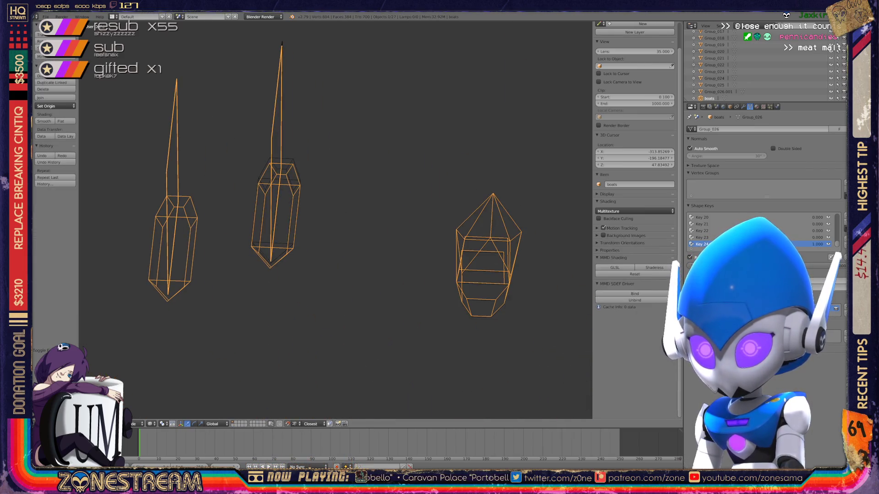
{"action": "scroll", "coordinate": [336, 219], "scroll_direction": "up", "scroll_amount": 2}
{"action": "scroll", "coordinate": [337, 220], "scroll_direction": "up", "scroll_amount": 2}
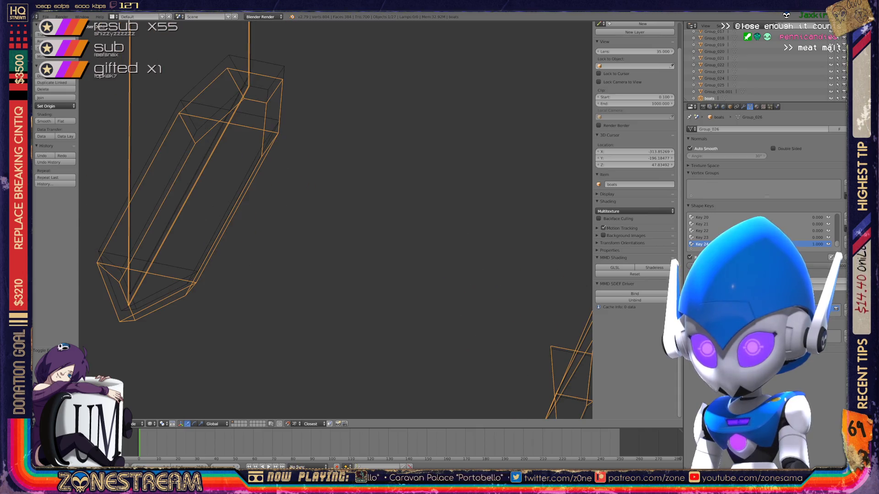
Step: Orbit around the seat wireframes and re-enter Edit Mode on the seat mesh
{"action": "middle_click_drag", "start_coordinate": [337, 220], "coordinate": [385, 207]}
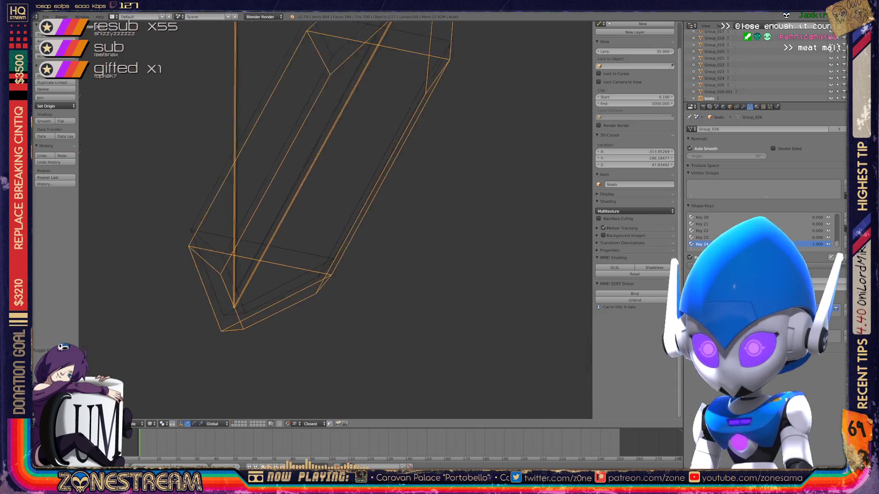
{"action": "scroll", "coordinate": [344, 220], "scroll_direction": "up", "scroll_amount": 2}
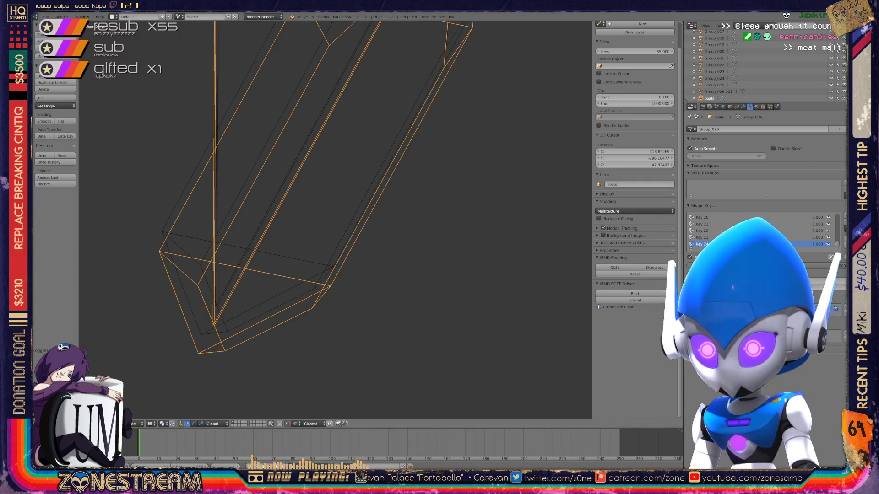
{"action": "key", "text": "Tab"}
Step: Move a vertex near the mesh bottom upward, nudging it slightly left
{"action": "right_click", "coordinate": [214, 312]}
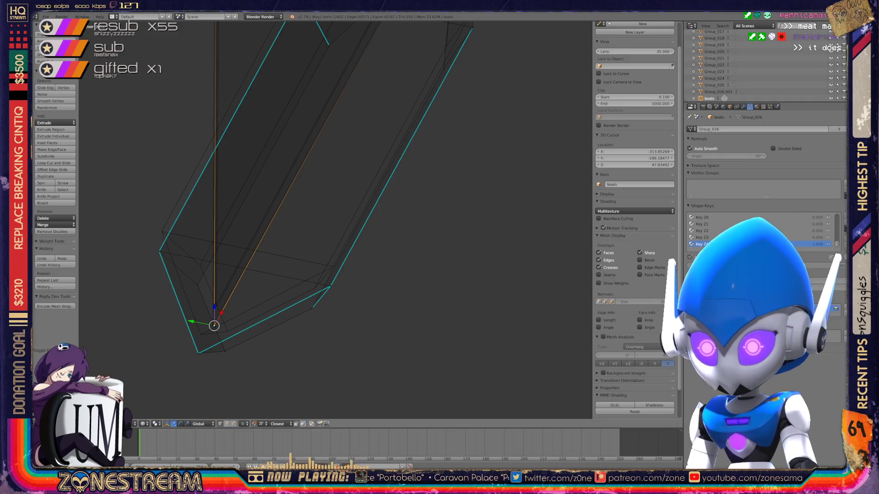
{"action": "scroll", "coordinate": [213, 316], "scroll_direction": "up", "scroll_amount": 3}
{"action": "scroll", "coordinate": [213, 316], "scroll_direction": "down", "scroll_amount": 3}
{"action": "scroll", "coordinate": [275, 262], "scroll_direction": "up", "scroll_amount": 1}
{"action": "scroll", "coordinate": [213, 316], "scroll_direction": "up", "scroll_amount": 2}
{"action": "middle_click_drag", "start_coordinate": [337, 233], "coordinate": [390, 211], "text": "shift"}
{"action": "left_click_drag", "start_coordinate": [263, 300], "coordinate": [276, 197]}
{"action": "middle_click_drag", "start_coordinate": [343, 240], "coordinate": [439, 192]}
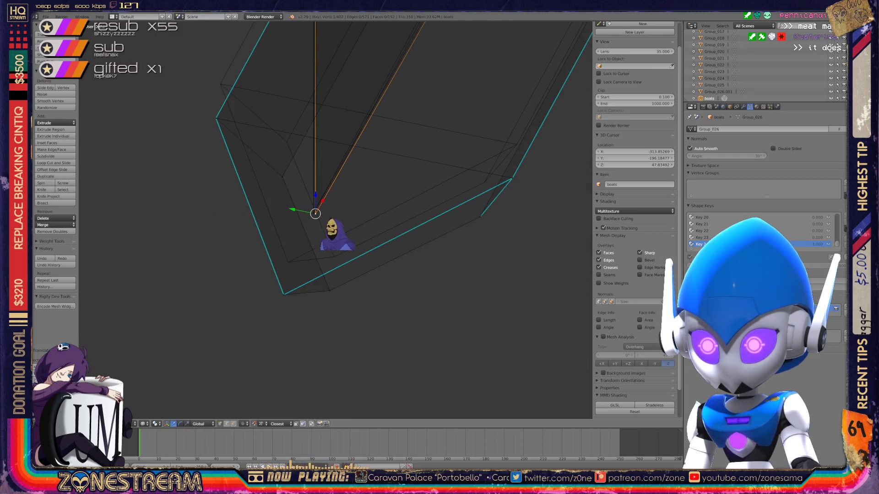
{"action": "mouse_move", "coordinate": [343, 243]}
{"action": "middle_mouse_down"}
{"action": "mouse_move", "coordinate": [411, 274]}
{"action": "mouse_move", "coordinate": [436, 298]}
{"action": "middle_mouse_up"}
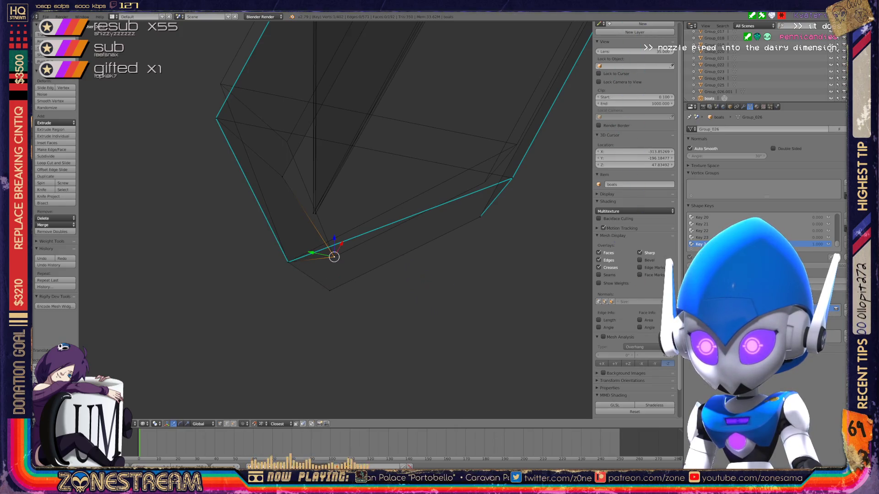
Step: Pick the upper vertices and the left corner vertex in turn to review them
{"action": "right_click", "coordinate": [286, 142]}
{"action": "right_click", "coordinate": [286, 141]}
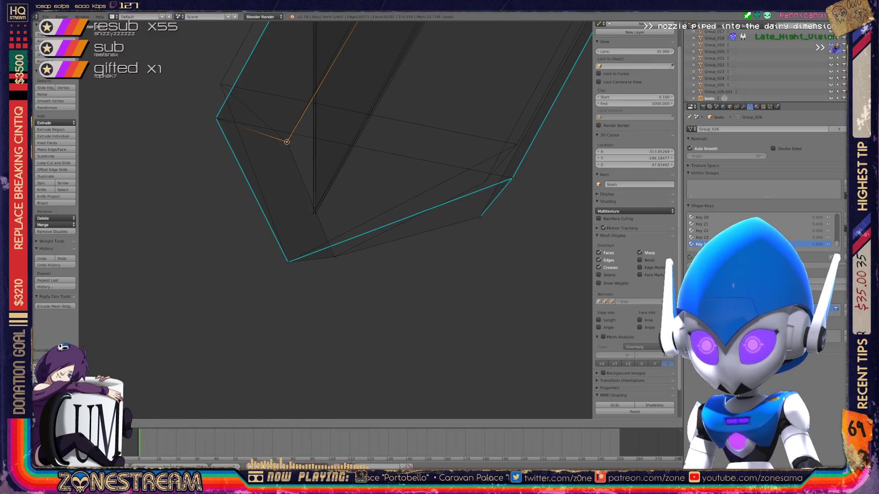
{"action": "right_click", "coordinate": [216, 117]}
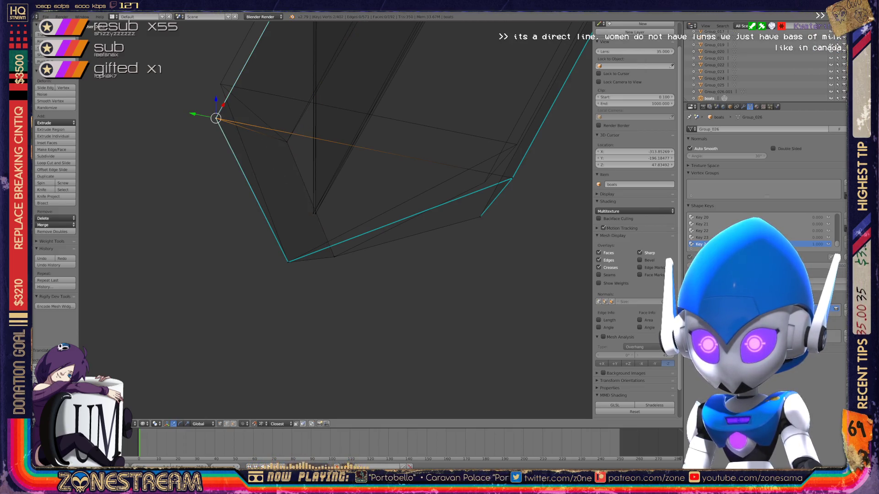
{"action": "middle_click_drag", "start_coordinate": [215, 117], "coordinate": [89, 152]}
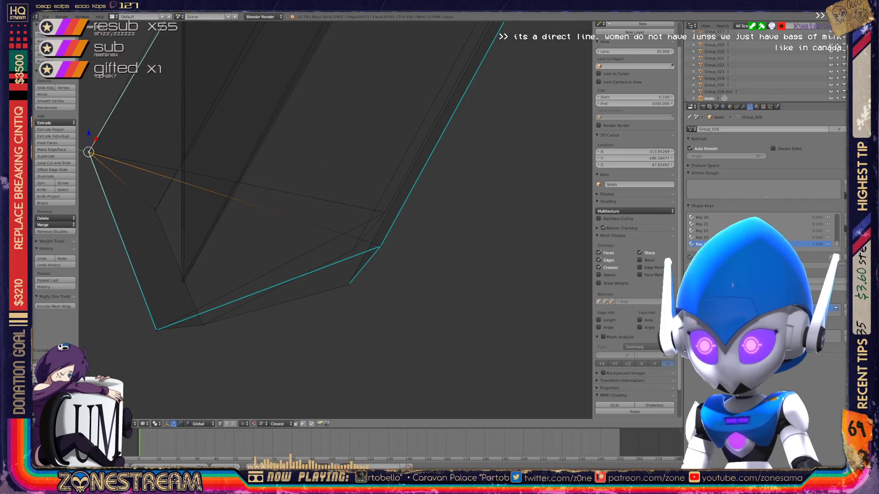
Step: Slide the lower-right vertex and the one below it up along their edge
{"action": "right_click", "coordinate": [379, 246]}
{"action": "key", "text": "g"}
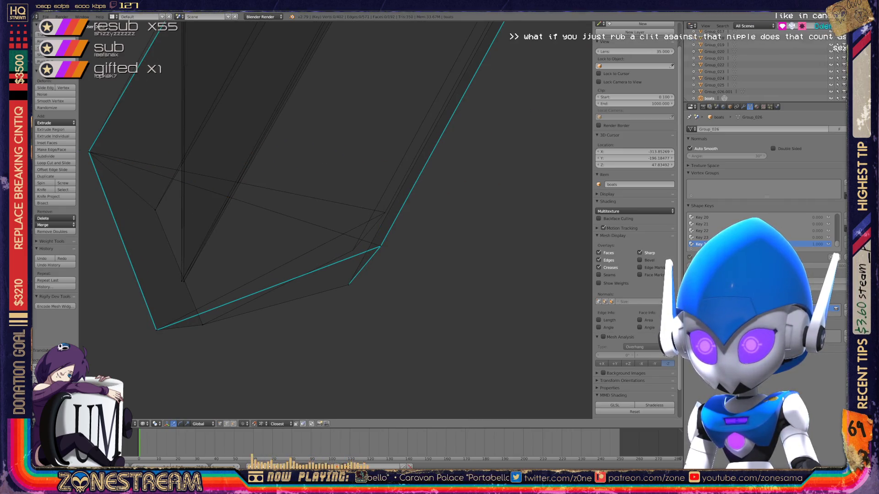
{"action": "left_click", "coordinate": [385, 212]}
{"action": "right_click", "coordinate": [349, 284]}
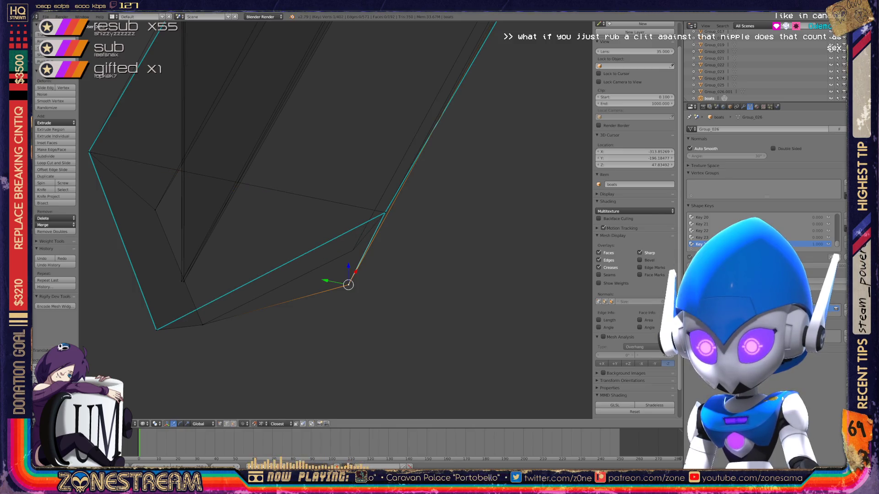
{"action": "key", "text": "g"}
{"action": "left_click", "coordinate": [353, 249]}
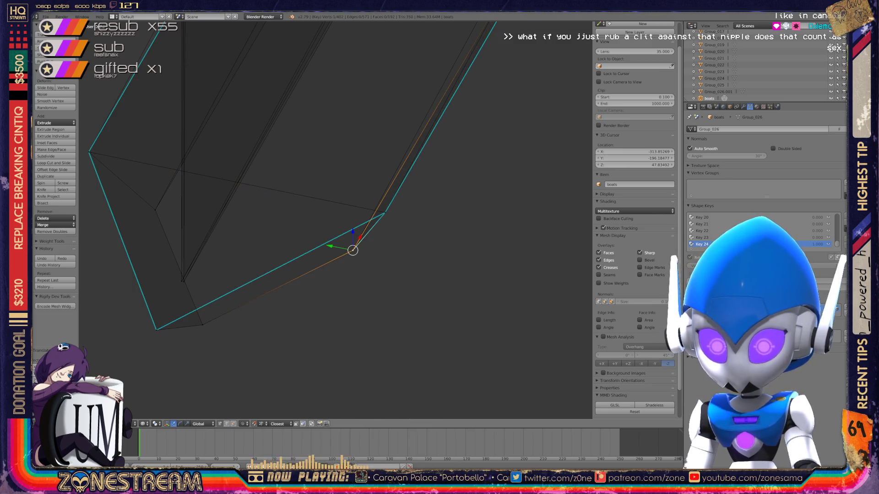
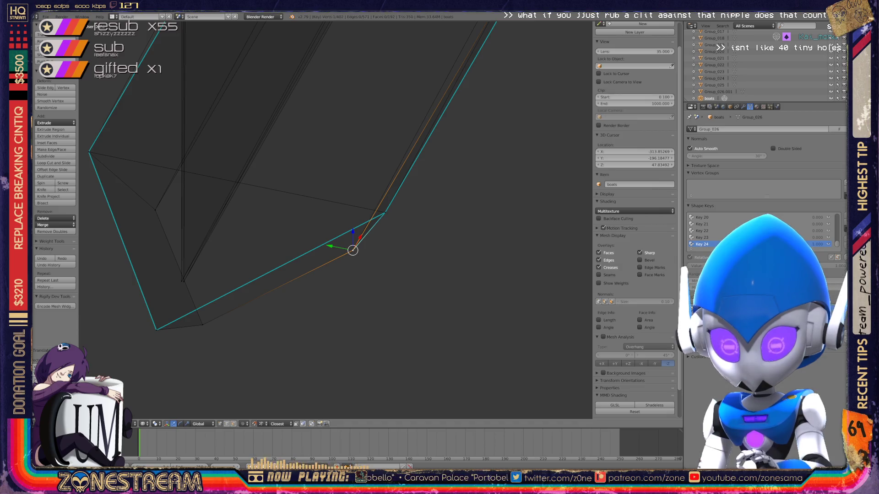
Step: Slide two corner vertices of the seat mesh upward along their edges
{"action": "middle_click_drag", "start_coordinate": [352, 249], "coordinate": [330, 206]}
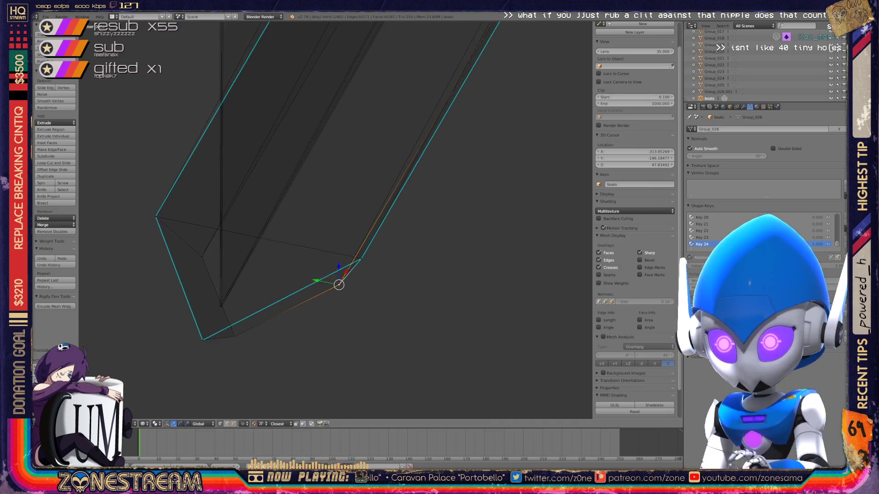
{"action": "scroll", "coordinate": [330, 206], "scroll_direction": "up", "scroll_amount": 3}
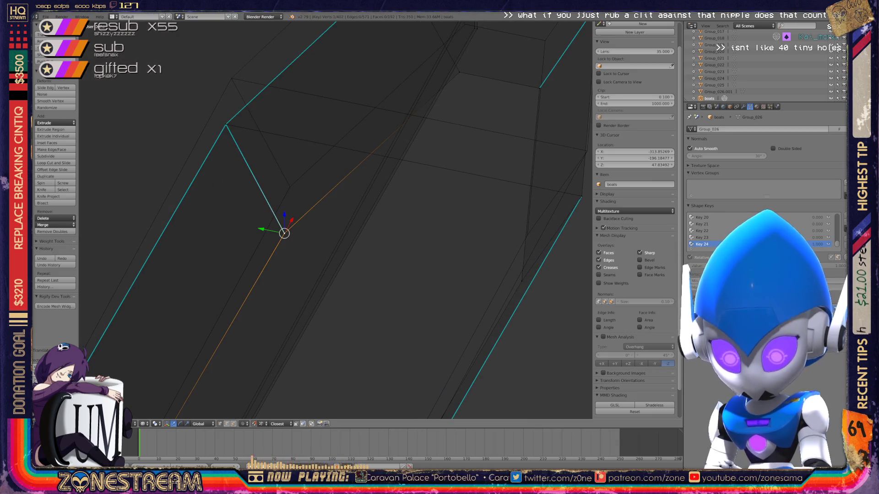
{"action": "left_click_drag", "start_coordinate": [284, 233], "coordinate": [290, 187]}
{"action": "key", "text": "a"}
{"action": "left_click_drag", "start_coordinate": [226, 125], "coordinate": [231, 78]}
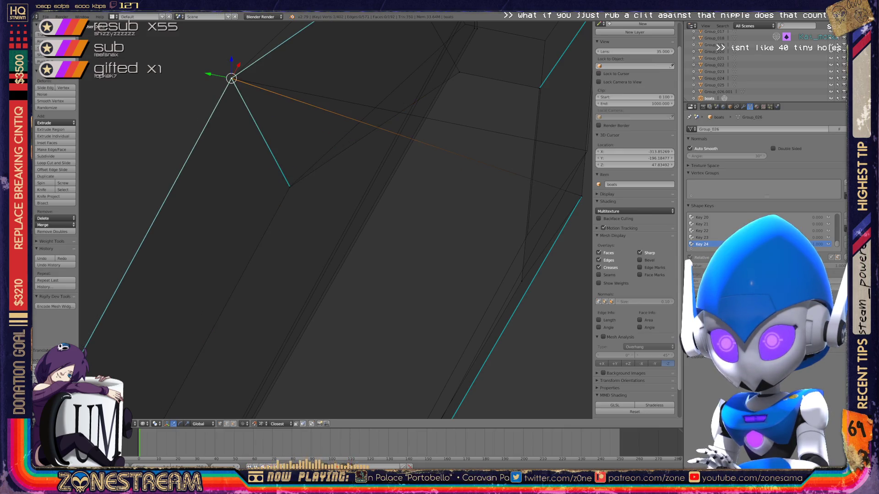
{"action": "scroll", "coordinate": [335, 220], "scroll_direction": "down", "scroll_amount": 3}
Step: Grab two more corner vertices and place them higher on the seat end
{"action": "middle_click_drag", "start_coordinate": [343, 206], "coordinate": [282, 339], "text": "shift"}
{"action": "mouse_move", "coordinate": [335, 220]}
{"action": "middle_mouse_down"}
{"action": "mouse_move", "coordinate": [378, 193]}
{"action": "mouse_move", "coordinate": [386, 141]}
{"action": "middle_mouse_up"}
{"action": "key", "text": "g"}
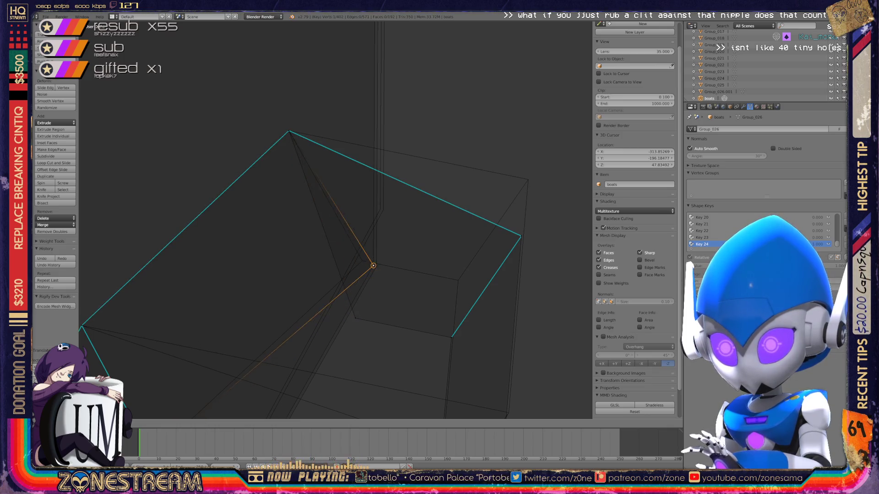
{"action": "left_click", "coordinate": [362, 261]}
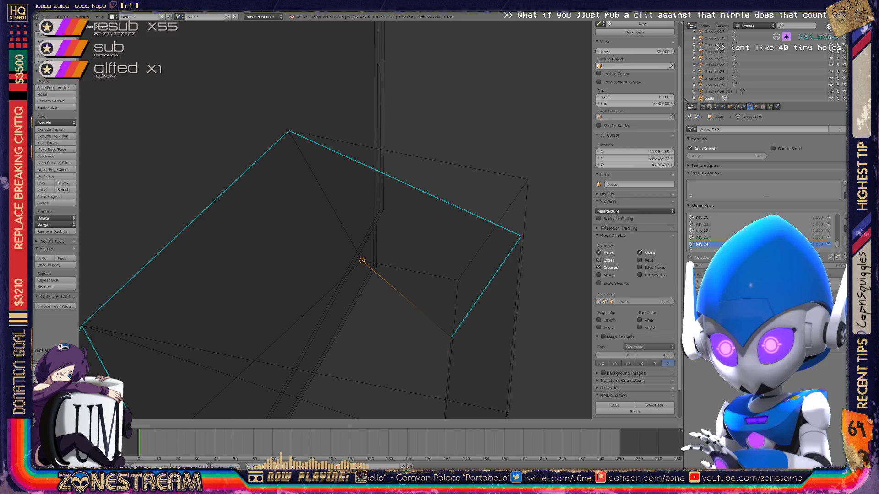
{"action": "key", "text": "g"}
{"action": "left_click", "coordinate": [457, 280]}
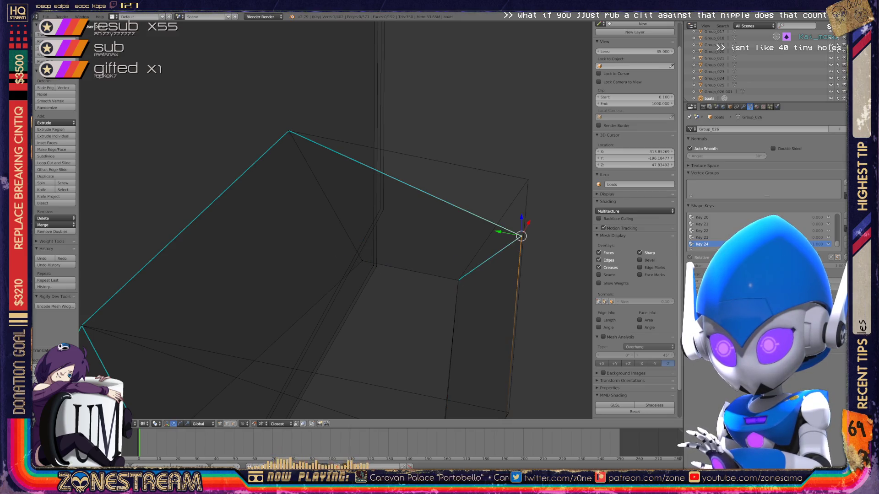
Step: Move the lower edge's end vertex up toward the corner, then select the vertex where two edges meet
{"action": "mouse_move", "coordinate": [337, 220]}
{"action": "middle_mouse_down"}
{"action": "mouse_move", "coordinate": [385, 206]}
{"action": "mouse_move", "coordinate": [426, 172]}
{"action": "middle_mouse_up"}
{"action": "right_click", "coordinate": [369, 261]}
{"action": "key", "text": "g"}
{"action": "left_click", "coordinate": [381, 231]}
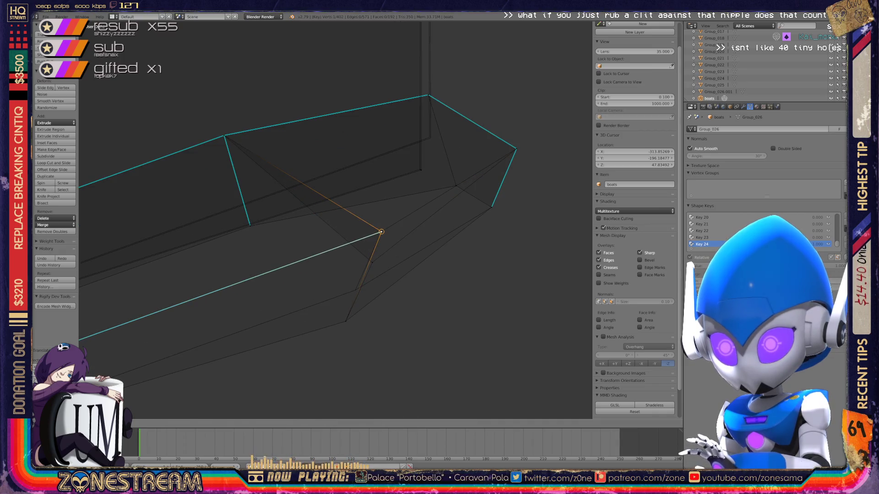
{"action": "key", "text": "g"}
{"action": "left_click", "coordinate": [377, 237]}
{"action": "left_click", "coordinate": [381, 232]}
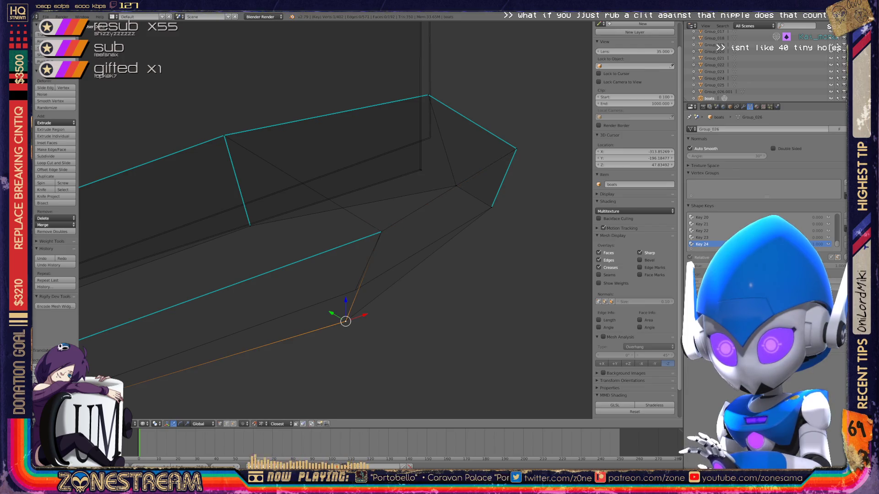
{"action": "key", "text": "g"}
{"action": "key", "text": "Return"}
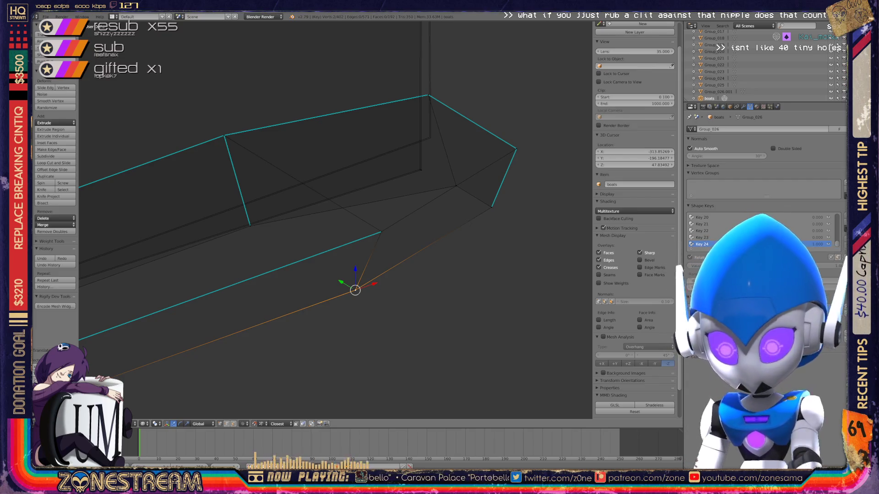
{"action": "mouse_move", "coordinate": [343, 241]}
{"action": "middle_mouse_down"}
{"action": "mouse_move", "coordinate": [302, 227]}
{"action": "mouse_move", "coordinate": [357, 247]}
{"action": "mouse_move", "coordinate": [323, 264]}
{"action": "middle_mouse_up"}
{"action": "right_click", "coordinate": [341, 206], "text": "alt"}
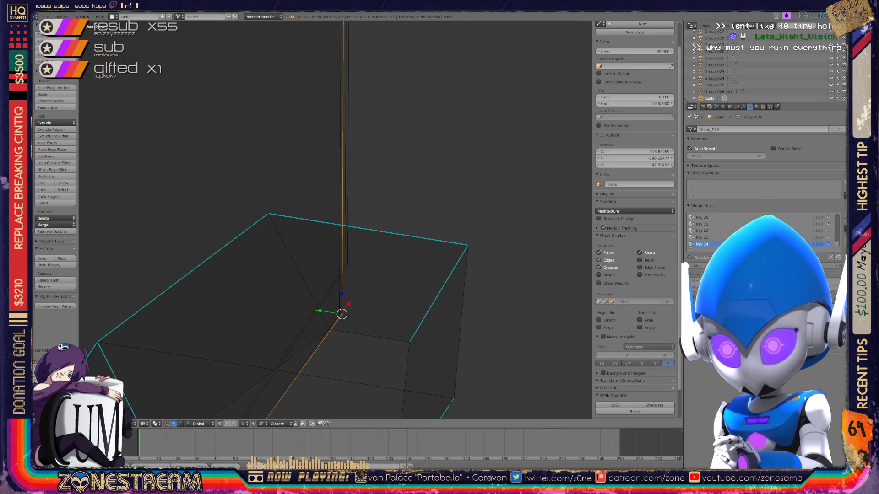
Step: Reposition the selected apex vertex, undoing and redoing the move until it sits right
{"action": "key", "text": "Return"}
{"action": "key", "text": "ctrl+z"}
{"action": "key", "text": "g"}
{"action": "key", "text": "Return"}
{"action": "scroll", "coordinate": [335, 221], "scroll_direction": "down", "scroll_amount": 3}
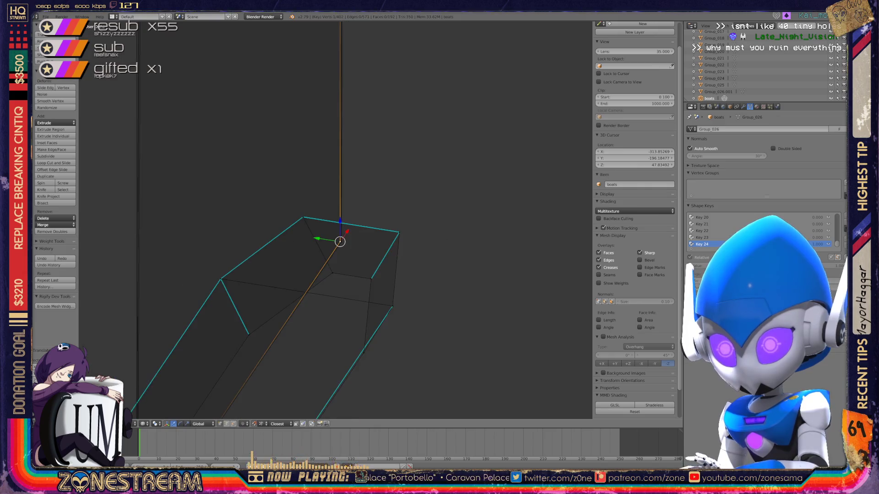
{"action": "scroll", "coordinate": [335, 221], "scroll_direction": "down", "scroll_amount": 2}
{"action": "scroll", "coordinate": [335, 220], "scroll_direction": "up", "scroll_amount": 3}
{"action": "scroll", "coordinate": [335, 220], "scroll_direction": "up", "scroll_amount": 3}
{"action": "scroll", "coordinate": [336, 221], "scroll_direction": "down", "scroll_amount": 2}
{"action": "scroll", "coordinate": [335, 221], "scroll_direction": "down", "scroll_amount": 1}
Step: Snap the thin piece's wall edge loop onto the grey copy's matching edges
{"action": "right_click", "coordinate": [342, 309], "text": "alt"}
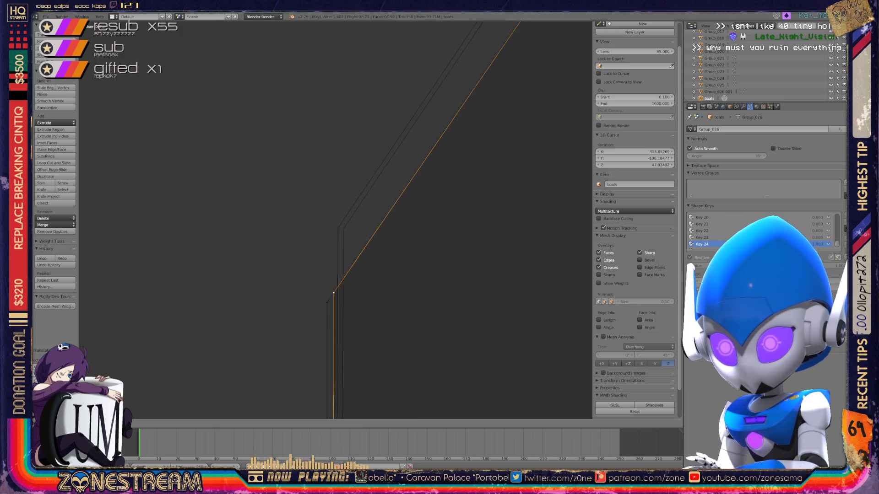
{"action": "key", "text": "g"}
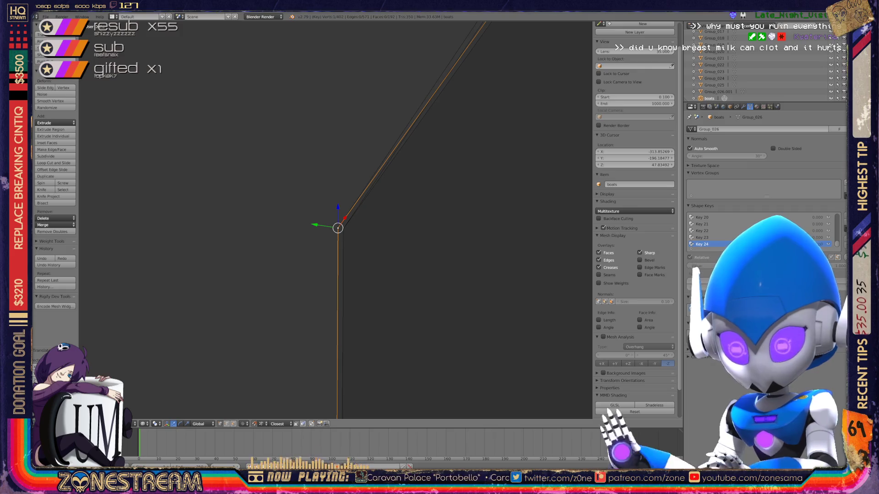
{"action": "scroll", "coordinate": [337, 220], "scroll_direction": "down", "scroll_amount": 2}
{"action": "scroll", "coordinate": [336, 219], "scroll_direction": "down", "scroll_amount": 3}
{"action": "mouse_move", "coordinate": [337, 220]}
{"action": "middle_mouse_down"}
{"action": "mouse_move", "coordinate": [275, 234]}
{"action": "mouse_move", "coordinate": [343, 225]}
{"action": "mouse_move", "coordinate": [288, 259]}
{"action": "middle_mouse_up"}
{"action": "scroll", "coordinate": [274, 275], "scroll_direction": "up", "scroll_amount": 3}
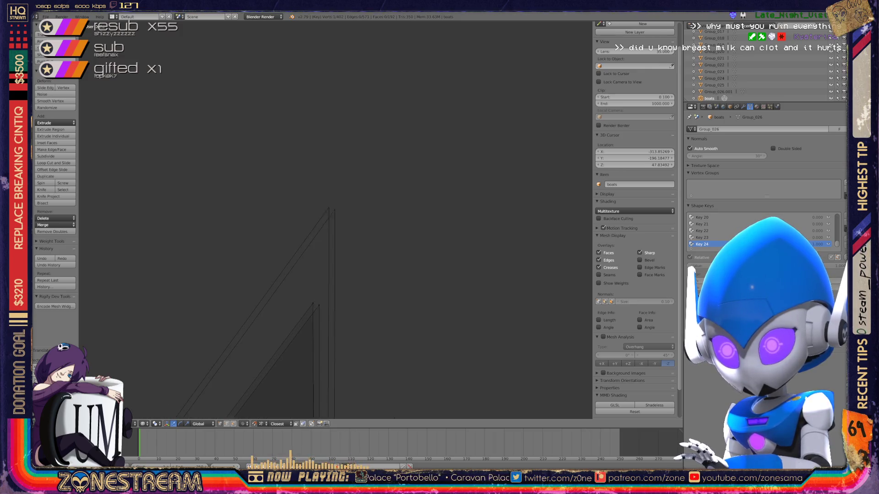
{"action": "key", "text": "g"}
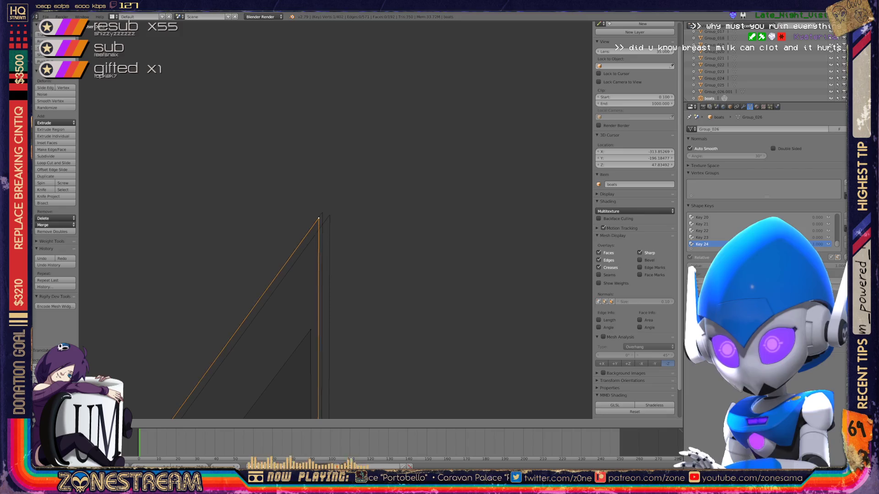
{"action": "key", "text": "ctrl+z"}
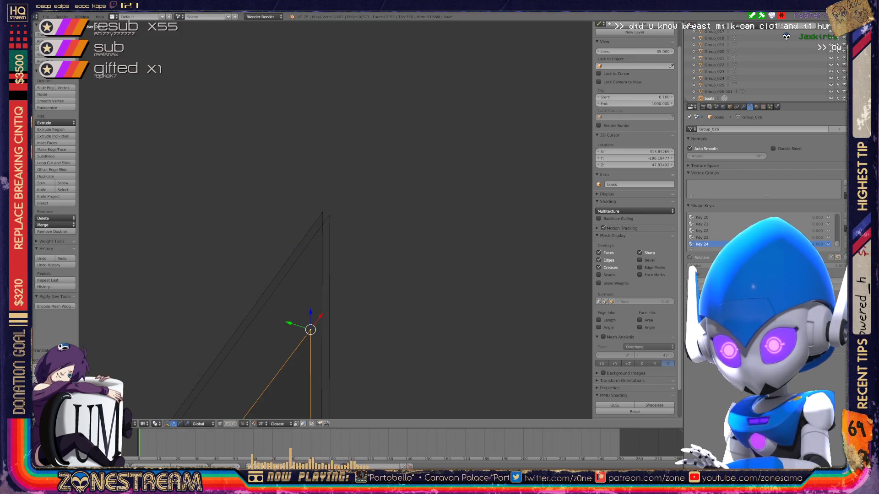
{"action": "key", "text": "Return"}
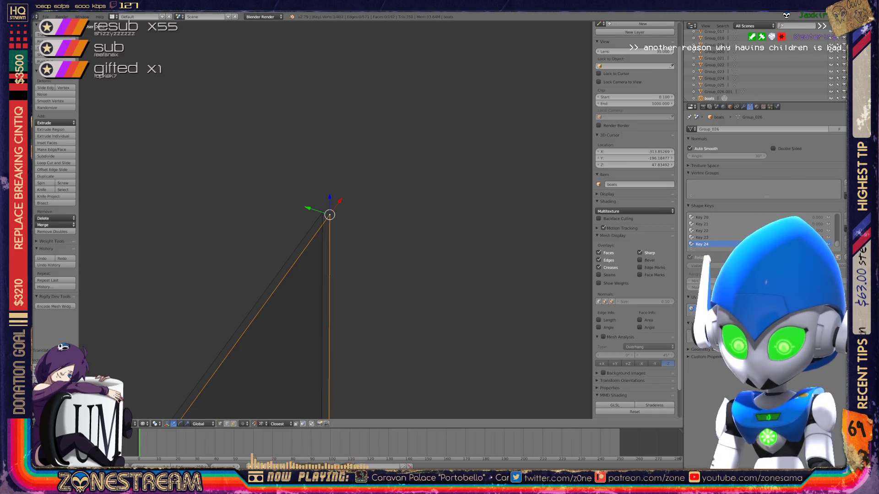
Step: Merge the doubled edges, return to Object Mode and look over the wireframe prism pieces with a solid-shading preview
{"action": "key", "text": "KP_5"}
{"action": "scroll", "coordinate": [333, 218], "scroll_direction": "down", "scroll_amount": 3}
{"action": "scroll", "coordinate": [332, 218], "scroll_direction": "down", "scroll_amount": 3}
{"action": "key", "text": "Tab"}
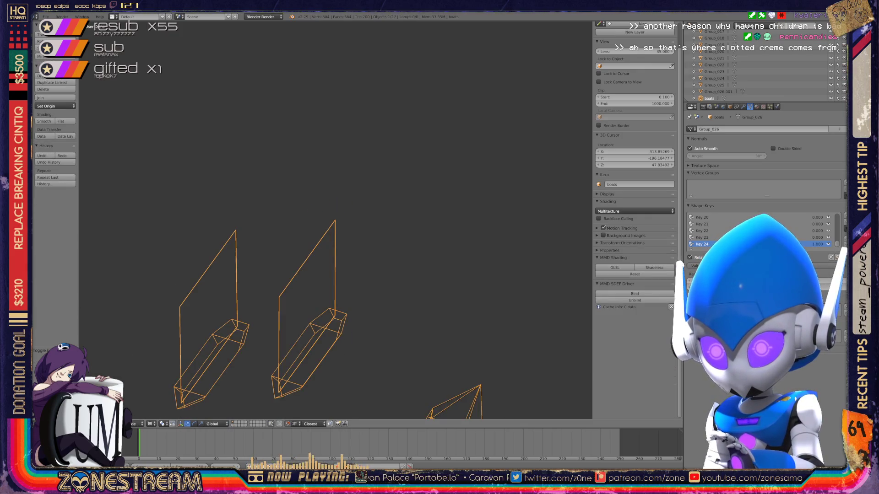
{"action": "scroll", "coordinate": [329, 220], "scroll_direction": "up", "scroll_amount": 5}
{"action": "middle_click_drag", "start_coordinate": [330, 274], "coordinate": [330, 165], "text": "shift"}
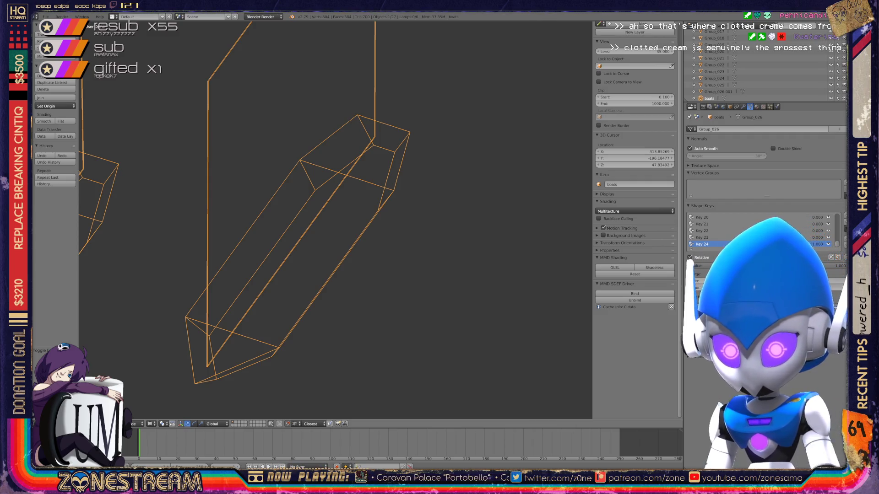
{"action": "scroll", "coordinate": [336, 220], "scroll_direction": "down", "scroll_amount": 3}
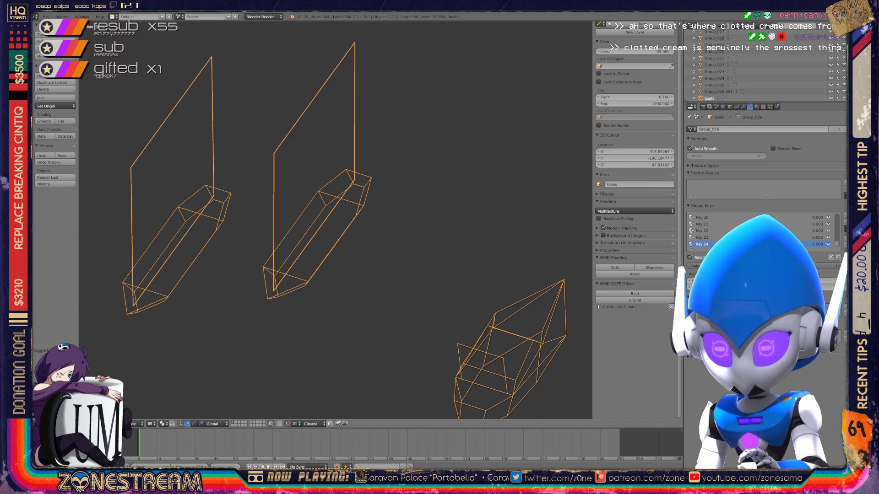
{"action": "scroll", "coordinate": [336, 219], "scroll_direction": "down", "scroll_amount": 2}
{"action": "mouse_move", "coordinate": [336, 220]}
{"action": "middle_mouse_down", "text": "shift"}
{"action": "mouse_move", "coordinate": [268, 172]}
{"action": "mouse_move", "coordinate": [352, 194]}
{"action": "mouse_move", "coordinate": [392, 217]}
{"action": "middle_mouse_up", "text": "shift"}
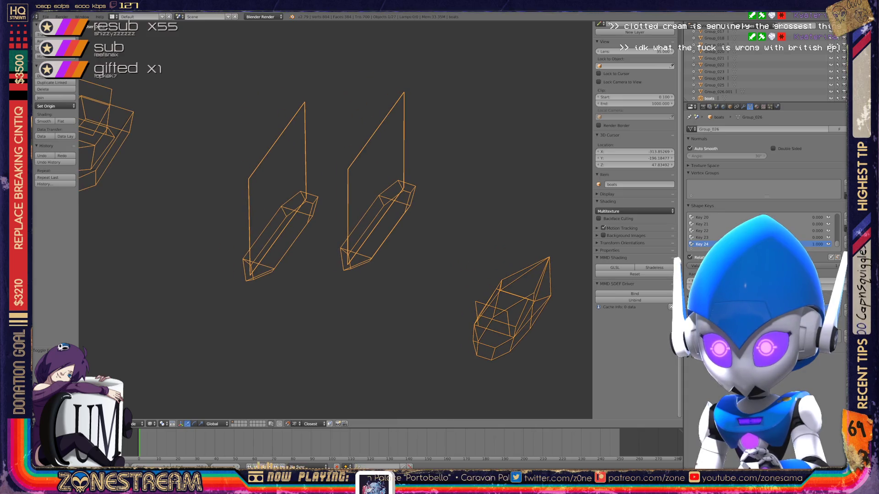
{"action": "key", "text": "z"}
{"action": "key", "text": "z"}
{"action": "scroll", "coordinate": [336, 219], "scroll_direction": "up", "scroll_amount": 1}
{"action": "scroll", "coordinate": [336, 218], "scroll_direction": "up", "scroll_amount": 2}
{"action": "scroll", "coordinate": [336, 219], "scroll_direction": "up", "scroll_amount": 2}
{"action": "scroll", "coordinate": [337, 218], "scroll_direction": "up", "scroll_amount": 2}
{"action": "scroll", "coordinate": [337, 218], "scroll_direction": "up", "scroll_amount": 1}
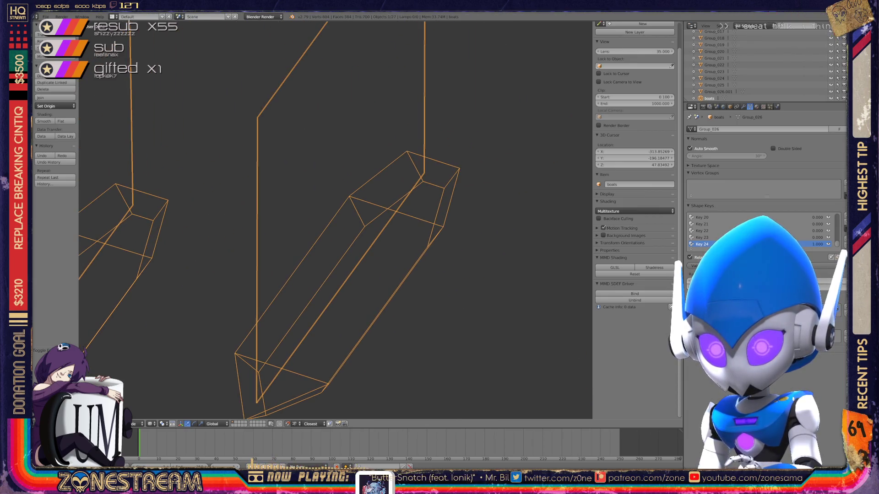
{"action": "scroll", "coordinate": [337, 219], "scroll_direction": "down", "scroll_amount": 2}
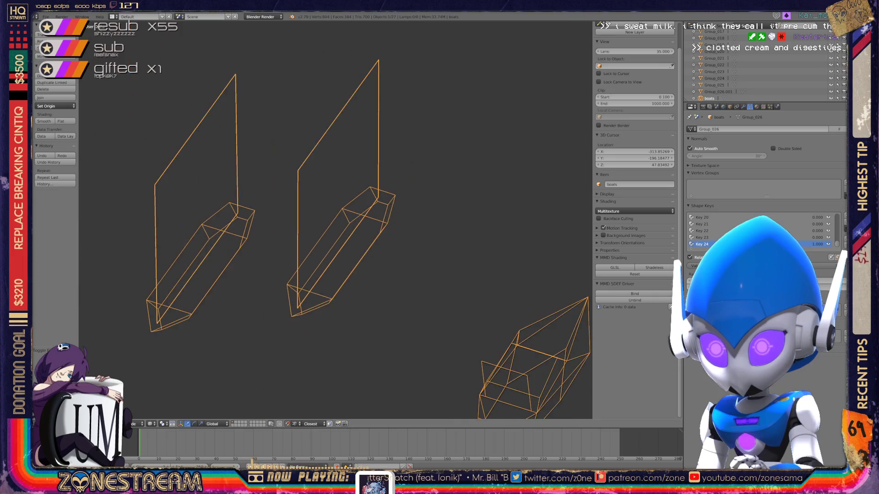
{"action": "scroll", "coordinate": [337, 218], "scroll_direction": "down", "scroll_amount": 2}
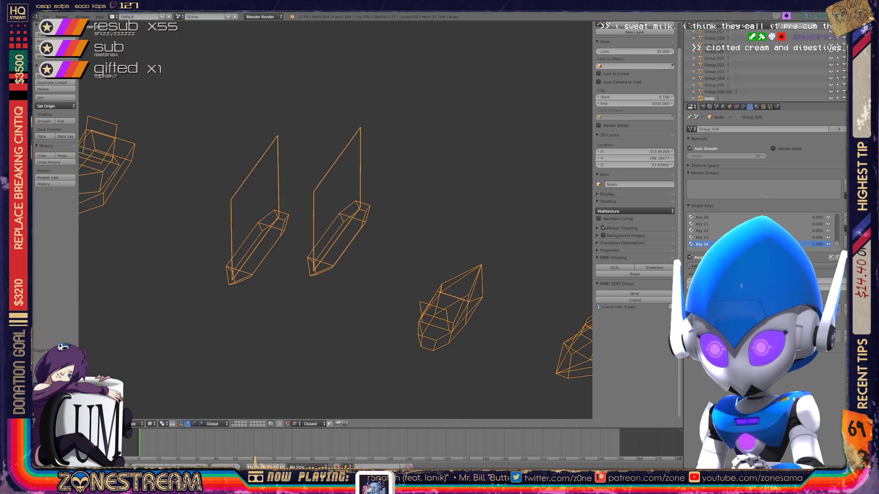
{"action": "scroll", "coordinate": [344, 226], "scroll_direction": "up", "scroll_amount": 2}
{"action": "scroll", "coordinate": [343, 227], "scroll_direction": "up", "scroll_amount": 2}
{"action": "scroll", "coordinate": [343, 227], "scroll_direction": "up", "scroll_amount": 2}
{"action": "middle_click_drag", "start_coordinate": [343, 227], "coordinate": [303, 196]}
{"action": "key", "text": "Tab"}
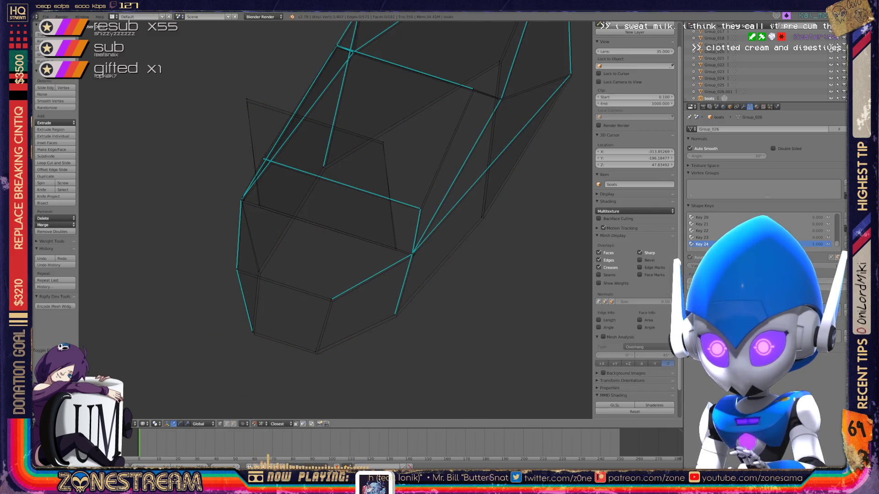
{"action": "scroll", "coordinate": [343, 206], "scroll_direction": "up", "scroll_amount": 2}
{"action": "scroll", "coordinate": [344, 206], "scroll_direction": "up", "scroll_amount": 2}
{"action": "key", "text": "g"}
{"action": "left_click", "coordinate": [250, 269]}
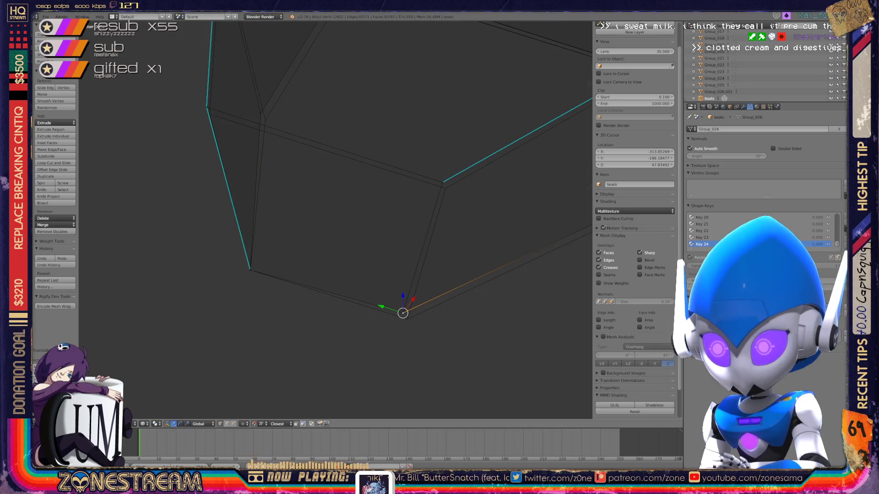
{"action": "key", "text": "g"}
{"action": "left_click", "coordinate": [406, 319]}
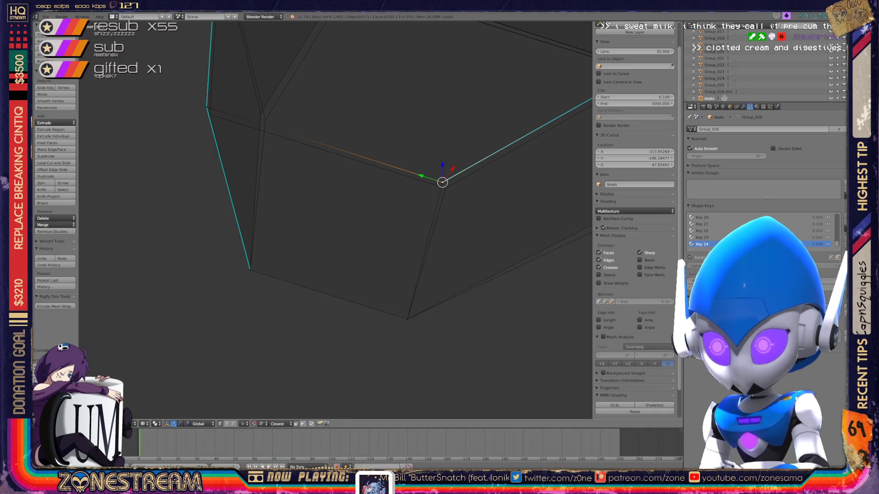
{"action": "key", "text": "g"}
{"action": "left_click", "coordinate": [446, 188]}
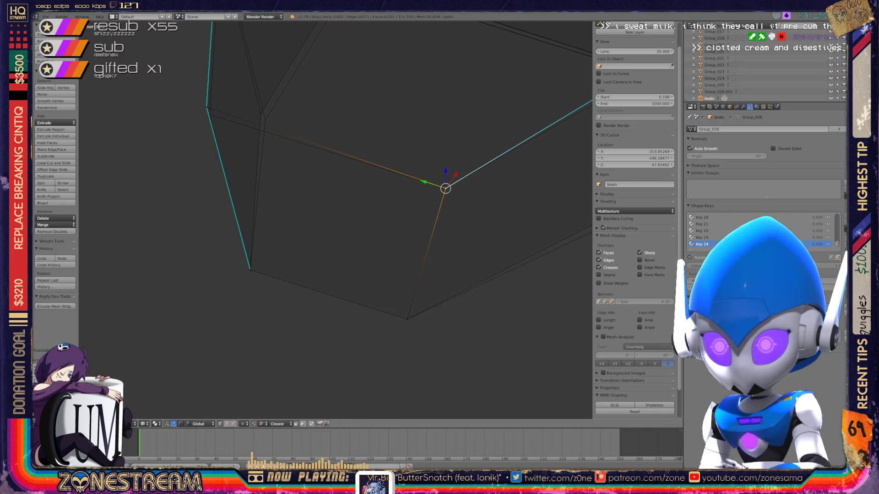
{"action": "key", "text": "g"}
{"action": "left_click", "coordinate": [210, 115]}
{"action": "right_click", "coordinate": [261, 113]}
{"action": "key", "text": "g"}
{"action": "left_click", "coordinate": [265, 120]}
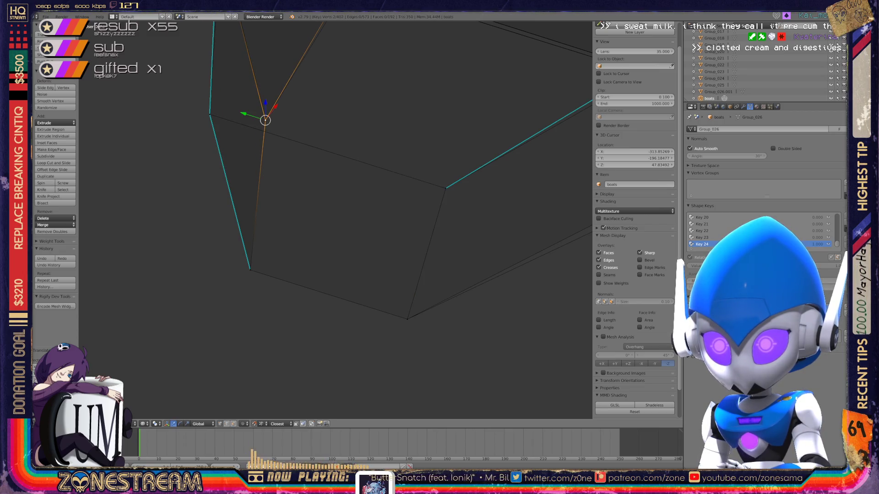
{"action": "mouse_move", "coordinate": [266, 121]}
{"action": "middle_mouse_down"}
{"action": "mouse_move", "coordinate": [294, 162]}
{"action": "mouse_move", "coordinate": [247, 240]}
{"action": "middle_mouse_up"}
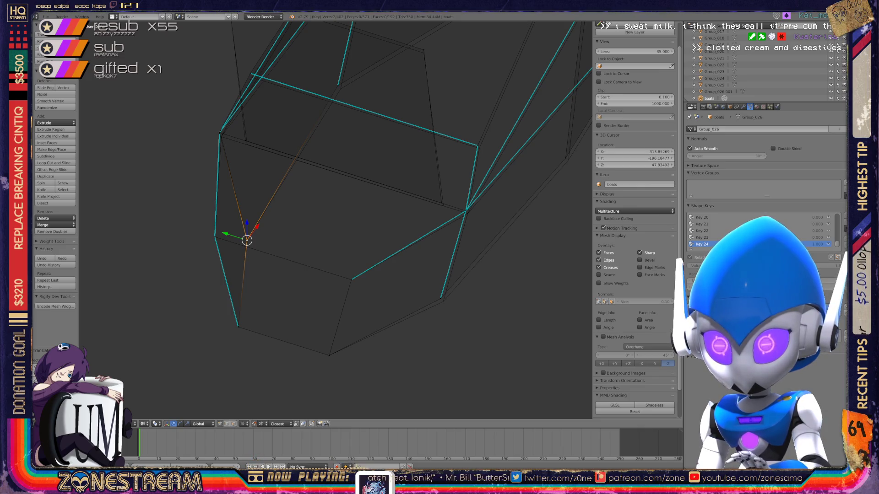
{"action": "middle_click_drag", "start_coordinate": [246, 240], "coordinate": [171, 186], "text": "shift"}
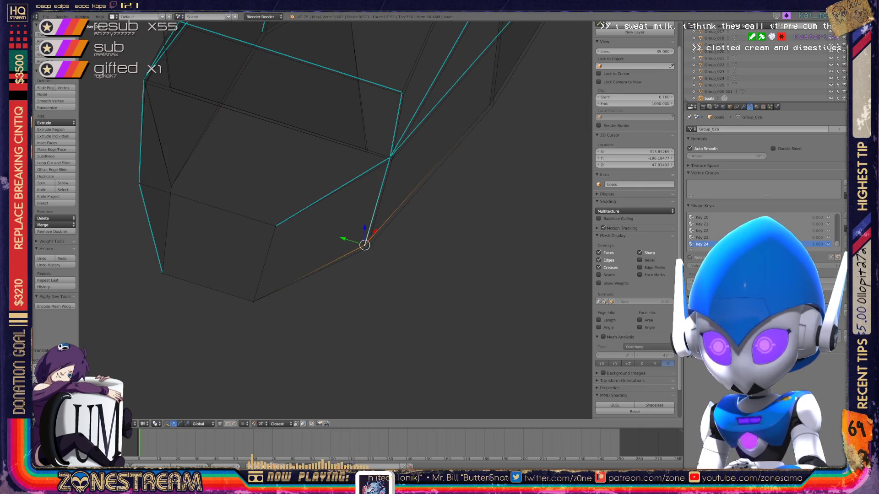
{"action": "key", "text": "g"}
{"action": "key", "text": "Return"}
{"action": "middle_click_drag", "start_coordinate": [367, 248], "coordinate": [278, 196]}
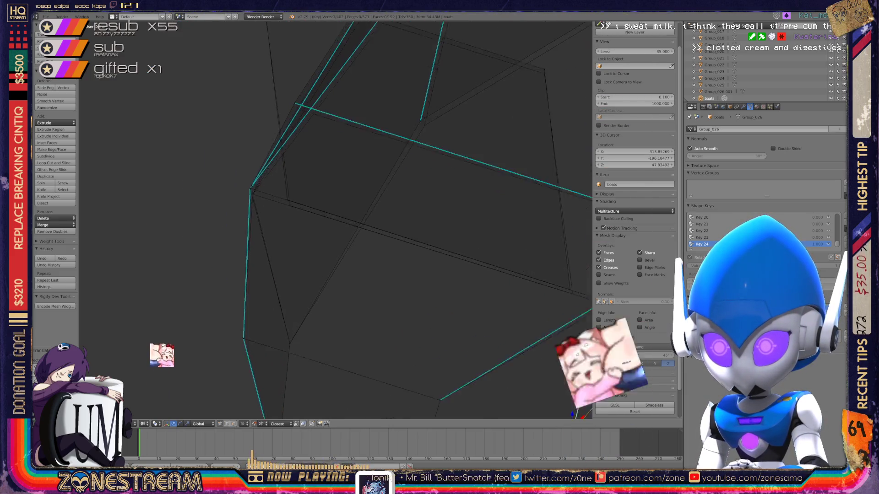
{"action": "key", "text": "g"}
{"action": "key", "text": "Return"}
{"action": "key", "text": "g"}
{"action": "key", "text": "Return"}
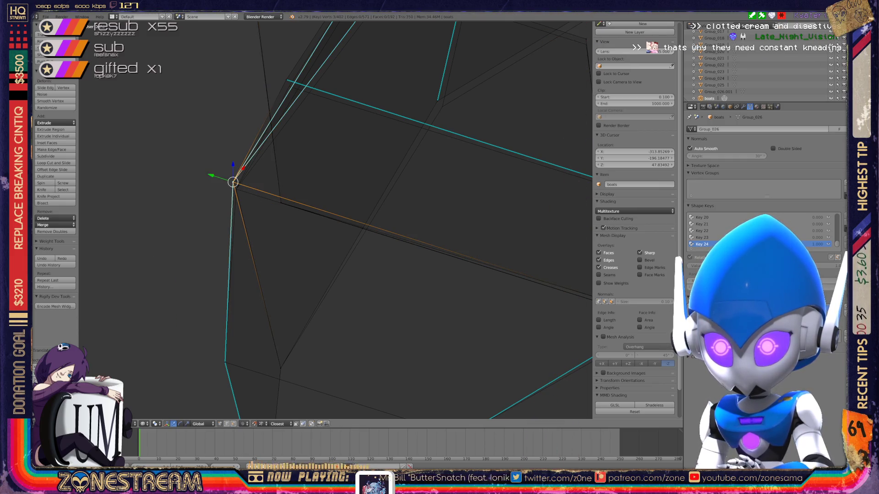
{"action": "middle_click_drag", "start_coordinate": [337, 220], "coordinate": [384, 206]}
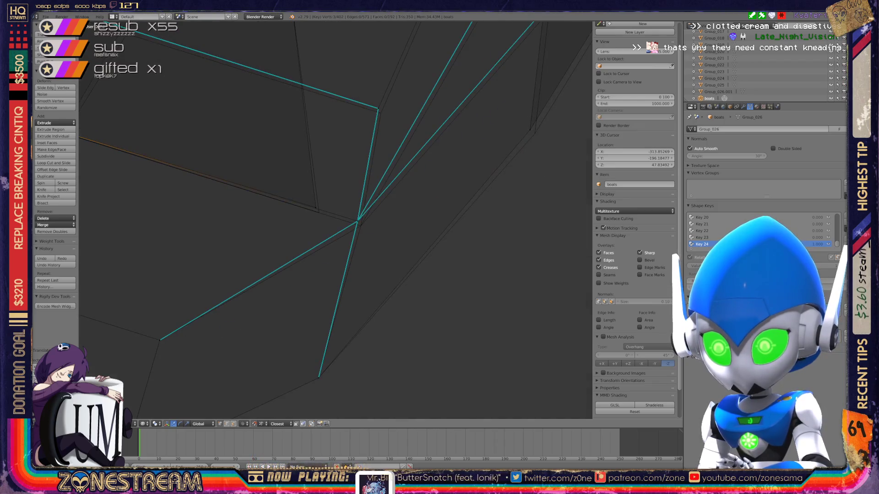
{"action": "right_click", "coordinate": [360, 224]}
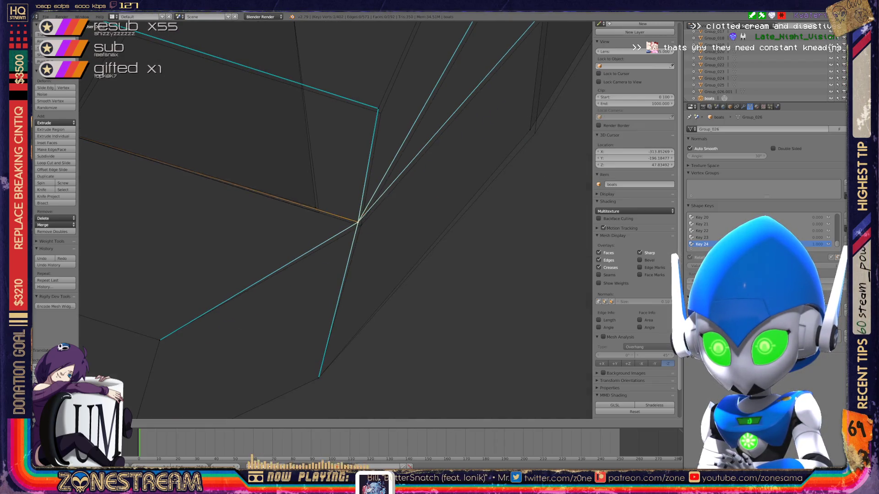
{"action": "mouse_move", "coordinate": [343, 227]}
{"action": "middle_mouse_down"}
{"action": "mouse_move", "coordinate": [322, 214]}
{"action": "mouse_move", "coordinate": [351, 172]}
{"action": "mouse_move", "coordinate": [358, 185]}
{"action": "middle_mouse_up"}
{"action": "scroll", "coordinate": [348, 164], "scroll_direction": "down", "scroll_amount": 3}
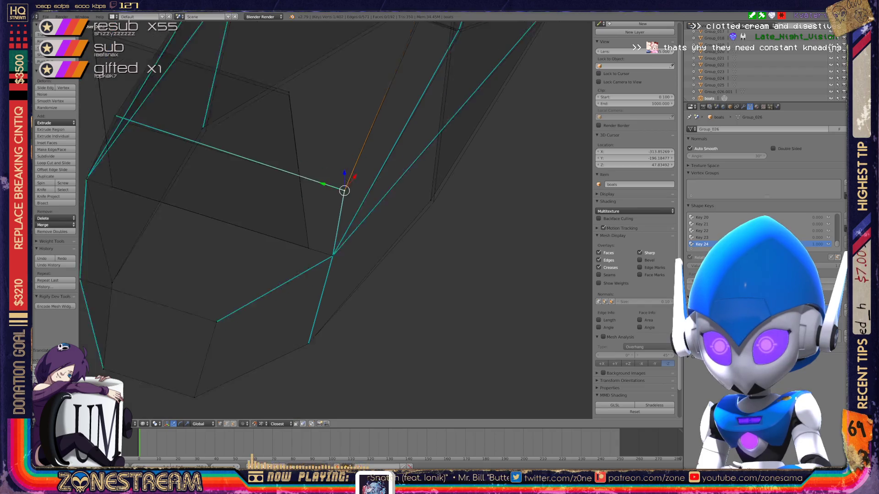
{"action": "scroll", "coordinate": [381, 220], "scroll_direction": "up", "scroll_amount": 5}
{"action": "middle_click_drag", "start_coordinate": [382, 220], "coordinate": [412, 207]}
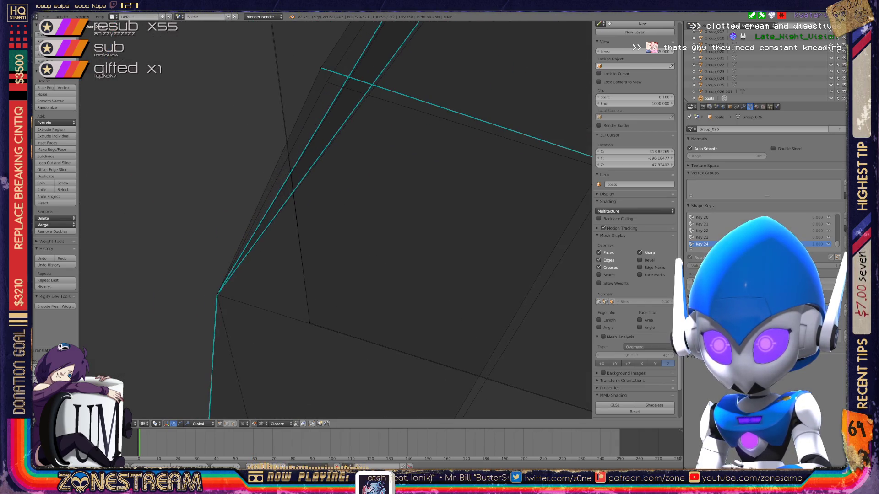
{"action": "key", "text": "g"}
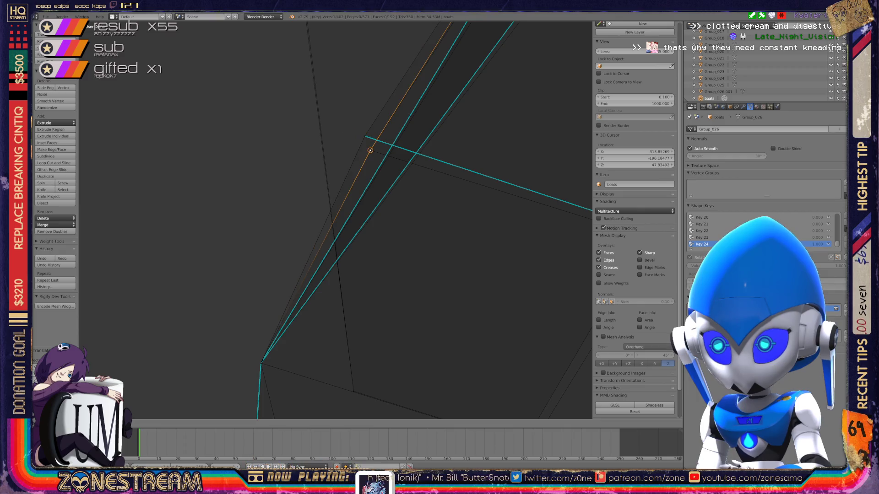
{"action": "key", "text": "Return"}
{"action": "middle_click_drag", "start_coordinate": [371, 151], "coordinate": [350, 193]}
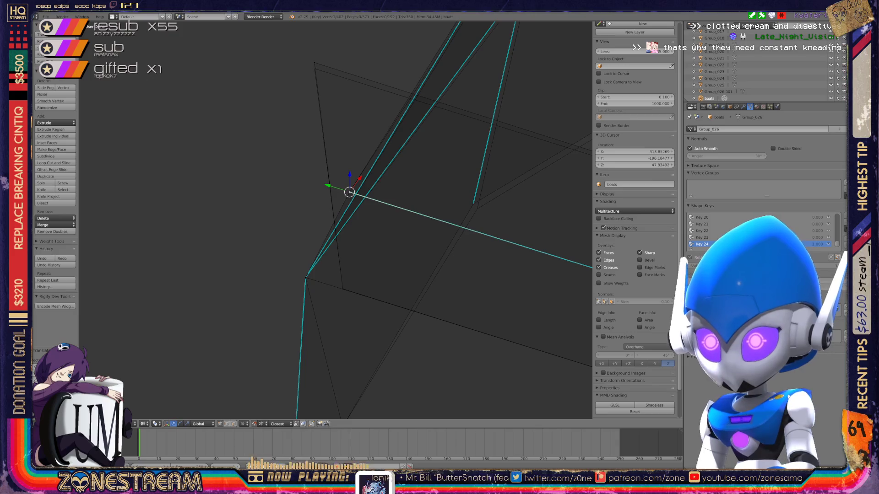
{"action": "key", "text": "g"}
{"action": "key", "text": "Return"}
{"action": "middle_click_drag", "start_coordinate": [343, 241], "coordinate": [164, 203], "text": "shift"}
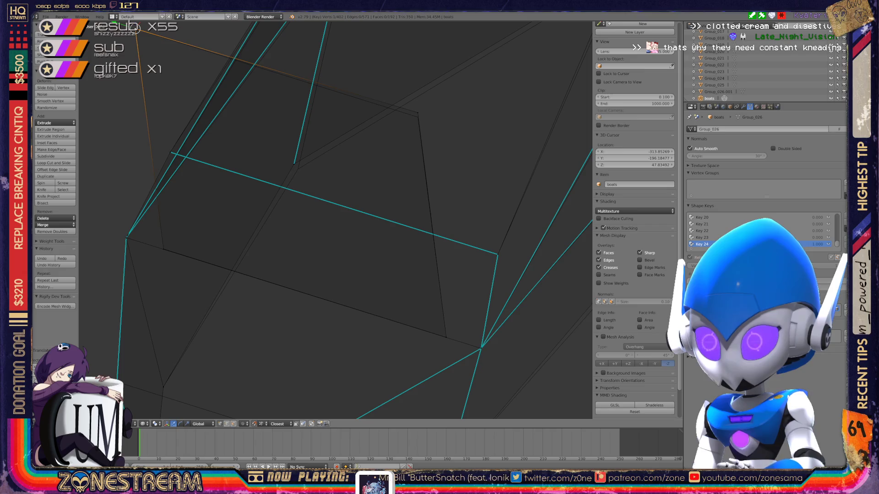
{"action": "key", "text": "g"}
{"action": "key", "text": "Return"}
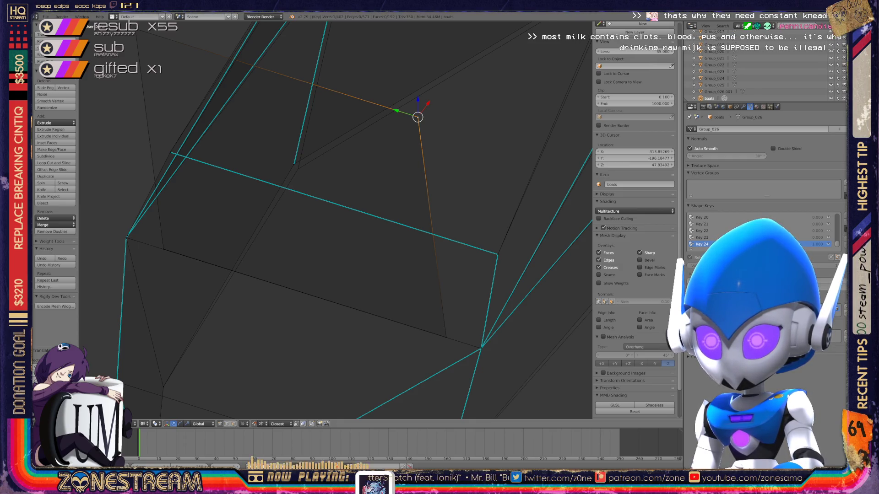
{"action": "key", "text": "g"}
{"action": "left_click", "coordinate": [298, 168]}
{"action": "key", "text": "g"}
{"action": "left_click", "coordinate": [298, 168]}
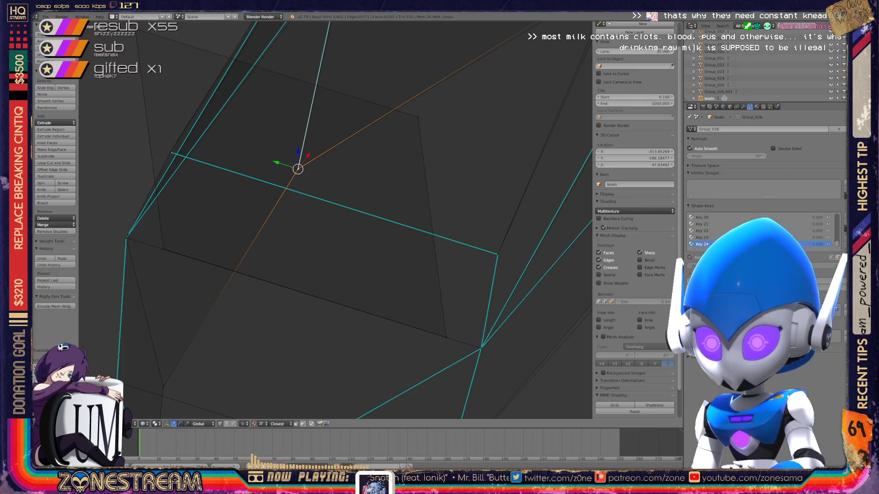
{"action": "middle_click_drag", "start_coordinate": [344, 206], "coordinate": [275, 288]}
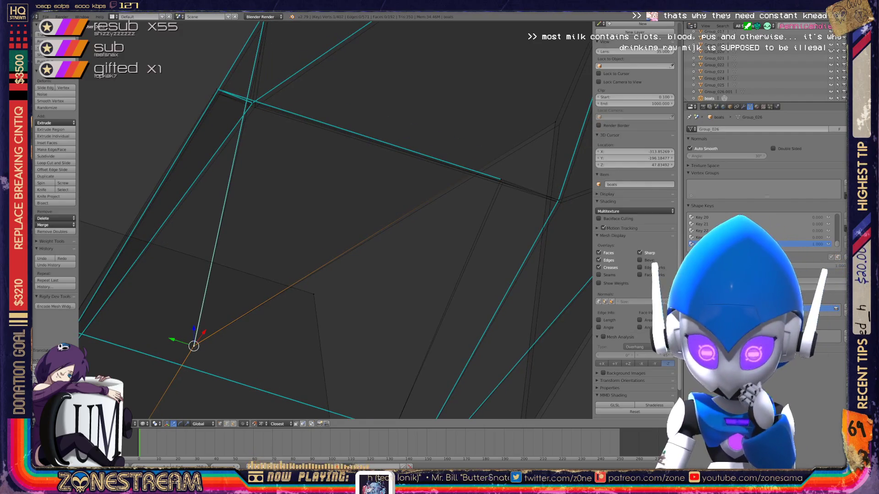
{"action": "scroll", "coordinate": [335, 221], "scroll_direction": "down", "scroll_amount": 3}
{"action": "middle_click_drag", "start_coordinate": [336, 221], "coordinate": [274, 172]}
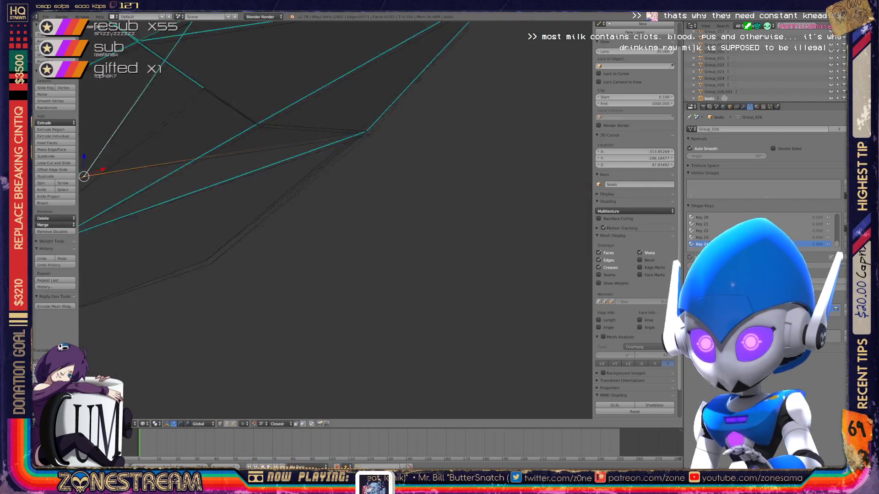
{"action": "middle_click_drag", "start_coordinate": [336, 221], "coordinate": [385, 275]}
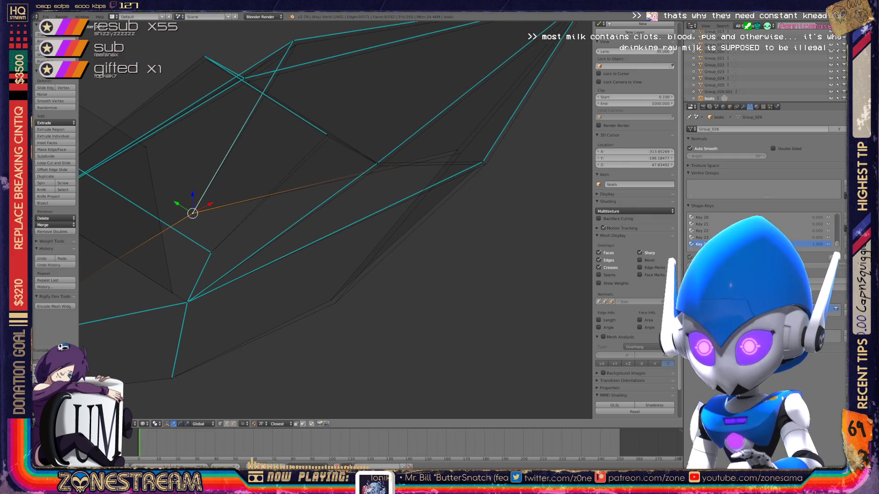
{"action": "key", "text": "g"}
{"action": "middle_click_drag", "start_coordinate": [335, 303], "coordinate": [440, 248]}
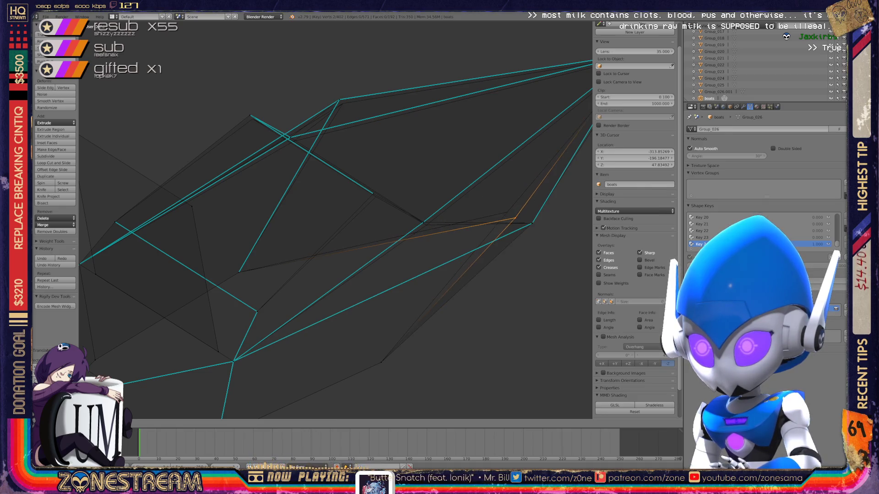
{"action": "scroll", "coordinate": [335, 221], "scroll_direction": "up", "scroll_amount": 3}
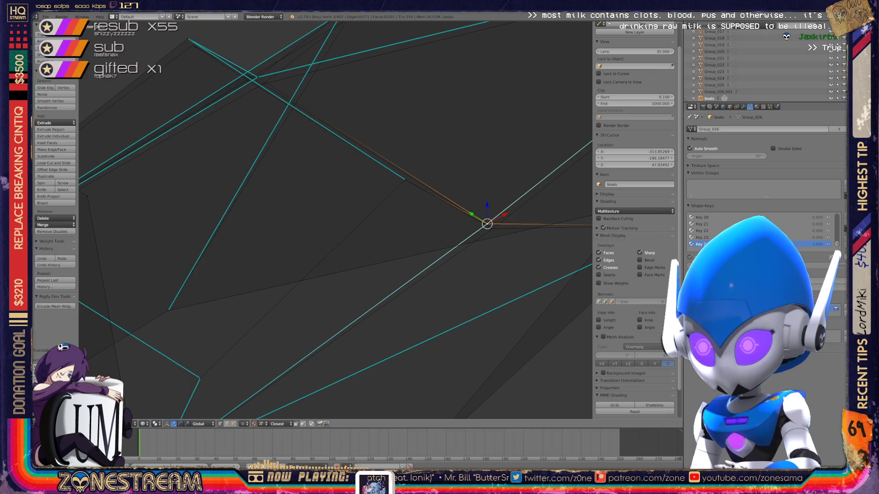
{"action": "scroll", "coordinate": [336, 220], "scroll_direction": "down", "scroll_amount": 3}
{"action": "middle_click_drag", "start_coordinate": [335, 221], "coordinate": [384, 172]}
{"action": "scroll", "coordinate": [336, 221], "scroll_direction": "up", "scroll_amount": 3}
{"action": "scroll", "coordinate": [336, 220], "scroll_direction": "down", "scroll_amount": 3}
{"action": "middle_click_drag", "start_coordinate": [336, 220], "coordinate": [384, 193]}
{"action": "scroll", "coordinate": [336, 220], "scroll_direction": "up", "scroll_amount": 3}
{"action": "middle_click_drag", "start_coordinate": [336, 220], "coordinate": [328, 248], "text": "shift"}
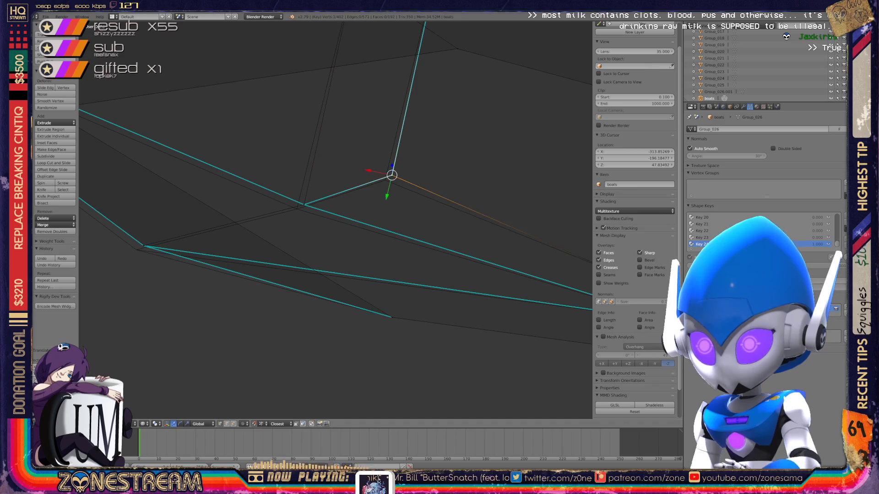
{"action": "right_click_drag", "start_coordinate": [390, 176], "coordinate": [385, 181]}
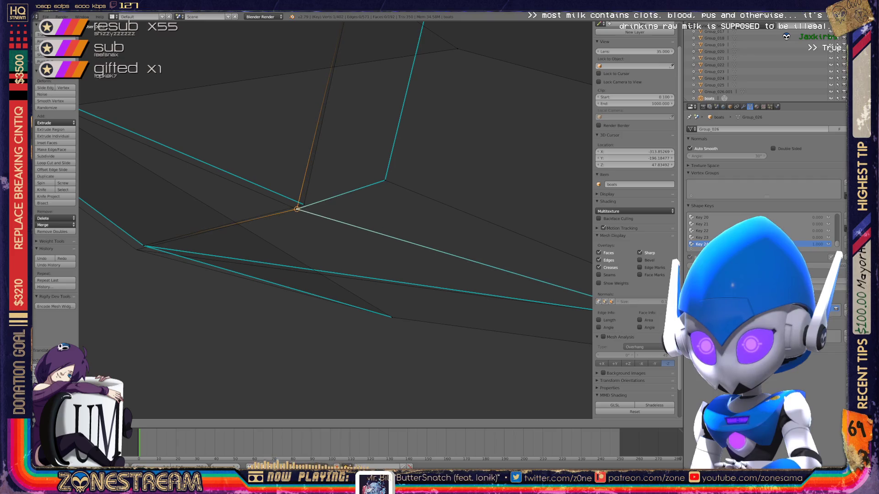
{"action": "right_click_drag", "start_coordinate": [304, 205], "coordinate": [297, 209]}
{"action": "left_click", "coordinate": [297, 208]}
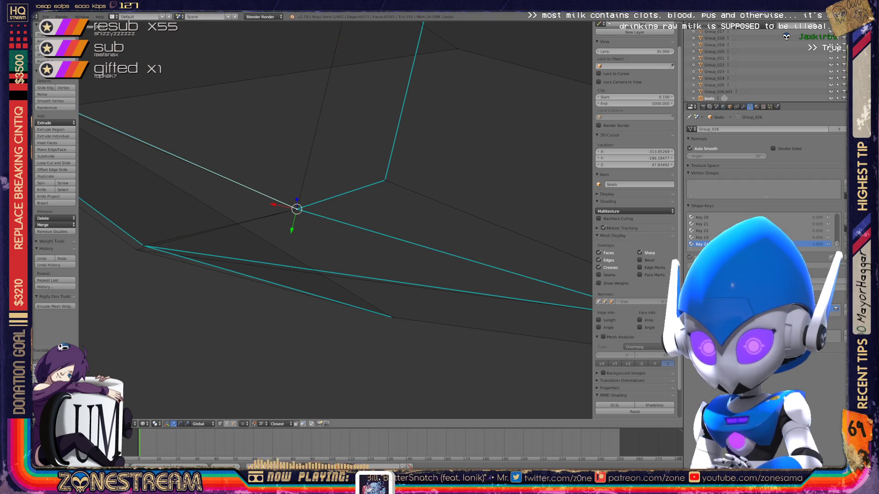
{"action": "middle_click_drag", "start_coordinate": [296, 208], "coordinate": [472, 183], "text": "shift"}
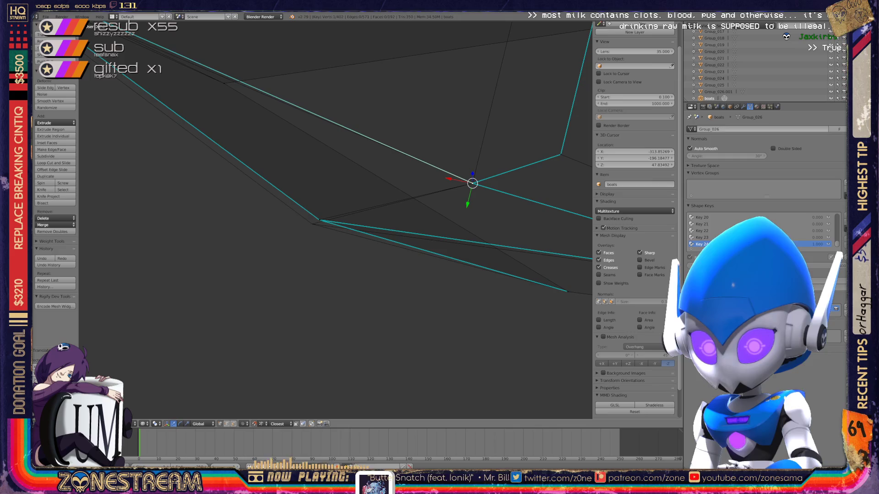
{"action": "right_click", "coordinate": [320, 220]}
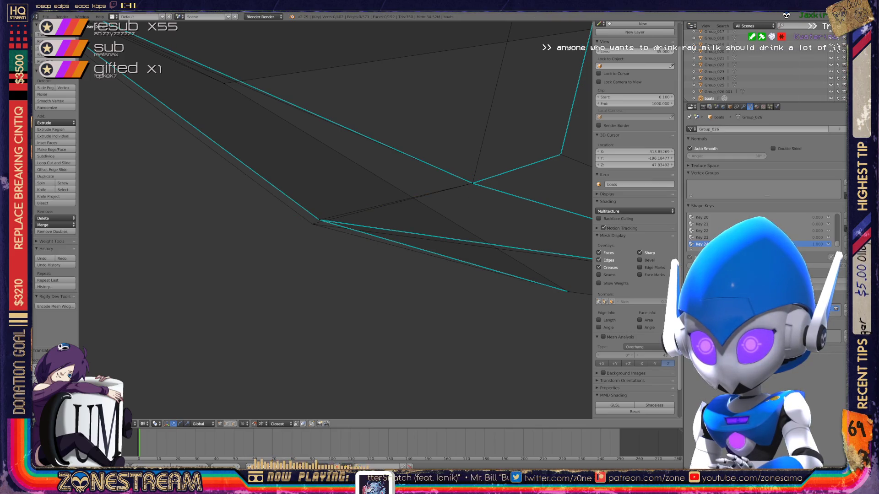
{"action": "middle_click_drag", "start_coordinate": [329, 207], "coordinate": [480, 309]}
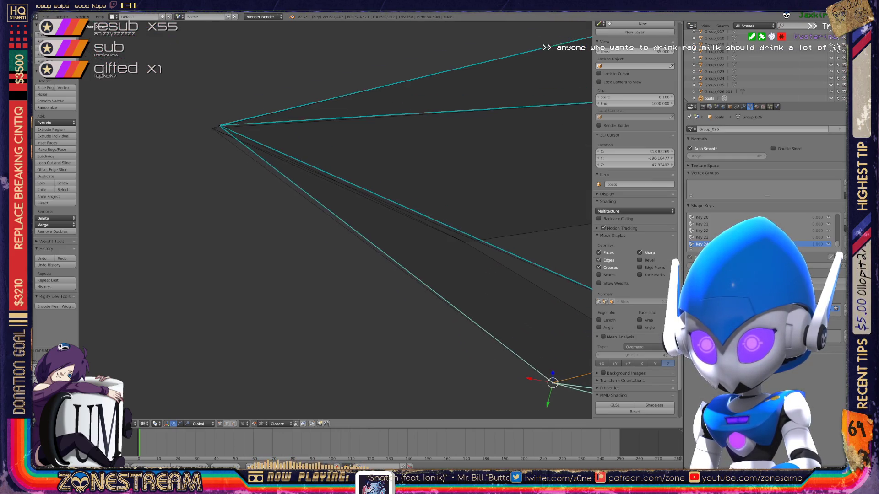
{"action": "right_click", "coordinate": [223, 125]}
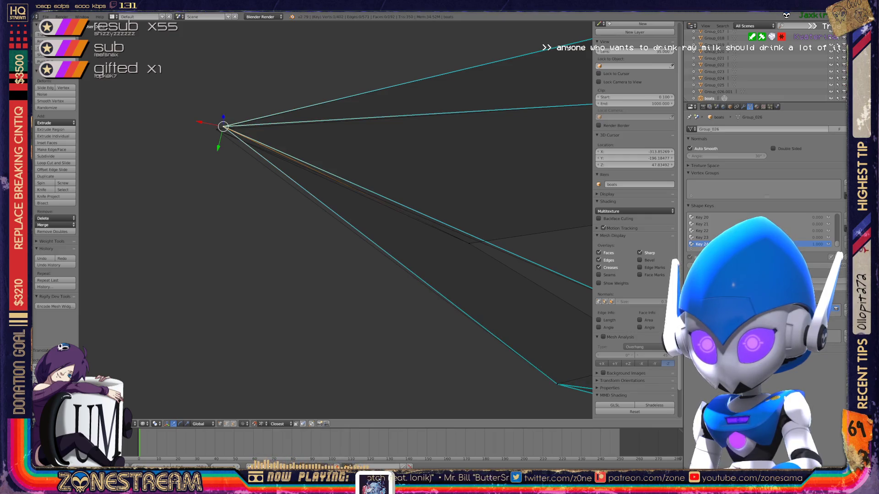
{"action": "middle_click_drag", "start_coordinate": [343, 206], "coordinate": [336, 209]}
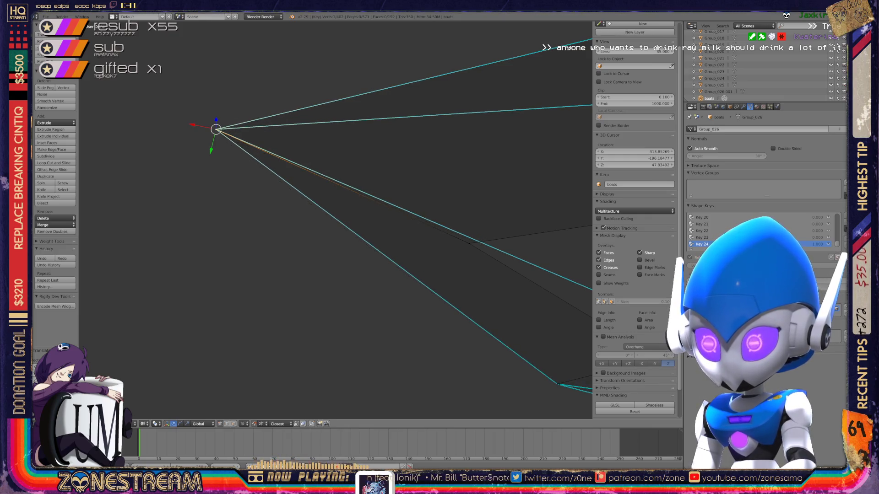
{"action": "scroll", "coordinate": [336, 220], "scroll_direction": "up", "scroll_amount": 3}
{"action": "scroll", "coordinate": [337, 220], "scroll_direction": "up", "scroll_amount": 3}
{"action": "scroll", "coordinate": [337, 220], "scroll_direction": "up", "scroll_amount": 2}
{"action": "scroll", "coordinate": [336, 220], "scroll_direction": "down", "scroll_amount": 3}
{"action": "scroll", "coordinate": [337, 220], "scroll_direction": "down", "scroll_amount": 1}
Step: Switch through Object Mode so both boat pieces enter Edit Mode together, orbiting to view the seat piece
{"action": "middle_click_drag", "start_coordinate": [89, 209], "coordinate": [418, 289]}
{"action": "mouse_move", "coordinate": [337, 219]}
{"action": "middle_mouse_down"}
{"action": "mouse_move", "coordinate": [460, 247]}
{"action": "mouse_move", "coordinate": [364, 216]}
{"action": "middle_mouse_up"}
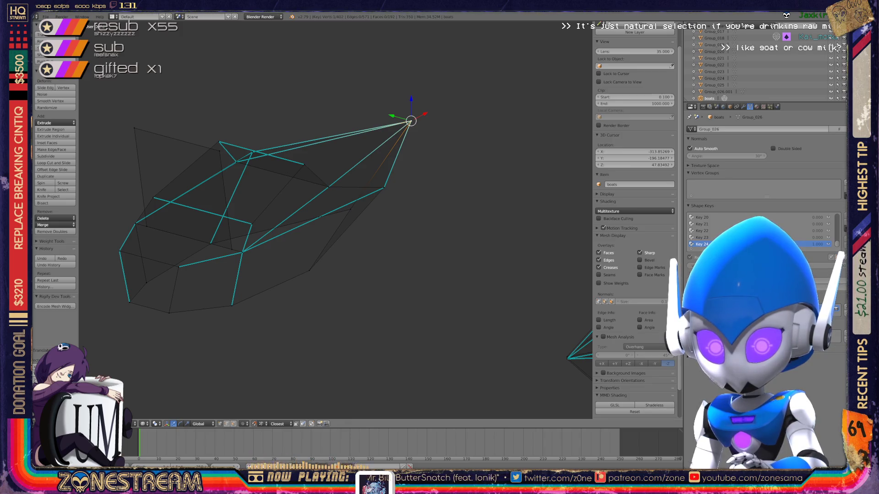
{"action": "middle_click_drag", "start_coordinate": [344, 227], "coordinate": [302, 234]}
{"action": "key", "text": "Tab"}
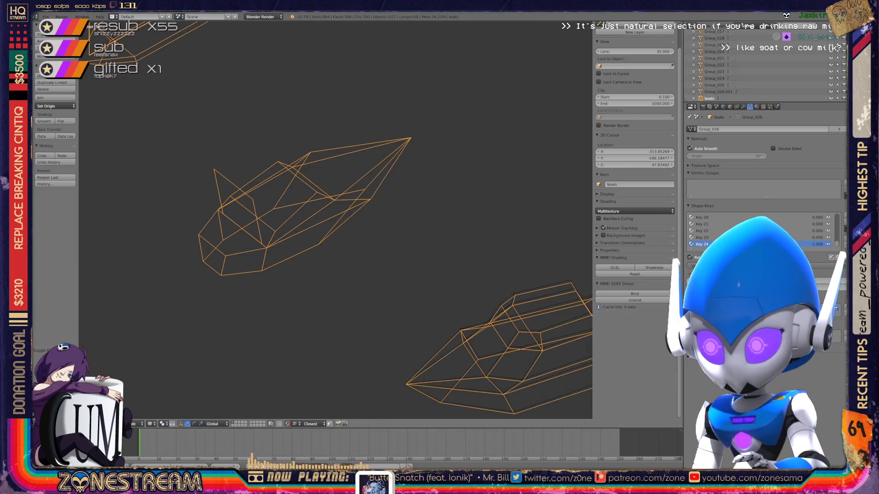
{"action": "key", "text": "Tab"}
{"action": "mouse_move", "coordinate": [344, 227]}
{"action": "middle_mouse_down"}
{"action": "mouse_move", "coordinate": [316, 206]}
{"action": "mouse_move", "coordinate": [316, 262]}
{"action": "middle_mouse_up"}
{"action": "middle_click_drag", "start_coordinate": [316, 205], "coordinate": [288, 234]}
{"action": "scroll", "coordinate": [398, 144], "scroll_direction": "up", "scroll_amount": 5}
{"action": "mouse_move", "coordinate": [344, 206]}
{"action": "middle_mouse_down"}
{"action": "mouse_move", "coordinate": [309, 220]}
{"action": "mouse_move", "coordinate": [288, 199]}
{"action": "middle_mouse_up"}
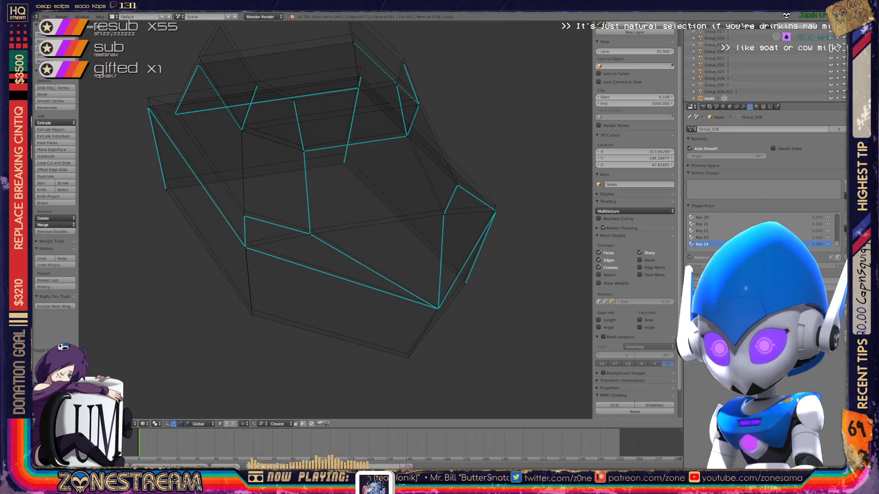
Step: Raise the currently selected vertex straight up in several small vertical moves
{"action": "key", "text": "g"}
{"action": "key", "text": "Return"}
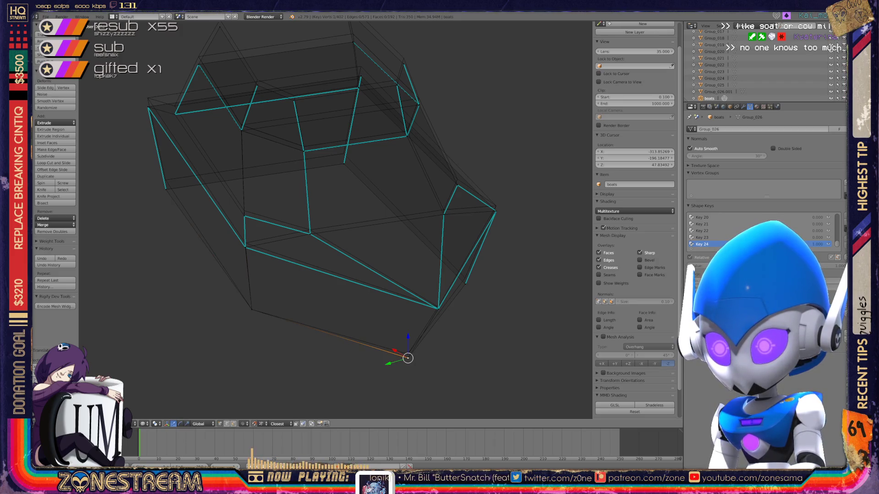
{"action": "key", "text": "g"}
{"action": "key", "text": "Return"}
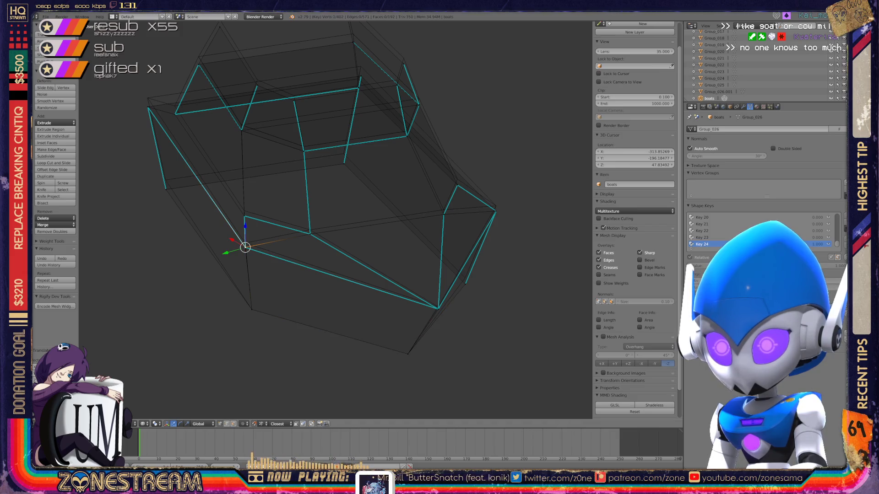
{"action": "key", "text": "g"}
{"action": "key", "text": "Return"}
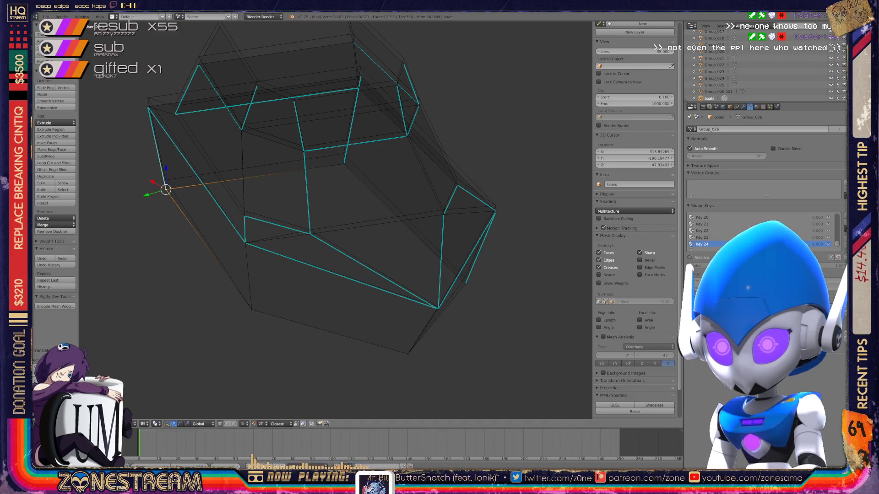
{"action": "key", "text": "g"}
{"action": "key", "text": "Return"}
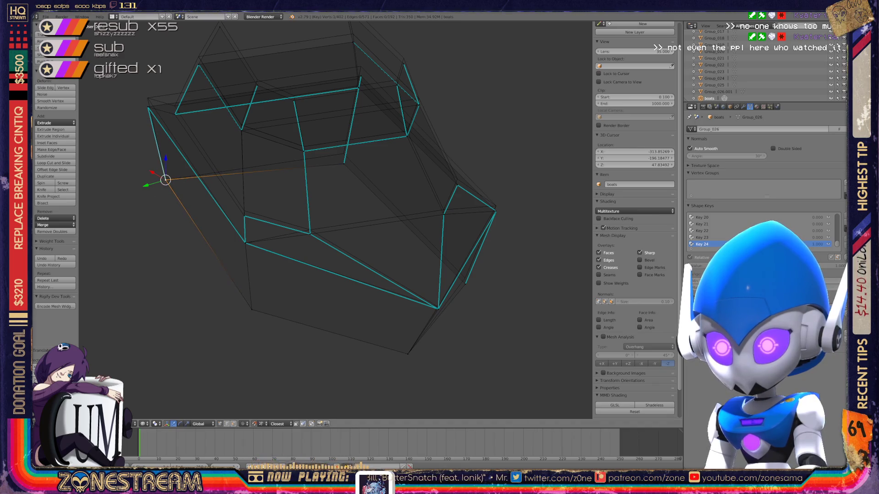
{"action": "scroll", "coordinate": [330, 274], "scroll_direction": "up", "scroll_amount": 2}
{"action": "scroll", "coordinate": [329, 273], "scroll_direction": "up", "scroll_amount": 2}
{"action": "scroll", "coordinate": [330, 273], "scroll_direction": "up", "scroll_amount": 1}
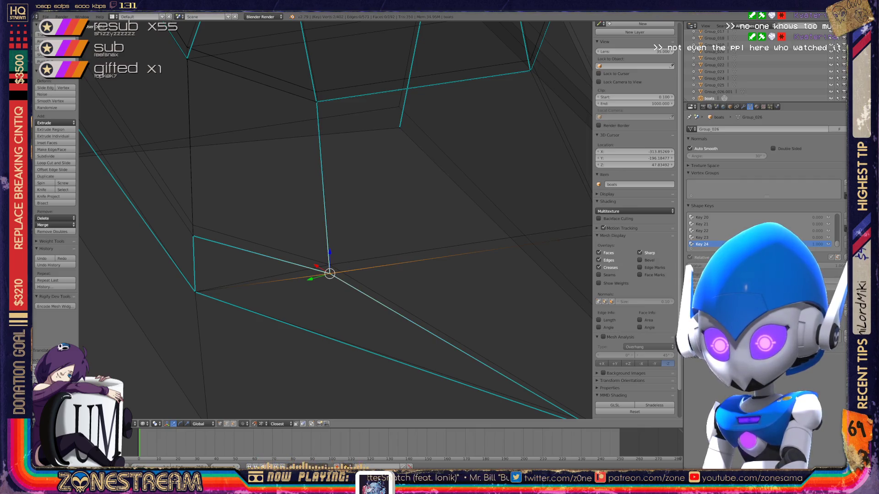
Step: Lift it once more, then select and raise the next vertex and check it from other angles
{"action": "key", "text": "g"}
{"action": "key", "text": "Return"}
{"action": "right_click", "coordinate": [193, 236]}
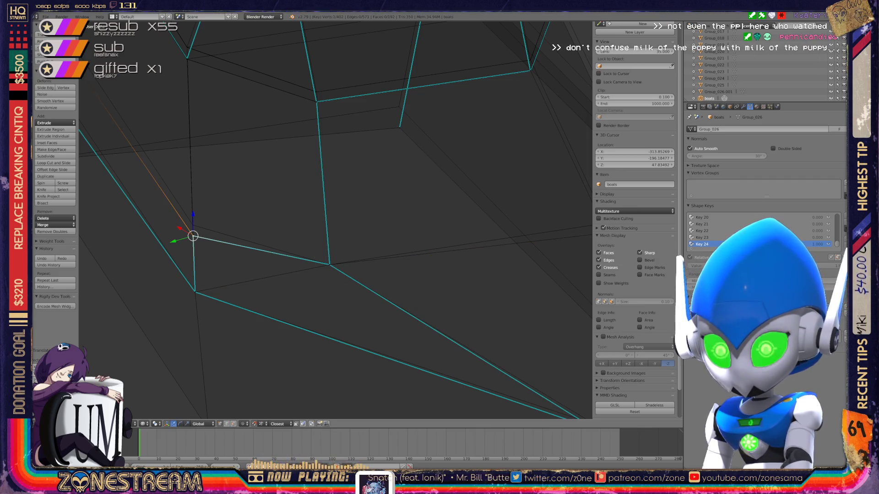
{"action": "key", "text": "g"}
{"action": "key", "text": "Return"}
{"action": "scroll", "coordinate": [337, 220], "scroll_direction": "down", "scroll_amount": 2}
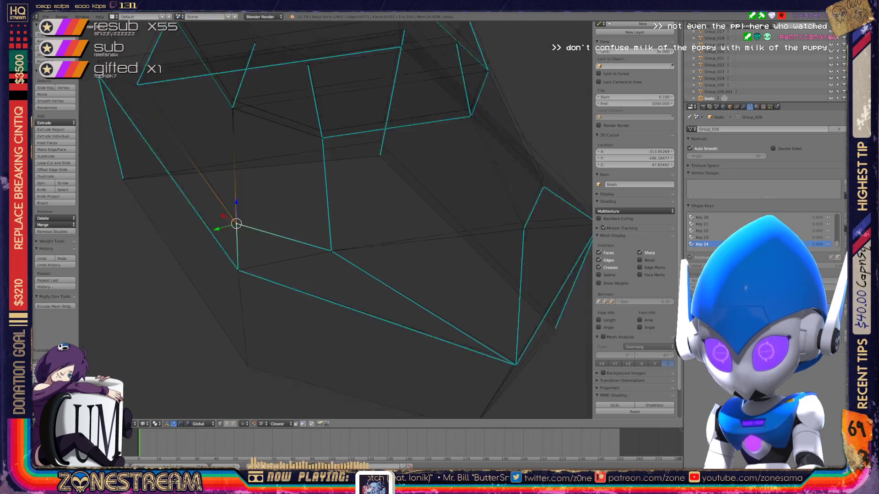
{"action": "middle_click_drag", "start_coordinate": [336, 220], "coordinate": [289, 172]}
{"action": "scroll", "coordinate": [390, 96], "scroll_direction": "up", "scroll_amount": 2}
{"action": "middle_click_drag", "start_coordinate": [336, 220], "coordinate": [288, 206]}
{"action": "scroll", "coordinate": [336, 220], "scroll_direction": "up", "scroll_amount": 2}
{"action": "middle_click_drag", "start_coordinate": [337, 220], "coordinate": [357, 227]}
Step: Nudge the lower-left, right and upper vertices up slightly, then select the lower vertex
{"action": "right_click", "coordinate": [178, 293]}
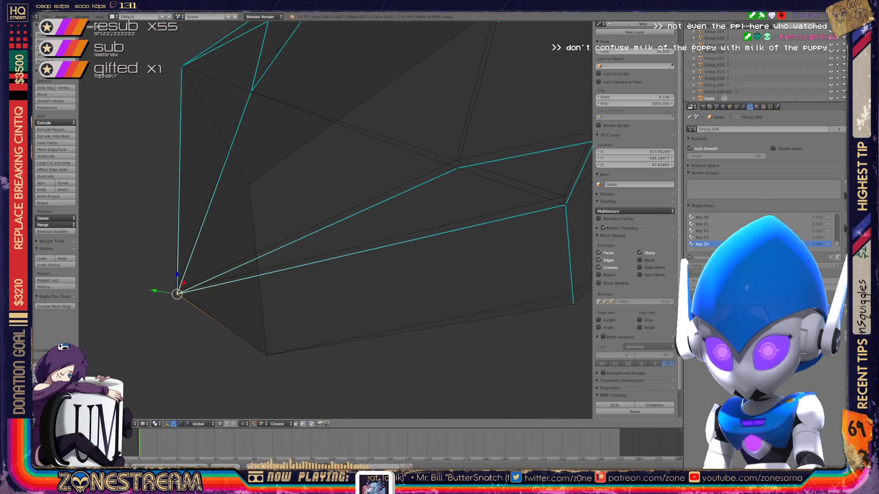
{"action": "middle_click_drag", "start_coordinate": [337, 220], "coordinate": [322, 227]}
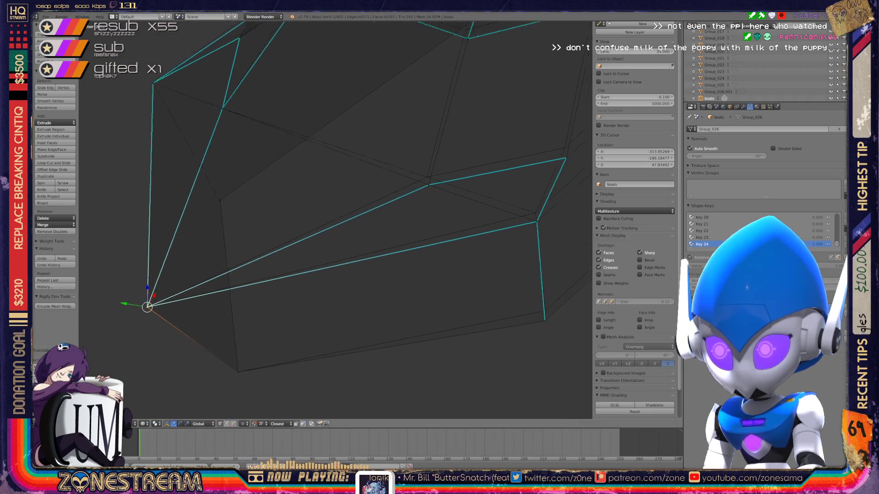
{"action": "scroll", "coordinate": [336, 220], "scroll_direction": "up", "scroll_amount": 2}
{"action": "left_click_drag", "start_coordinate": [284, 242], "coordinate": [282, 234]}
{"action": "right_click", "coordinate": [392, 280]}
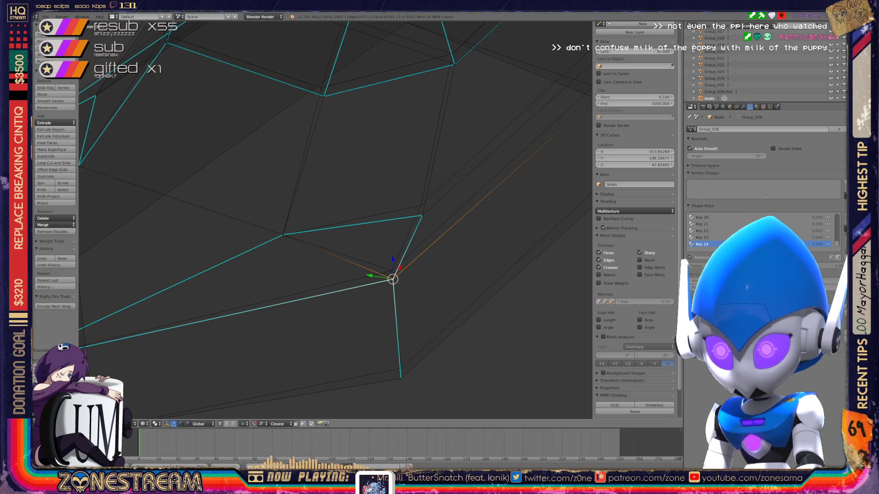
{"action": "left_click_drag", "start_coordinate": [393, 280], "coordinate": [390, 270]}
{"action": "right_click", "coordinate": [422, 215]}
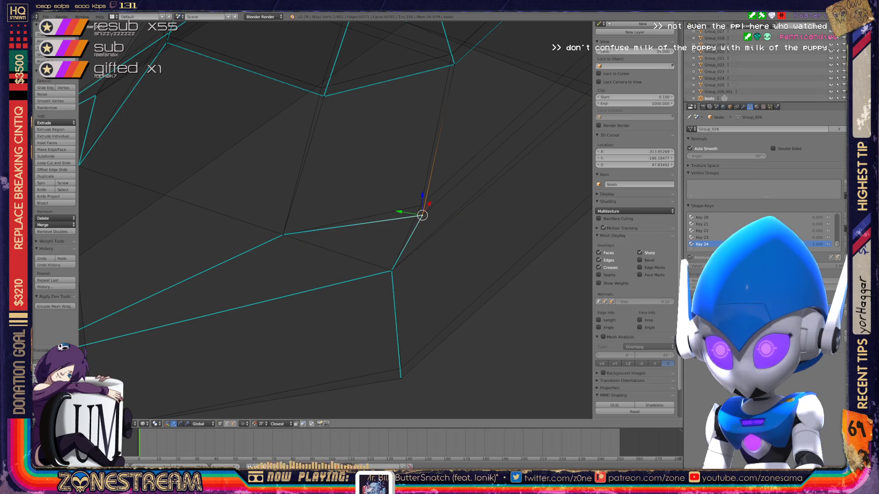
{"action": "left_click_drag", "start_coordinate": [422, 215], "coordinate": [420, 204]}
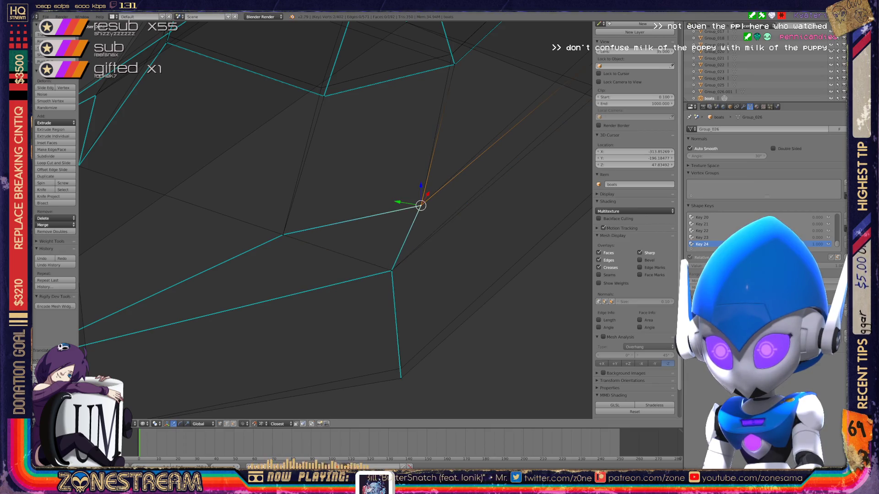
{"action": "right_click", "coordinate": [401, 377]}
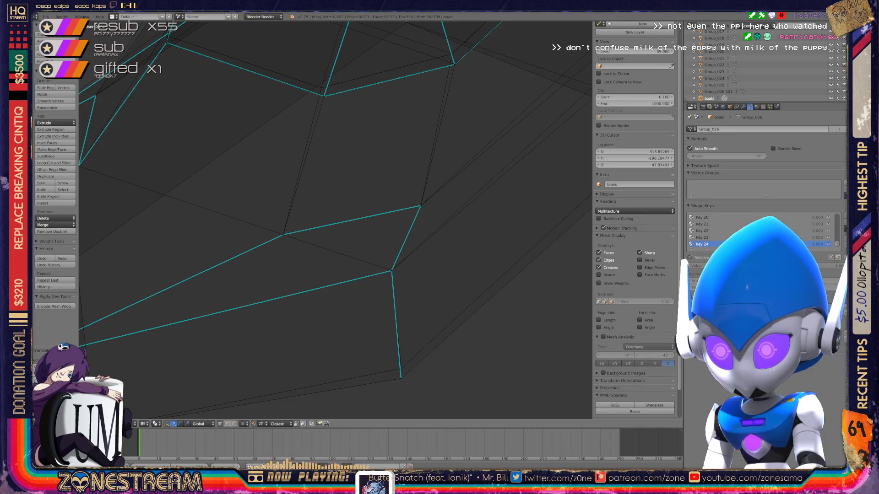
{"action": "scroll", "coordinate": [397, 347], "scroll_direction": "down", "scroll_amount": 4}
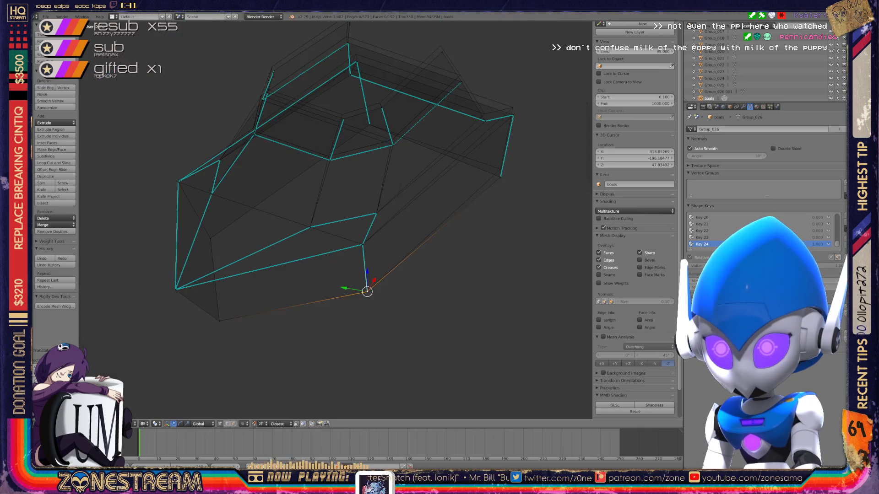
{"action": "middle_click_drag", "start_coordinate": [396, 346], "coordinate": [659, 275]}
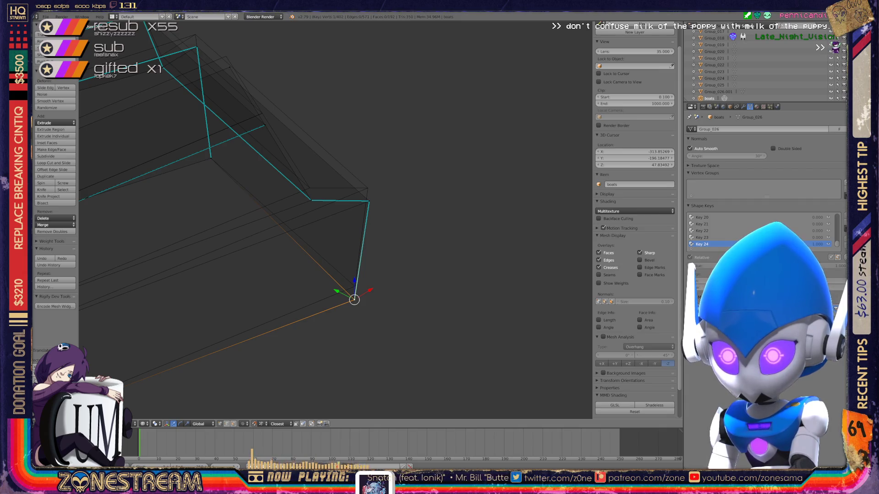
Step: Raise the selected corner vertex and its neighbour, then pan to reveal more of the mesh
{"action": "left_click_drag", "start_coordinate": [354, 299], "coordinate": [367, 188]}
{"action": "left_click", "coordinate": [312, 200]}
{"action": "left_click_drag", "start_coordinate": [312, 200], "coordinate": [310, 187]}
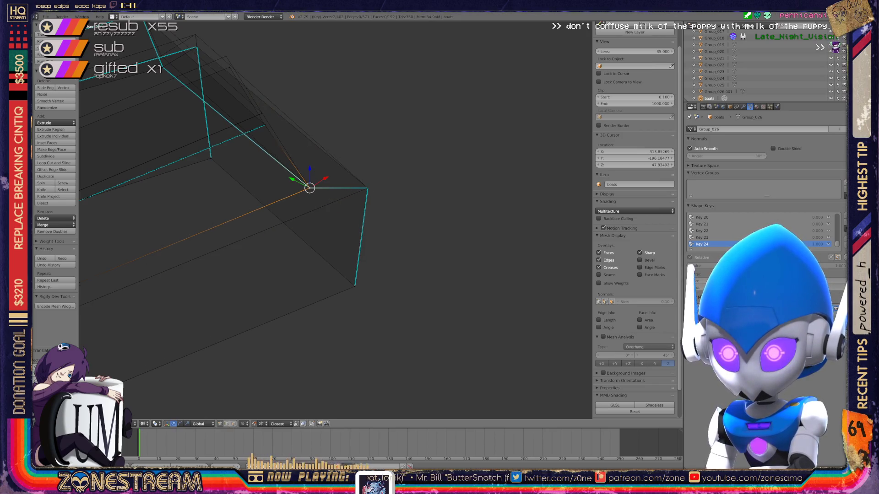
{"action": "middle_click_drag", "start_coordinate": [309, 188], "coordinate": [529, 233], "text": "shift"}
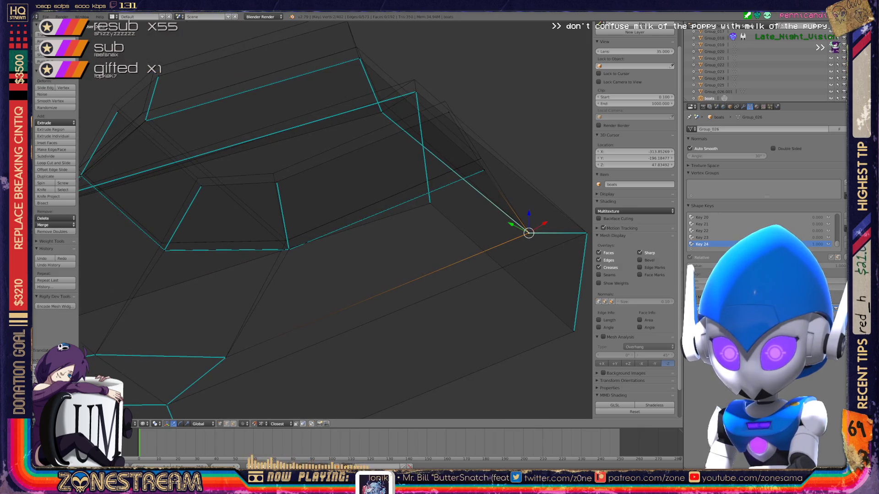
{"action": "scroll", "coordinate": [528, 233], "scroll_direction": "up", "scroll_amount": 3}
{"action": "scroll", "coordinate": [529, 233], "scroll_direction": "down", "scroll_amount": 1}
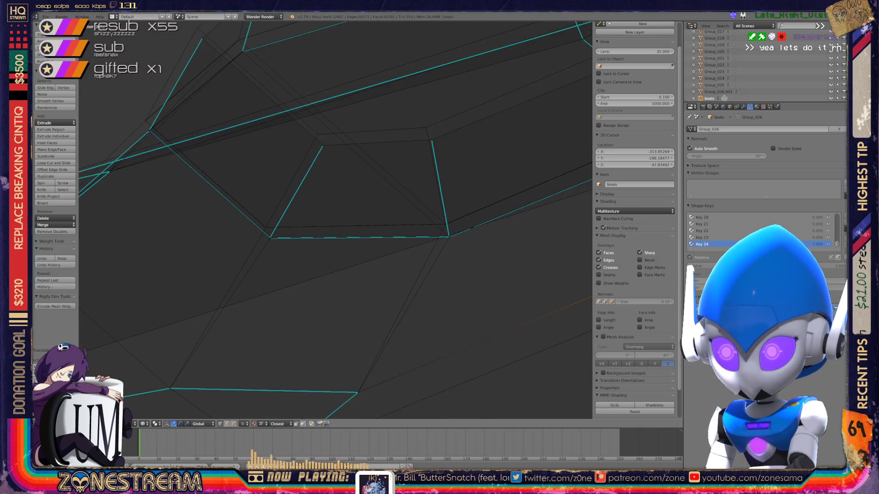
{"action": "scroll", "coordinate": [335, 220], "scroll_direction": "down", "scroll_amount": 1}
{"action": "scroll", "coordinate": [335, 221], "scroll_direction": "down", "scroll_amount": 1}
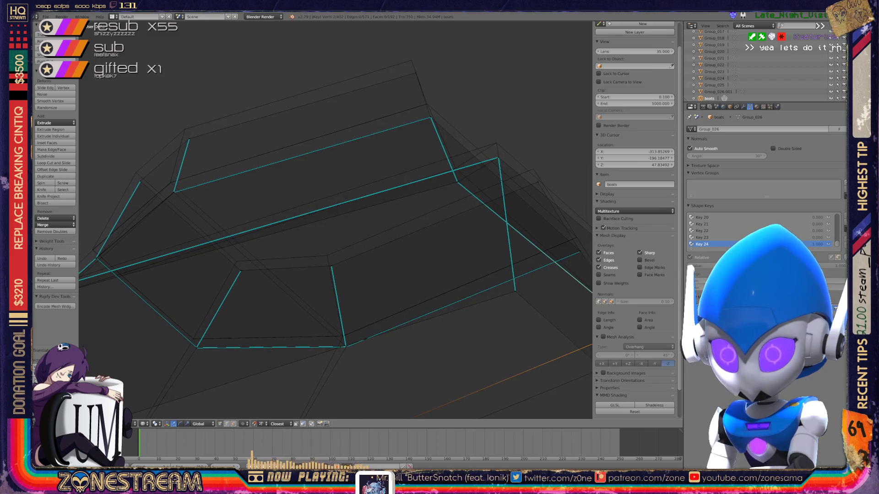
Step: Nudge six vertices around the seat mesh slightly up and left, one after another
{"action": "left_click_drag", "start_coordinate": [240, 270], "coordinate": [236, 262]}
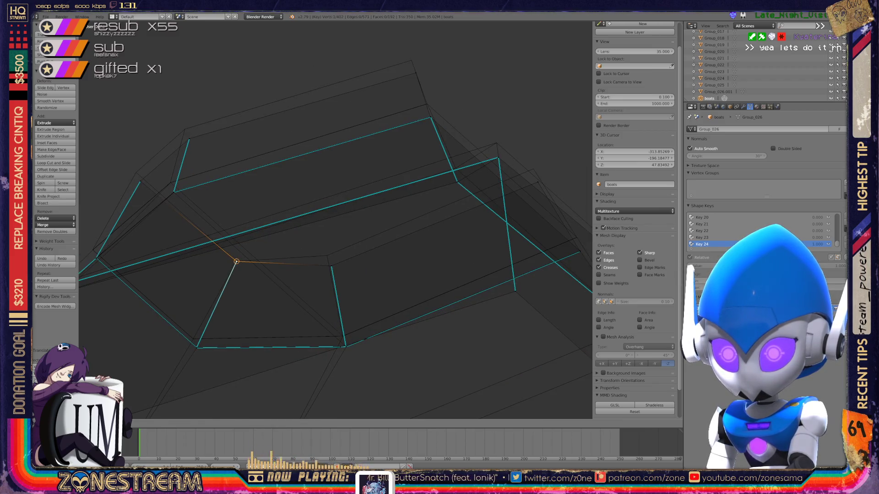
{"action": "left_click_drag", "start_coordinate": [331, 266], "coordinate": [327, 256]}
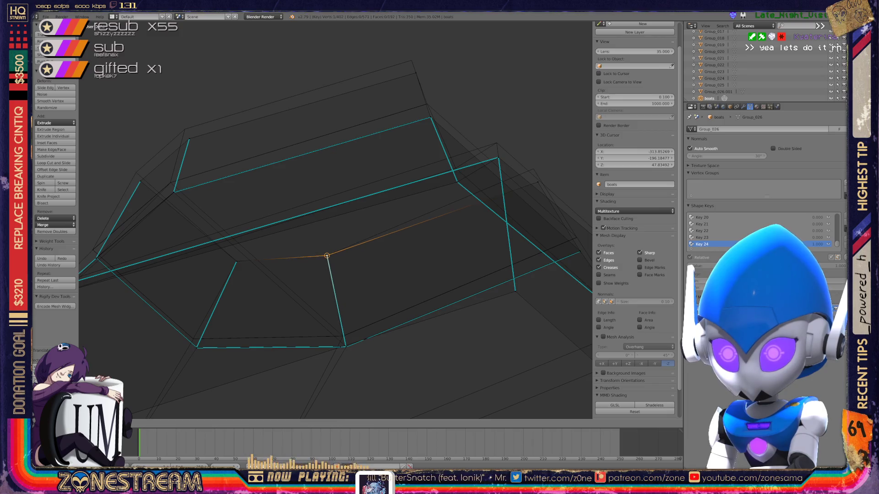
{"action": "left_click_drag", "start_coordinate": [538, 182], "coordinate": [533, 169]}
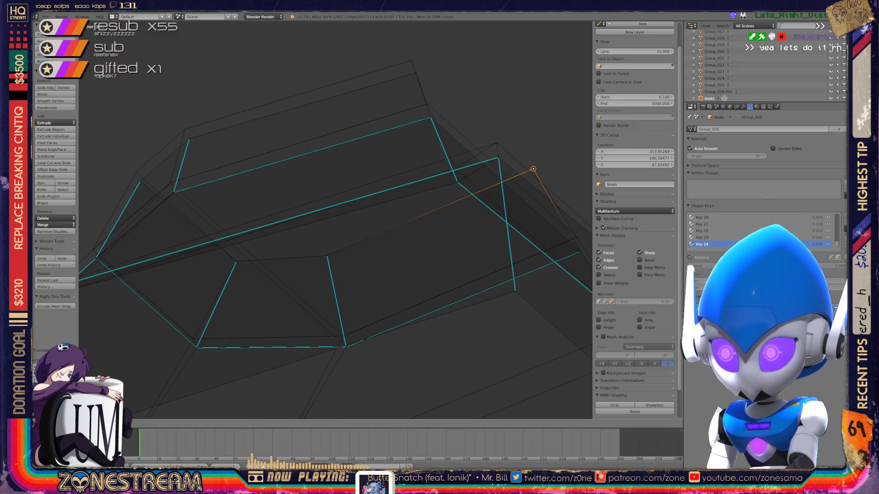
{"action": "left_click_drag", "start_coordinate": [139, 181], "coordinate": [137, 171]}
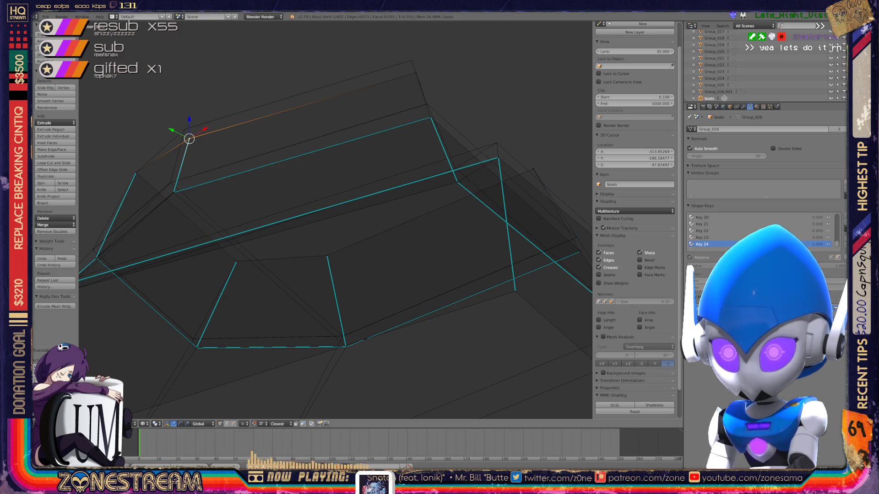
{"action": "left_click_drag", "start_coordinate": [189, 138], "coordinate": [185, 129]}
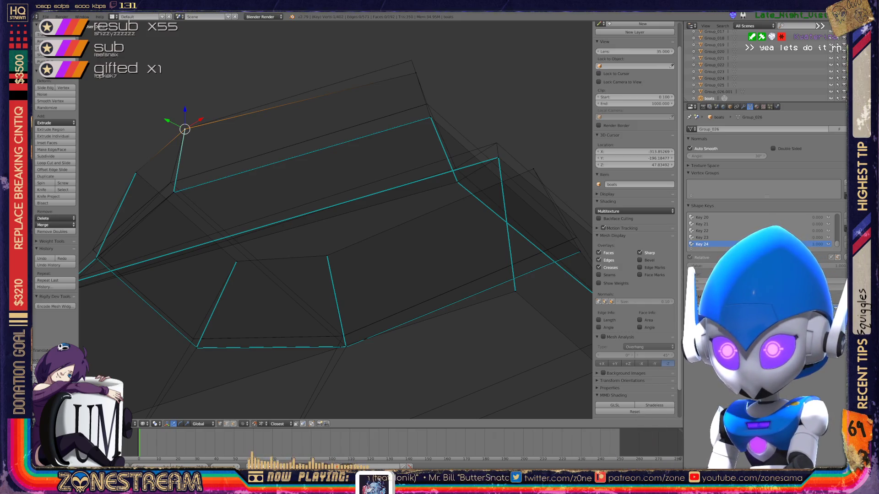
{"action": "left_click_drag", "start_coordinate": [416, 71], "coordinate": [411, 61]}
{"action": "mouse_move", "coordinate": [338, 177]}
{"action": "middle_mouse_down"}
{"action": "mouse_move", "coordinate": [384, 281]}
{"action": "mouse_move", "coordinate": [419, 418]}
{"action": "mouse_move", "coordinate": [588, 134]}
{"action": "mouse_move", "coordinate": [369, 423]}
{"action": "mouse_move", "coordinate": [385, 413]}
{"action": "mouse_move", "coordinate": [315, 248]}
{"action": "mouse_move", "coordinate": [336, 227]}
{"action": "mouse_move", "coordinate": [309, 199]}
{"action": "middle_mouse_up"}
{"action": "scroll", "coordinate": [335, 220], "scroll_direction": "up", "scroll_amount": 3}
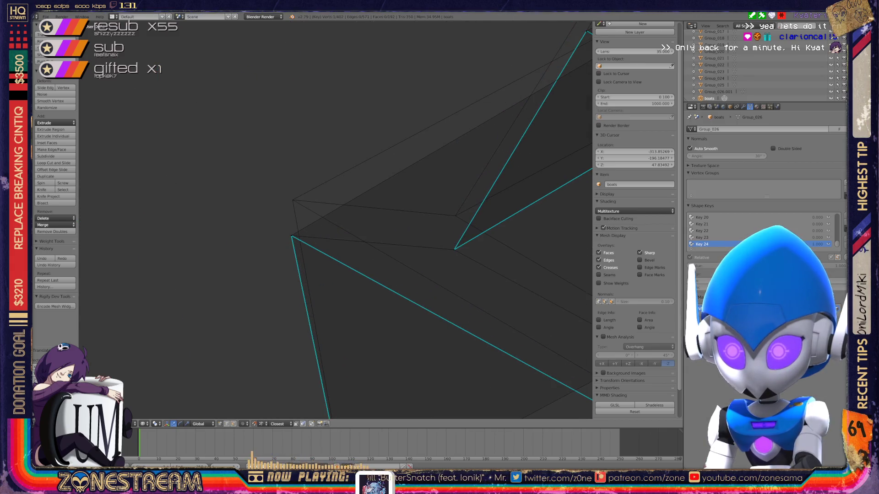
Step: Snap a stray vertex onto its neighbour and move the next vertex to a higher position
{"action": "key", "text": "g"}
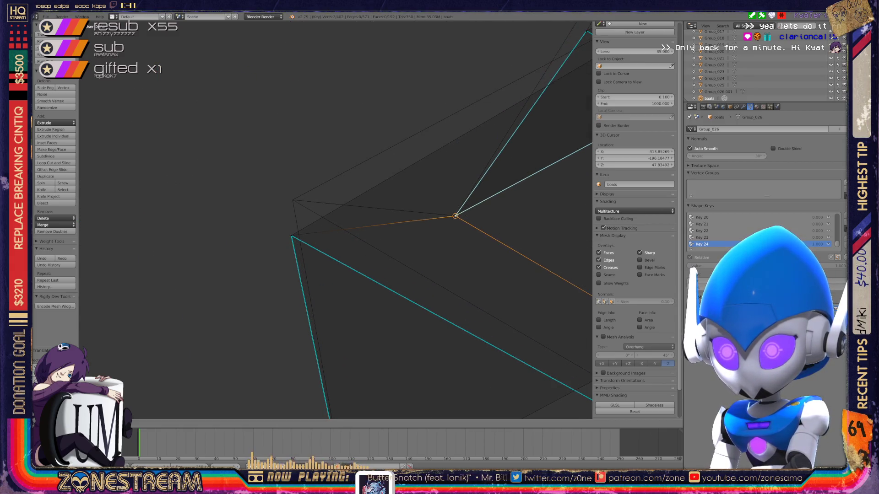
{"action": "left_click", "coordinate": [456, 216]}
{"action": "right_click", "coordinate": [291, 236]}
{"action": "key", "text": "g"}
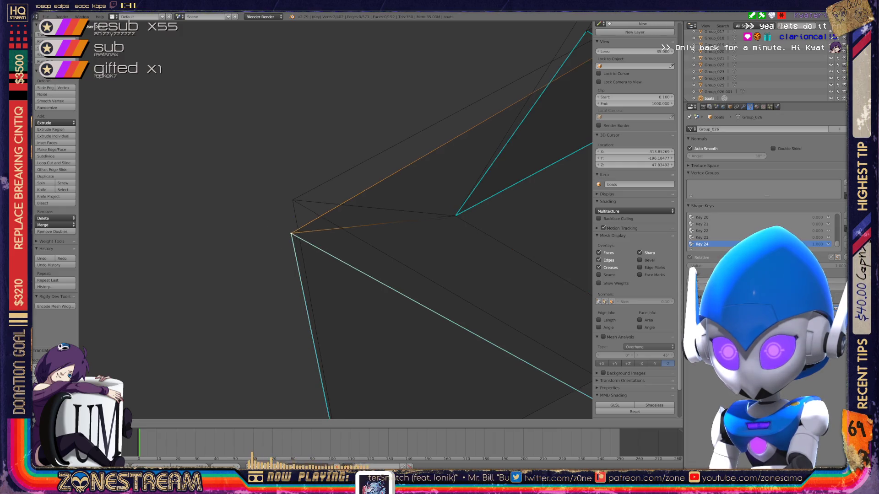
{"action": "left_click", "coordinate": [293, 200]}
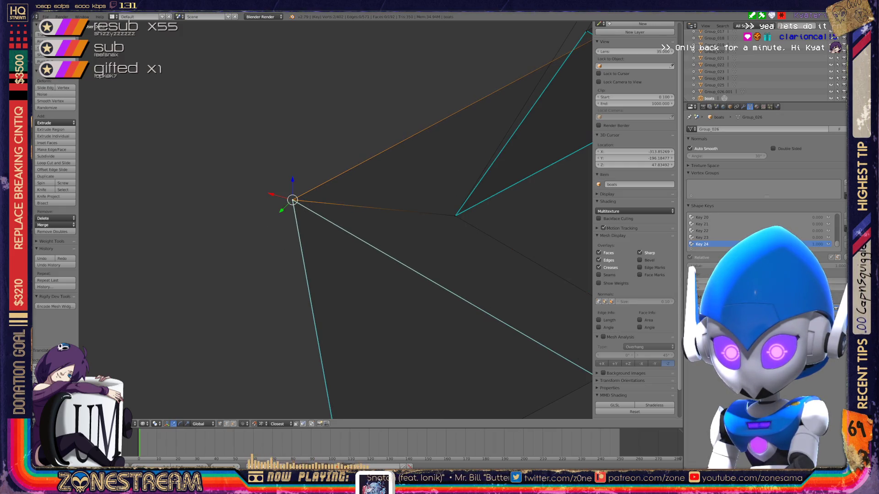
{"action": "scroll", "coordinate": [336, 219], "scroll_direction": "down", "scroll_amount": 1}
{"action": "scroll", "coordinate": [335, 220], "scroll_direction": "down", "scroll_amount": 2}
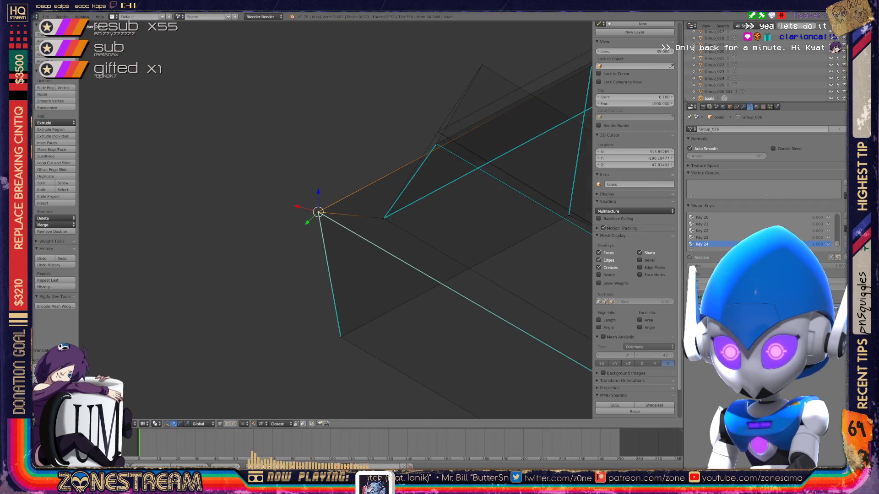
{"action": "scroll", "coordinate": [335, 219], "scroll_direction": "down", "scroll_amount": 2}
{"action": "scroll", "coordinate": [335, 220], "scroll_direction": "down", "scroll_amount": 2}
Step: Close in on the mesh corner and snap the upper corner vertex onto the vertex below it
{"action": "middle_click_drag", "start_coordinate": [335, 220], "coordinate": [296, 241]}
{"action": "middle_click_drag", "start_coordinate": [335, 220], "coordinate": [295, 240]}
{"action": "scroll", "coordinate": [296, 241], "scroll_direction": "up", "scroll_amount": 2}
{"action": "scroll", "coordinate": [335, 220], "scroll_direction": "up", "scroll_amount": 4}
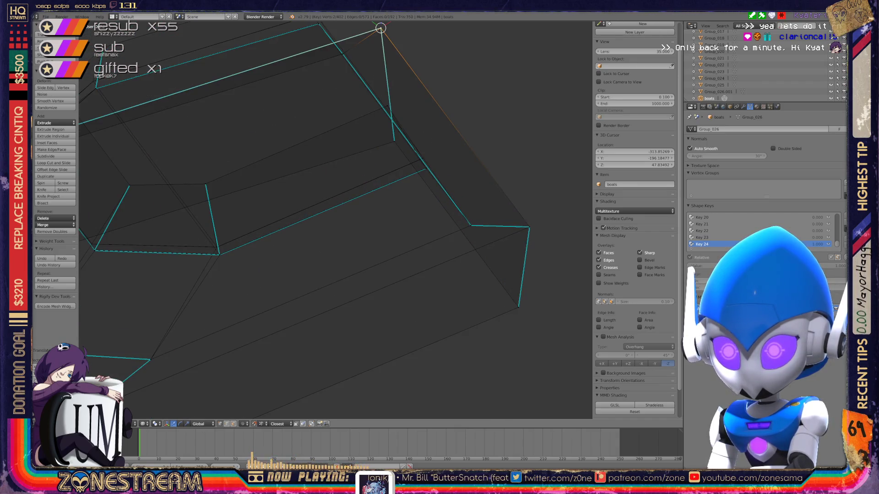
{"action": "mouse_move", "coordinate": [335, 220]}
{"action": "middle_mouse_down"}
{"action": "mouse_move", "coordinate": [307, 236]}
{"action": "mouse_move", "coordinate": [233, 206]}
{"action": "mouse_move", "coordinate": [220, 177]}
{"action": "mouse_move", "coordinate": [220, 272]}
{"action": "mouse_move", "coordinate": [328, 224]}
{"action": "mouse_move", "coordinate": [330, 316]}
{"action": "middle_mouse_up"}
{"action": "scroll", "coordinate": [316, 233], "scroll_direction": "up", "scroll_amount": 2}
{"action": "scroll", "coordinate": [316, 233], "scroll_direction": "up", "scroll_amount": 2}
{"action": "right_click", "coordinate": [235, 97]}
{"action": "key", "text": "g"}
{"action": "left_click", "coordinate": [301, 323]}
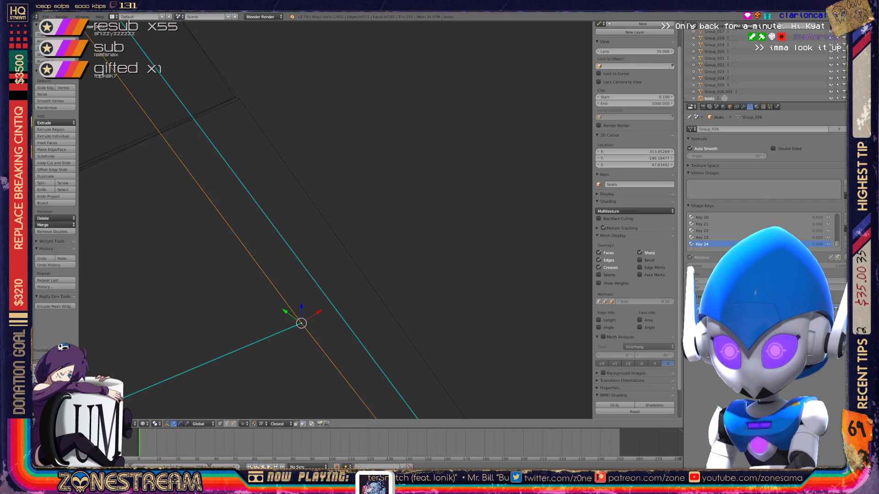
Step: Snap three lower corner vertices of the box mesh up onto the matching upper corner
{"action": "mouse_move", "coordinate": [301, 323]}
{"action": "middle_mouse_down", "text": "shift"}
{"action": "mouse_move", "coordinate": [275, 290]}
{"action": "mouse_move", "coordinate": [240, 99]}
{"action": "mouse_move", "coordinate": [296, 171]}
{"action": "middle_mouse_up", "text": "shift"}
{"action": "scroll", "coordinate": [296, 171], "scroll_direction": "down", "scroll_amount": 5}
{"action": "mouse_move", "coordinate": [323, 206]}
{"action": "middle_mouse_down"}
{"action": "mouse_move", "coordinate": [247, 227]}
{"action": "mouse_move", "coordinate": [303, 203]}
{"action": "mouse_move", "coordinate": [485, 249]}
{"action": "middle_mouse_up"}
{"action": "scroll", "coordinate": [336, 219], "scroll_direction": "up", "scroll_amount": 3}
{"action": "scroll", "coordinate": [337, 220], "scroll_direction": "up", "scroll_amount": 2}
{"action": "mouse_move", "coordinate": [336, 220]}
{"action": "middle_mouse_down"}
{"action": "mouse_move", "coordinate": [344, 206]}
{"action": "mouse_move", "coordinate": [392, 329]}
{"action": "mouse_move", "coordinate": [388, 350]}
{"action": "mouse_move", "coordinate": [337, 304]}
{"action": "mouse_move", "coordinate": [337, 318]}
{"action": "mouse_move", "coordinate": [284, 359]}
{"action": "mouse_move", "coordinate": [339, 361]}
{"action": "mouse_move", "coordinate": [338, 387]}
{"action": "mouse_move", "coordinate": [320, 345]}
{"action": "middle_mouse_up"}
{"action": "right_click", "coordinate": [320, 341]}
{"action": "key", "text": "g"}
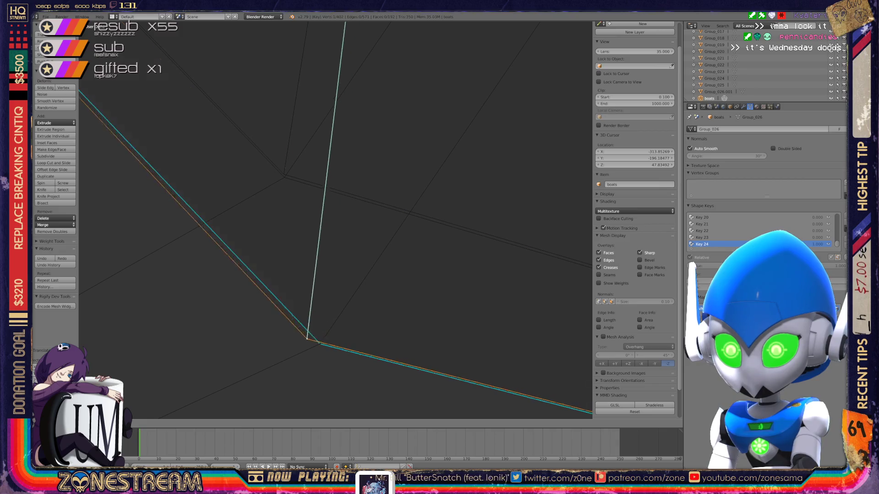
{"action": "left_click", "coordinate": [284, 174]}
{"action": "right_click", "coordinate": [320, 343]}
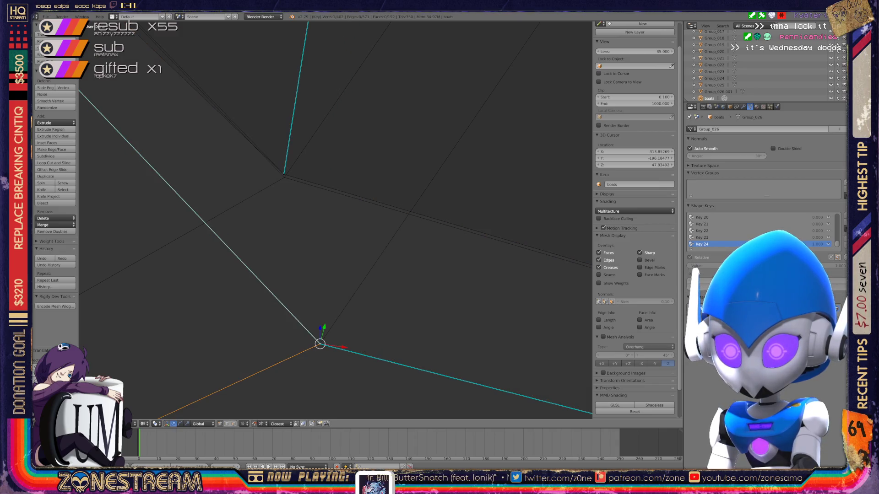
{"action": "key", "text": "g"}
{"action": "left_click", "coordinate": [283, 173]}
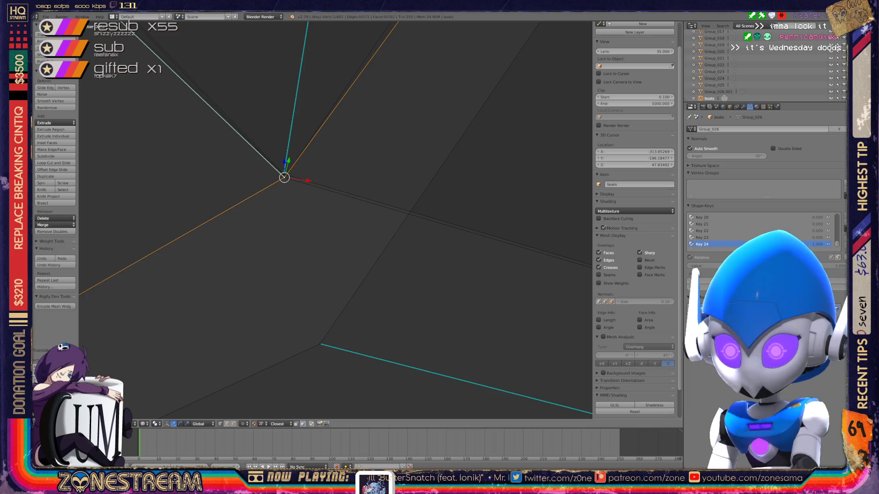
{"action": "right_click", "coordinate": [319, 344]}
{"action": "key", "text": "g"}
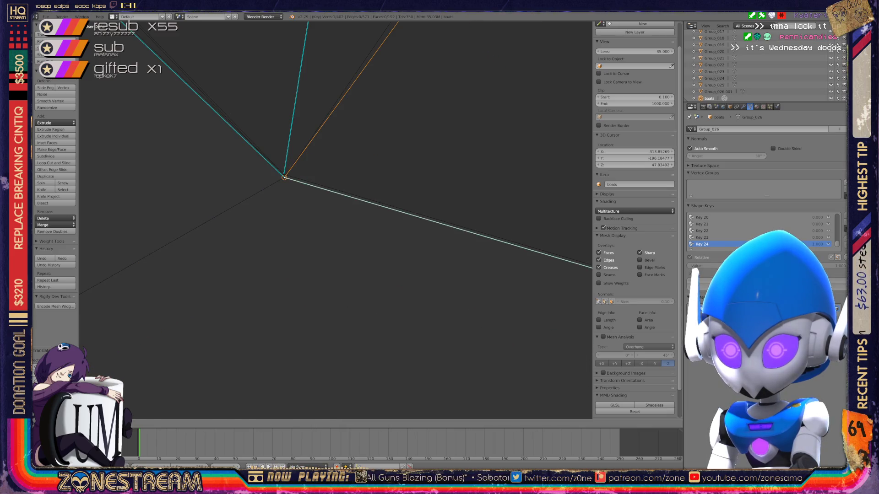
{"action": "left_click", "coordinate": [283, 177]}
Step: Settle the cyan-edged bottom corner vertex onto its target corner, undoing and redoing to check
{"action": "middle_click_drag", "start_coordinate": [336, 219], "coordinate": [385, 206]}
{"action": "scroll", "coordinate": [337, 220], "scroll_direction": "down", "scroll_amount": 5}
{"action": "scroll", "coordinate": [334, 218], "scroll_direction": "up", "scroll_amount": 2}
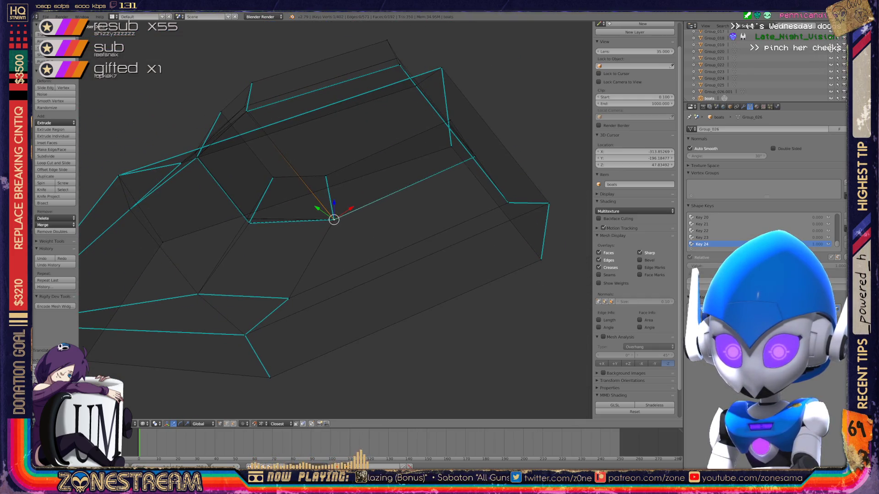
{"action": "scroll", "coordinate": [334, 219], "scroll_direction": "up", "scroll_amount": 2}
{"action": "scroll", "coordinate": [334, 218], "scroll_direction": "up", "scroll_amount": 2}
{"action": "middle_click_drag", "start_coordinate": [336, 220], "coordinate": [481, 214]}
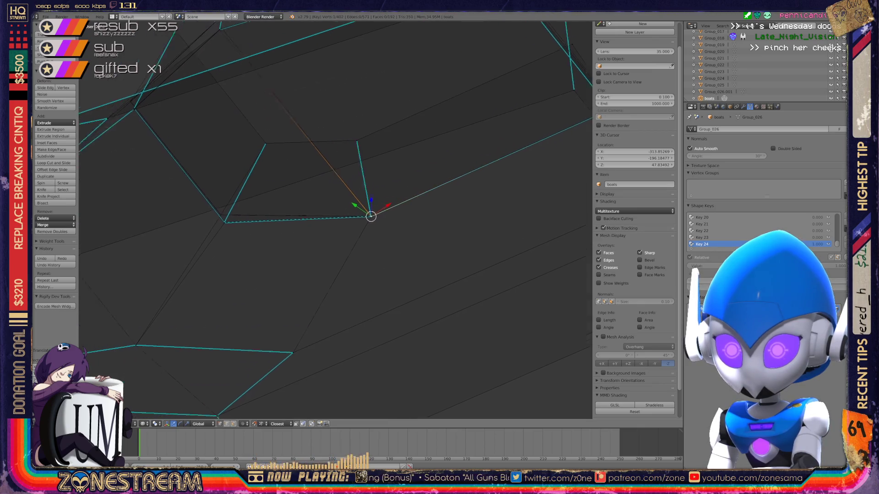
{"action": "middle_click_drag", "start_coordinate": [337, 220], "coordinate": [257, 328], "text": "shift"}
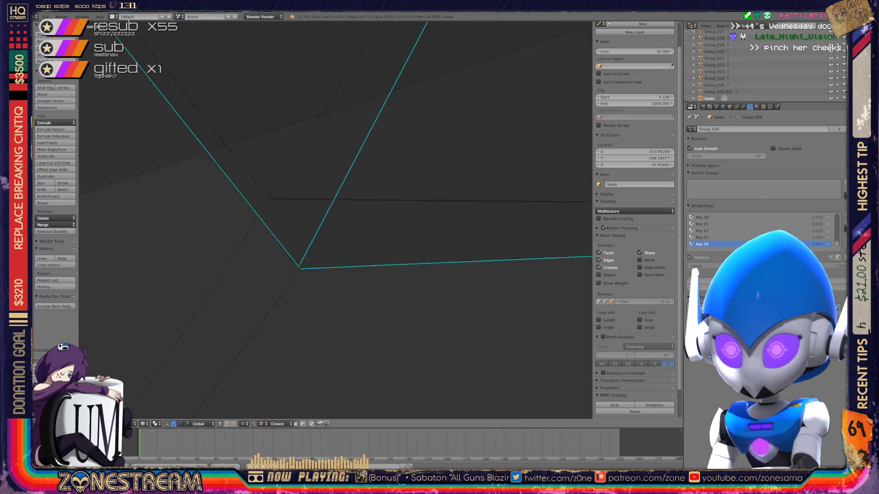
{"action": "right_click", "coordinate": [243, 338]}
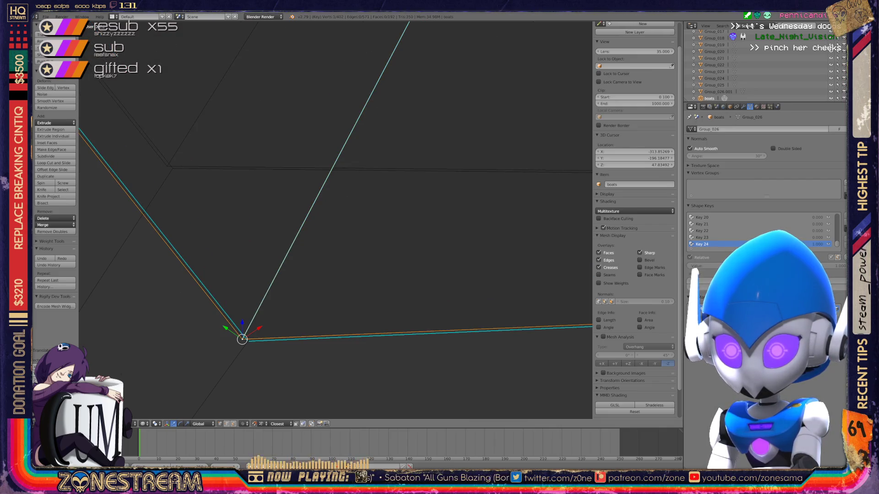
{"action": "key", "text": "ctrl+z"}
{"action": "key", "text": "ctrl+z"}
{"action": "key", "text": "ctrl+z"}
{"action": "key", "text": "ctrl+shift+z"}
{"action": "key", "text": "ctrl+shift+z"}
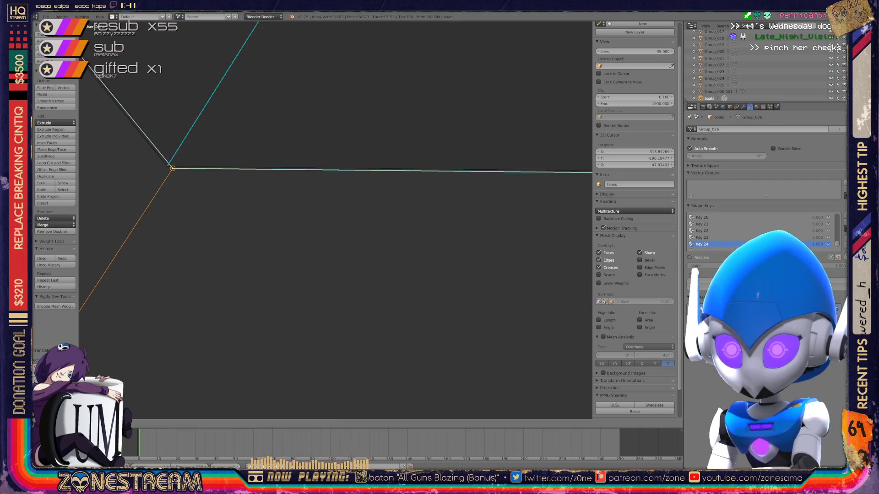
{"action": "scroll", "coordinate": [336, 220], "scroll_direction": "down", "scroll_amount": 5}
{"action": "scroll", "coordinate": [336, 220], "scroll_direction": "down", "scroll_amount": 5}
{"action": "scroll", "coordinate": [336, 219], "scroll_direction": "down", "scroll_amount": 5}
{"action": "middle_click_drag", "start_coordinate": [330, 220], "coordinate": [432, 206]}
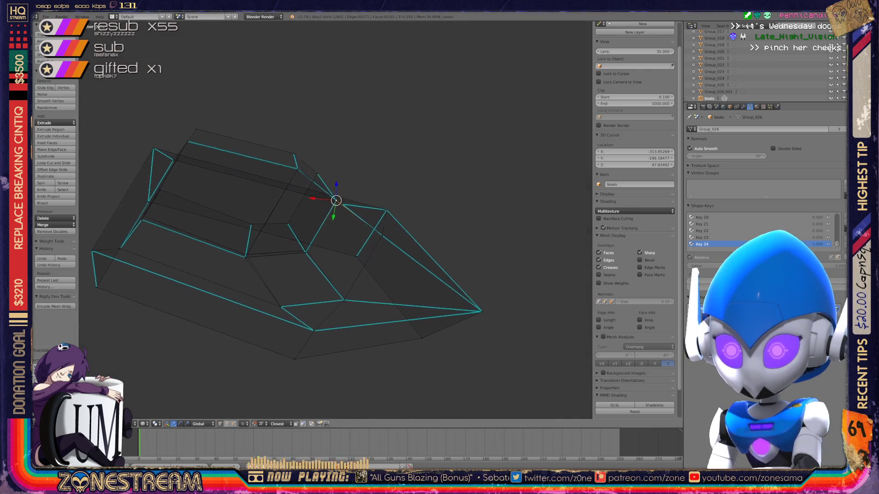
{"action": "scroll", "coordinate": [336, 220], "scroll_direction": "up", "scroll_amount": 3}
{"action": "scroll", "coordinate": [337, 220], "scroll_direction": "up", "scroll_amount": 3}
{"action": "scroll", "coordinate": [336, 220], "scroll_direction": "up", "scroll_amount": 3}
{"action": "scroll", "coordinate": [336, 220], "scroll_direction": "up", "scroll_amount": 2}
Step: Snap the lower-edge vertex onto the edge intersection above it
{"action": "middle_click_drag", "start_coordinate": [336, 220], "coordinate": [398, 247]}
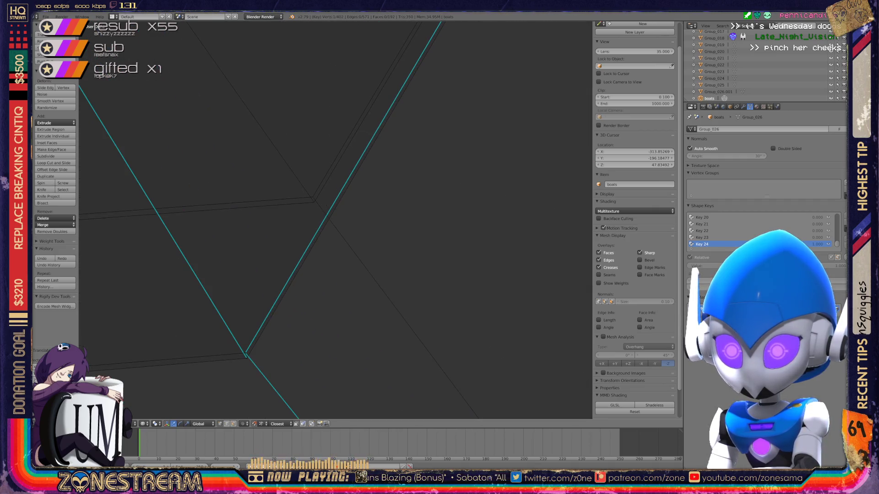
{"action": "right_click", "coordinate": [246, 354], "text": "shift"}
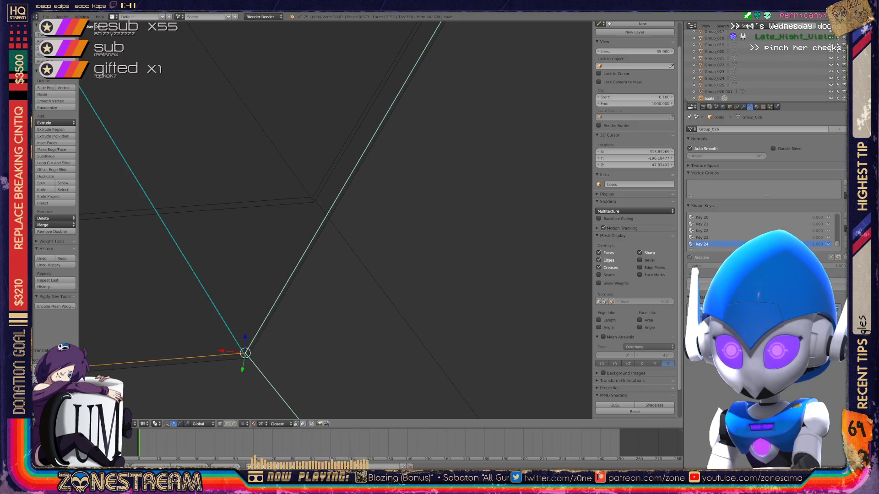
{"action": "key", "text": "g"}
{"action": "left_click", "coordinate": [312, 197]}
{"action": "middle_click_drag", "start_coordinate": [337, 220], "coordinate": [378, 234]}
{"action": "scroll", "coordinate": [337, 220], "scroll_direction": "down", "scroll_amount": 3}
{"action": "scroll", "coordinate": [336, 220], "scroll_direction": "down", "scroll_amount": 3}
{"action": "scroll", "coordinate": [337, 219], "scroll_direction": "up", "scroll_amount": 5}
{"action": "scroll", "coordinate": [336, 220], "scroll_direction": "up", "scroll_amount": 3}
Step: Snap the cyan edge's vertex onto its neighbouring vertex and inspect the result
{"action": "middle_click_drag", "start_coordinate": [151, 234], "coordinate": [254, 351]}
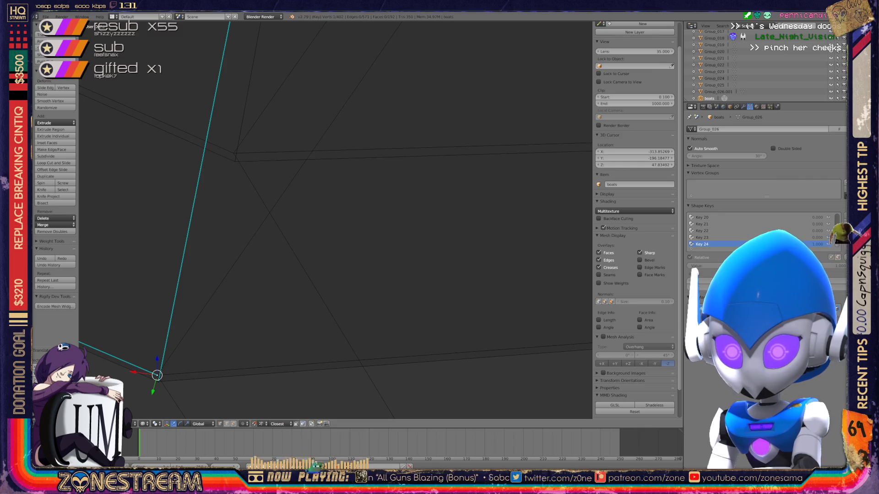
{"action": "key", "text": "g"}
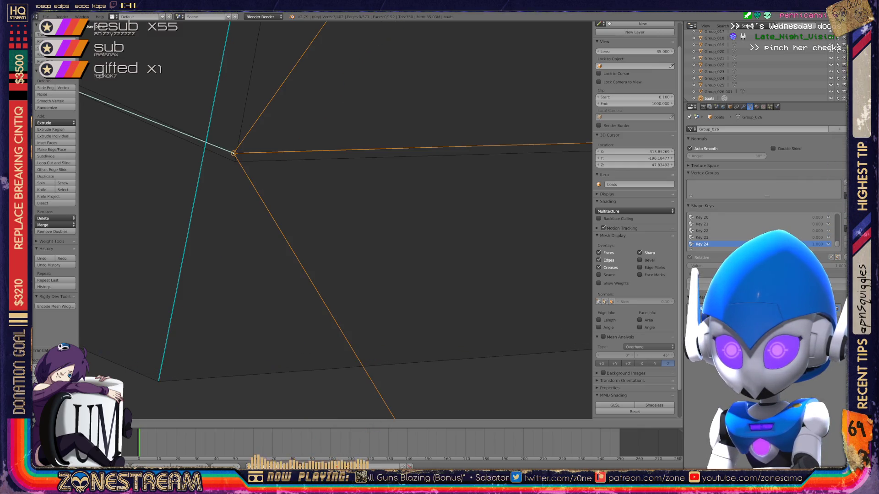
{"action": "mouse_move", "coordinate": [343, 241]}
{"action": "middle_mouse_down"}
{"action": "mouse_move", "coordinate": [357, 233]}
{"action": "mouse_move", "coordinate": [418, 254]}
{"action": "mouse_move", "coordinate": [439, 227]}
{"action": "middle_mouse_up"}
{"action": "scroll", "coordinate": [335, 219], "scroll_direction": "down", "scroll_amount": 3}
{"action": "scroll", "coordinate": [335, 220], "scroll_direction": "down", "scroll_amount": 3}
{"action": "scroll", "coordinate": [335, 220], "scroll_direction": "up", "scroll_amount": 5}
Step: Select the upper then the lower corner vertex and orbit around the corner to check it
{"action": "middle_click_drag", "start_coordinate": [335, 219], "coordinate": [295, 264]}
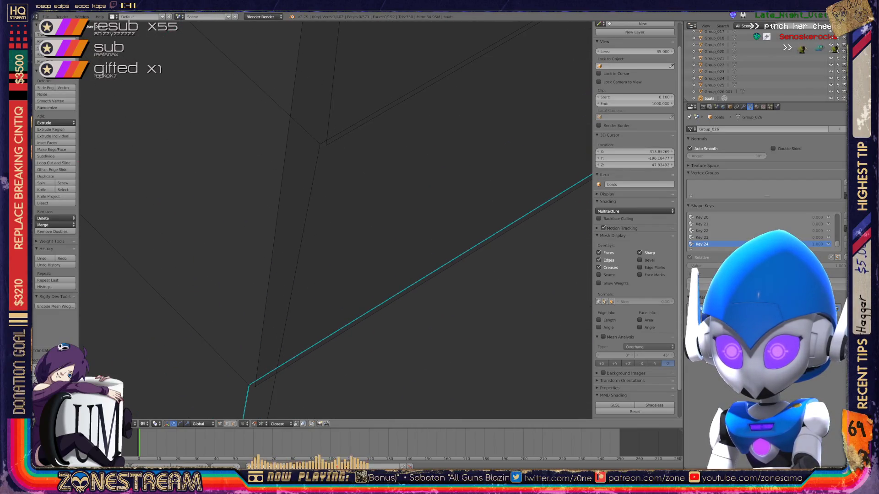
{"action": "right_click", "coordinate": [326, 145]}
{"action": "right_click", "coordinate": [248, 385]}
{"action": "mouse_move", "coordinate": [249, 385]}
{"action": "middle_mouse_down"}
{"action": "mouse_move", "coordinate": [323, 197]}
{"action": "mouse_move", "coordinate": [320, 145]}
{"action": "middle_mouse_up"}
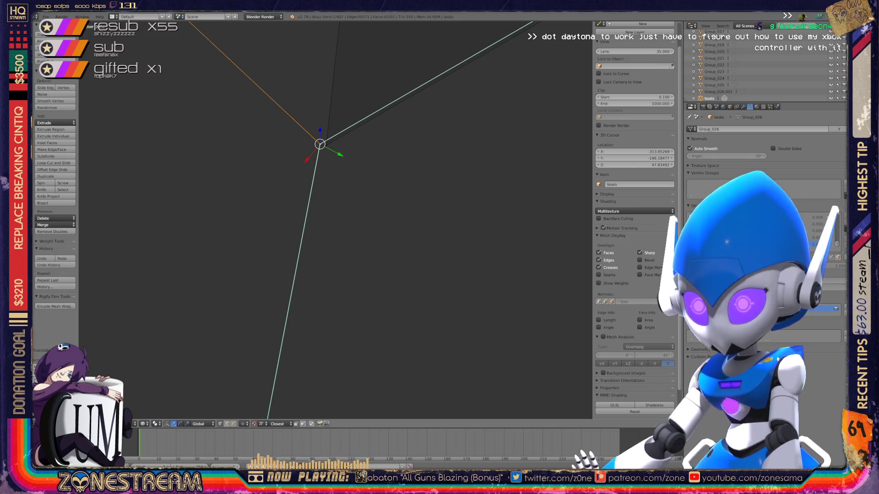
{"action": "mouse_move", "coordinate": [319, 145]}
{"action": "middle_mouse_down", "text": "shift"}
{"action": "mouse_move", "coordinate": [344, 220]}
{"action": "mouse_move", "coordinate": [323, 248]}
{"action": "middle_mouse_up", "text": "shift"}
{"action": "scroll", "coordinate": [371, 220], "scroll_direction": "down", "scroll_amount": 10}
Step: Toggle out of and back into editing, look over the wireframe boats, deselect everything and place the 3D cursor in empty space
{"action": "key", "text": "Tab"}
{"action": "key", "text": "Tab"}
{"action": "scroll", "coordinate": [338, 216], "scroll_direction": "down", "scroll_amount": 3}
{"action": "key", "text": "Tab"}
{"action": "scroll", "coordinate": [370, 172], "scroll_direction": "down", "scroll_amount": 2}
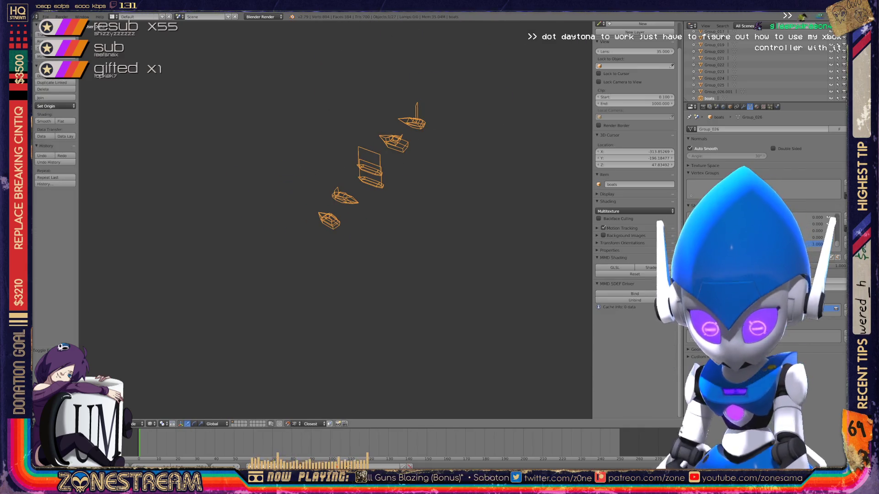
{"action": "scroll", "coordinate": [337, 220], "scroll_direction": "up", "scroll_amount": 4}
{"action": "middle_click_drag", "start_coordinate": [336, 219], "coordinate": [474, 190]}
{"action": "middle_click_drag", "start_coordinate": [336, 206], "coordinate": [227, 186], "text": "shift"}
{"action": "scroll", "coordinate": [336, 220], "scroll_direction": "up", "scroll_amount": 3}
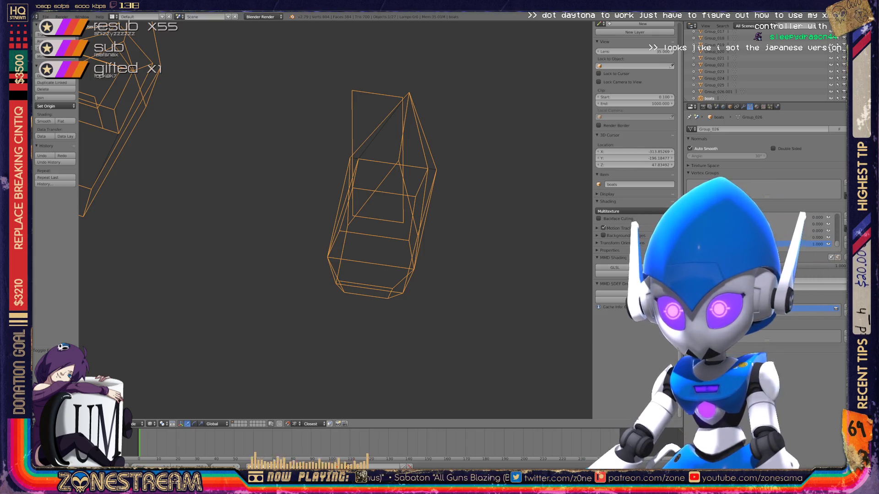
{"action": "mouse_move", "coordinate": [337, 219]}
{"action": "middle_mouse_down"}
{"action": "mouse_move", "coordinate": [275, 172]}
{"action": "mouse_move", "coordinate": [330, 227]}
{"action": "mouse_move", "coordinate": [357, 206]}
{"action": "mouse_move", "coordinate": [323, 227]}
{"action": "middle_mouse_up"}
{"action": "scroll", "coordinate": [357, 213], "scroll_direction": "down", "scroll_amount": 5}
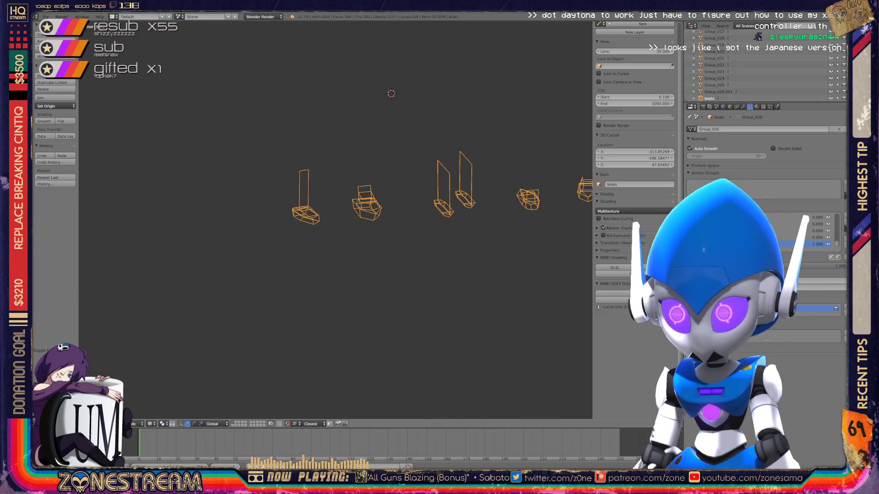
{"action": "scroll", "coordinate": [296, 234], "scroll_direction": "down", "scroll_amount": 3}
{"action": "scroll", "coordinate": [295, 234], "scroll_direction": "down", "scroll_amount": 2}
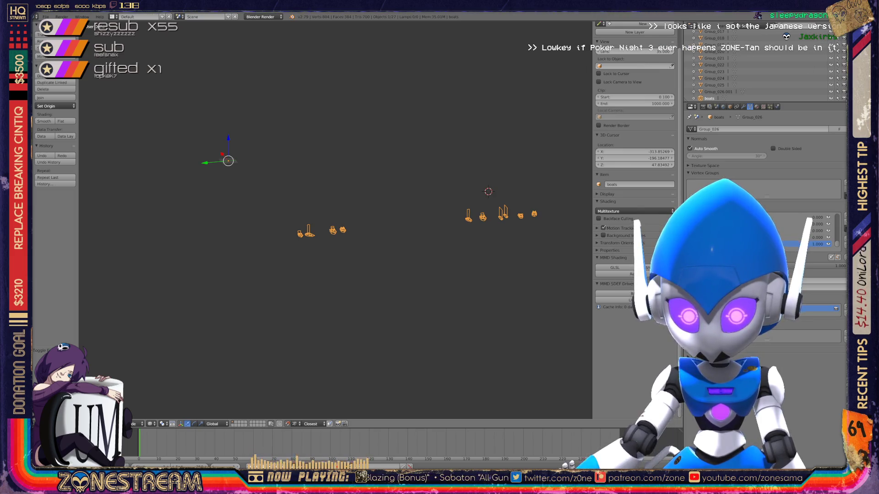
{"action": "middle_click_drag", "start_coordinate": [344, 227], "coordinate": [315, 206]}
{"action": "middle_click_drag", "start_coordinate": [495, 194], "coordinate": [477, 220]}
{"action": "key", "text": "a"}
{"action": "left_click", "coordinate": [543, 118]}
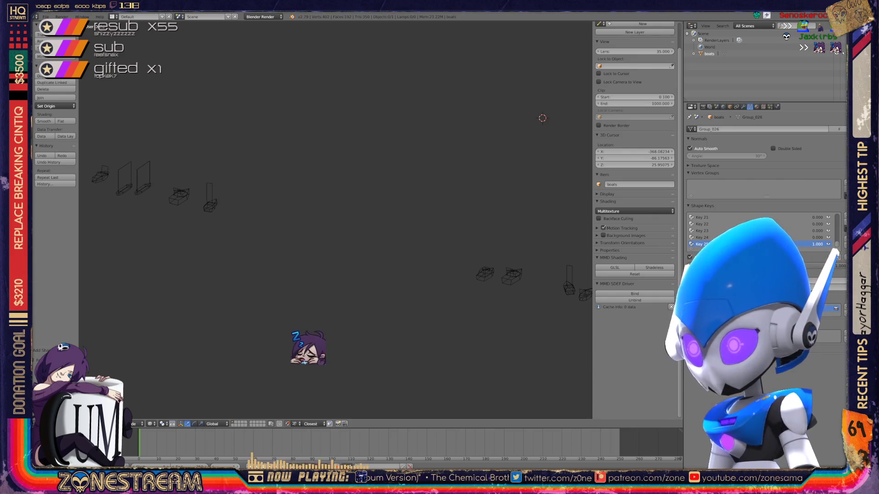
Step: Bring up the File menu's Import formats with Wavefront (.obj) ready to choose
{"action": "left_click", "coordinate": [45, 16]}
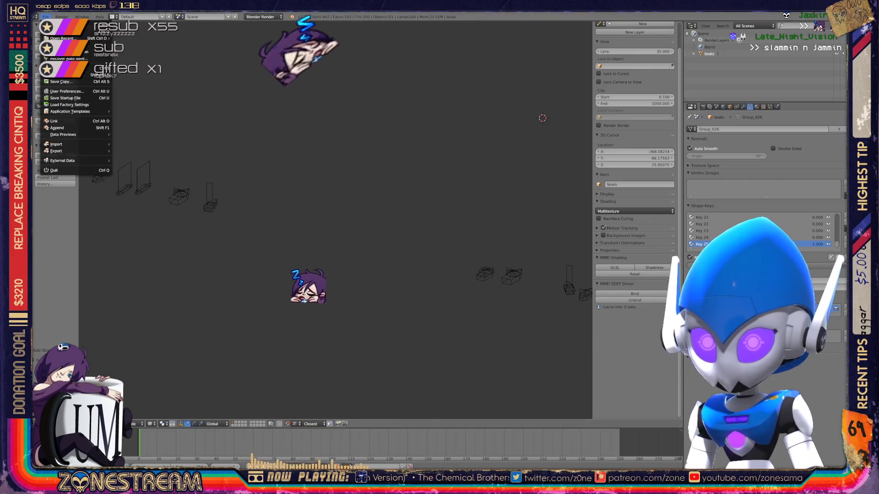
{"action": "mouse_move", "coordinate": [66, 144]}
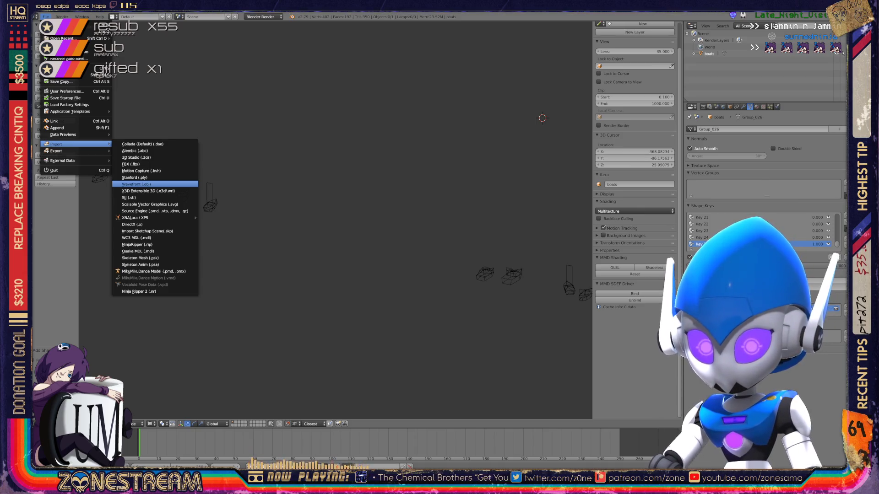
Step: Import a chosen numbered Wavefront OBJ model from the downloaded folder
{"action": "left_click", "coordinate": [138, 185]}
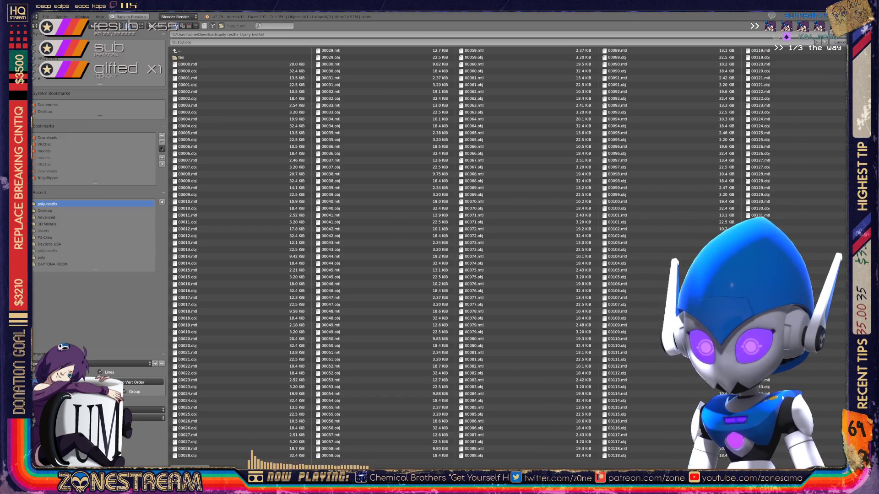
{"action": "scroll", "coordinate": [508, 254], "scroll_direction": "down", "scroll_amount": 2}
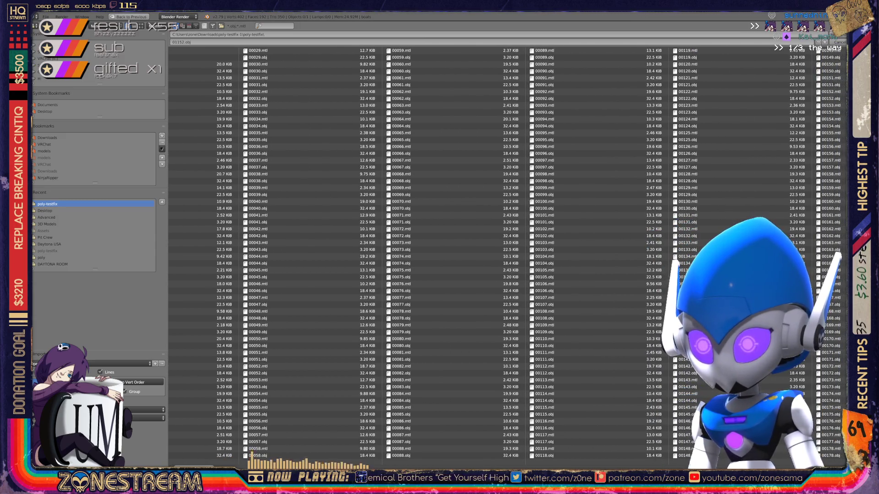
{"action": "scroll", "coordinate": [501, 259], "scroll_direction": "down", "scroll_amount": 5}
{"action": "scroll", "coordinate": [502, 259], "scroll_direction": "down", "scroll_amount": 5}
{"action": "scroll", "coordinate": [501, 259], "scroll_direction": "down", "scroll_amount": 5}
{"action": "scroll", "coordinate": [502, 258], "scroll_direction": "down", "scroll_amount": 5}
{"action": "scroll", "coordinate": [502, 259], "scroll_direction": "down", "scroll_amount": 1}
{"action": "scroll", "coordinate": [501, 259], "scroll_direction": "down", "scroll_amount": 1}
{"action": "scroll", "coordinate": [502, 259], "scroll_direction": "down", "scroll_amount": 1}
{"action": "scroll", "coordinate": [501, 259], "scroll_direction": "down", "scroll_amount": 1}
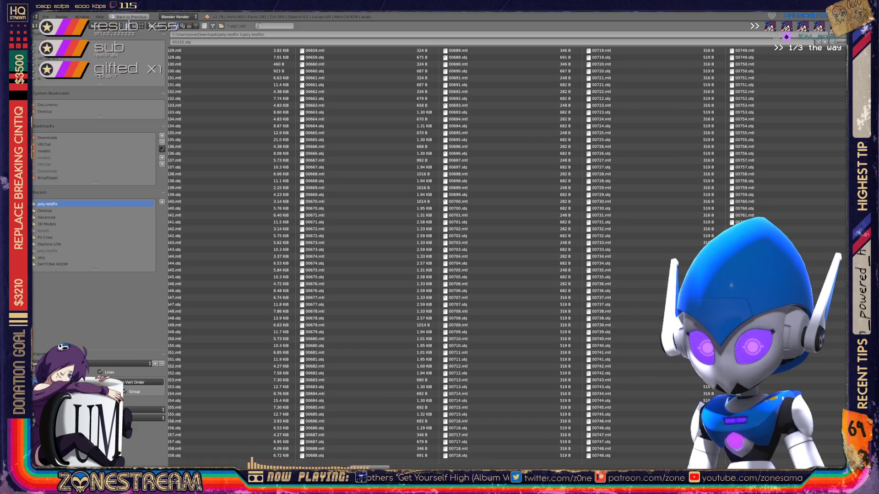
{"action": "scroll", "coordinate": [502, 259], "scroll_direction": "down", "scroll_amount": 1}
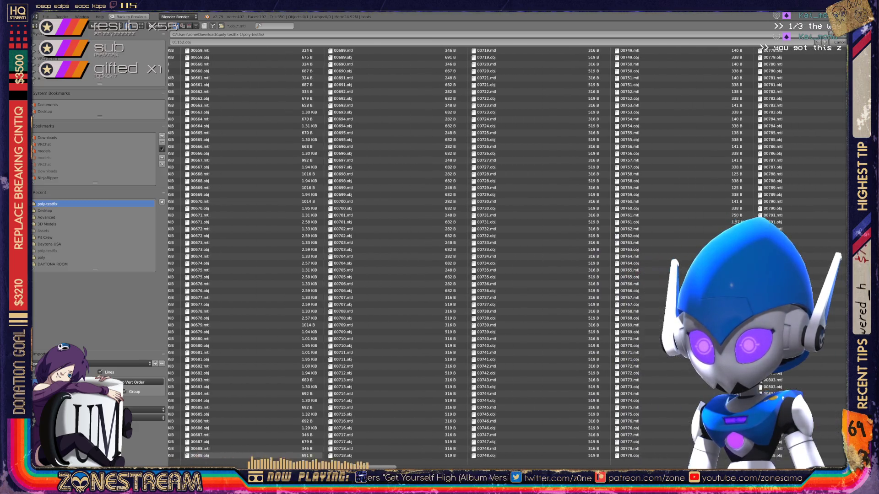
{"action": "scroll", "coordinate": [501, 259], "scroll_direction": "down", "scroll_amount": 1}
{"action": "scroll", "coordinate": [502, 259], "scroll_direction": "down", "scroll_amount": 1}
{"action": "scroll", "coordinate": [501, 259], "scroll_direction": "down", "scroll_amount": 1}
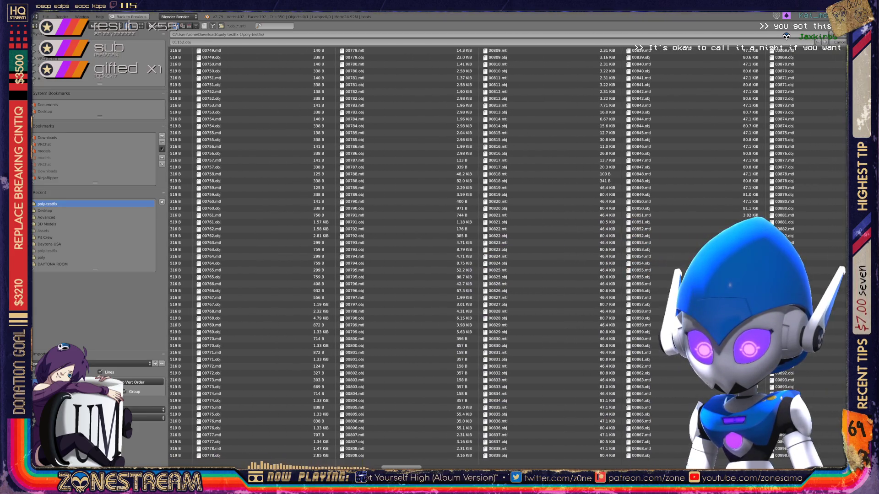
{"action": "scroll", "coordinate": [502, 259], "scroll_direction": "down", "scroll_amount": 1}
{"action": "scroll", "coordinate": [502, 259], "scroll_direction": "down", "scroll_amount": 1}
{"action": "scroll", "coordinate": [501, 259], "scroll_direction": "down", "scroll_amount": 1}
{"action": "scroll", "coordinate": [501, 259], "scroll_direction": "down", "scroll_amount": 1}
{"action": "scroll", "coordinate": [502, 258], "scroll_direction": "down", "scroll_amount": 1}
{"action": "scroll", "coordinate": [501, 259], "scroll_direction": "down", "scroll_amount": 1}
{"action": "scroll", "coordinate": [501, 259], "scroll_direction": "down", "scroll_amount": 2}
{"action": "scroll", "coordinate": [502, 259], "scroll_direction": "down", "scroll_amount": 1}
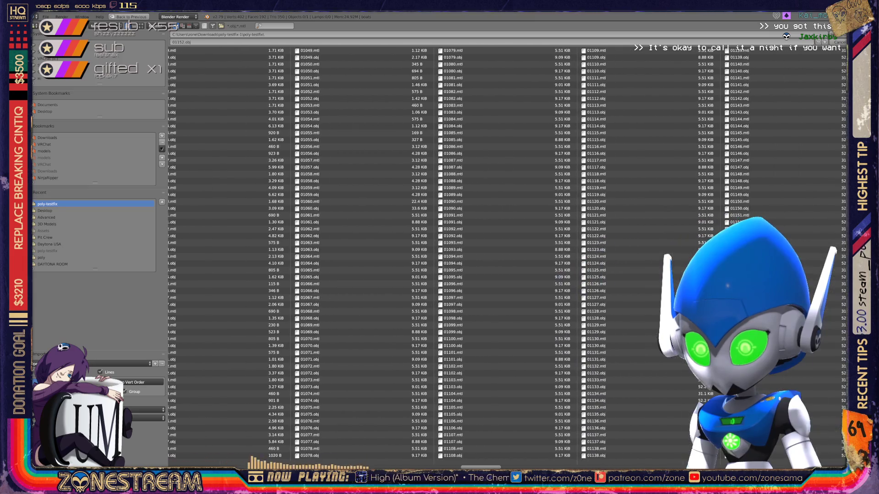
{"action": "scroll", "coordinate": [502, 259], "scroll_direction": "down", "scroll_amount": 1}
{"action": "scroll", "coordinate": [502, 260], "scroll_direction": "down", "scroll_amount": 1}
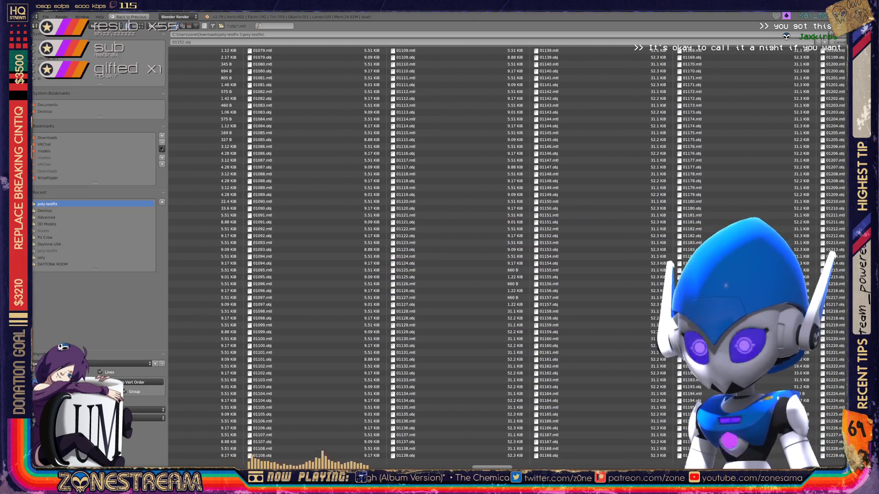
{"action": "scroll", "coordinate": [508, 256], "scroll_direction": "up", "scroll_amount": 1}
{"action": "scroll", "coordinate": [509, 256], "scroll_direction": "up", "scroll_amount": 1}
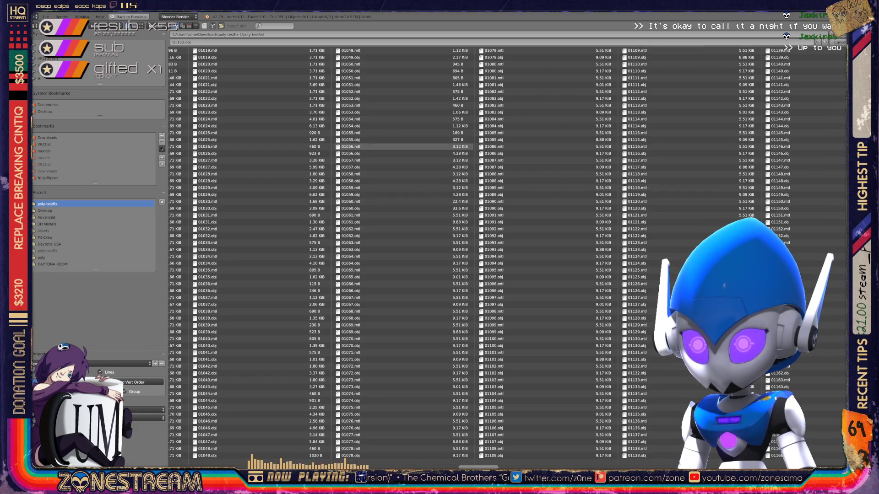
{"action": "double_click", "coordinate": [541, 118]}
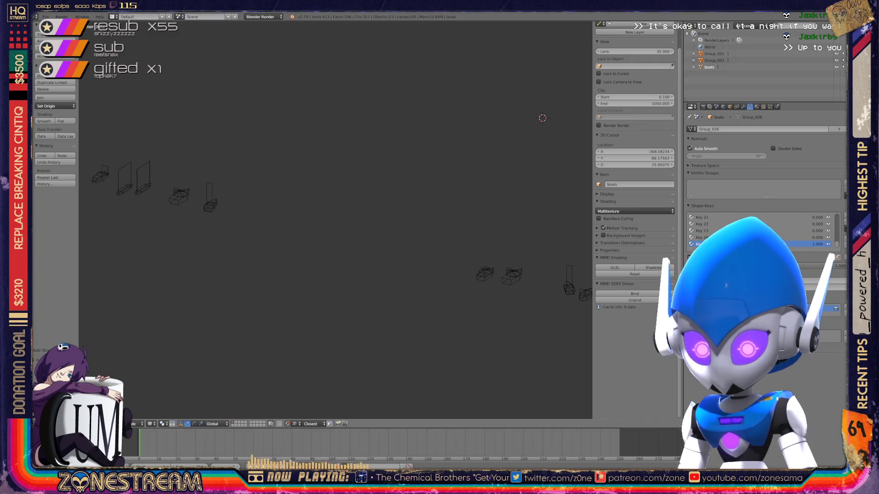
{"action": "middle_click_drag", "start_coordinate": [542, 118], "coordinate": [298, 82]}
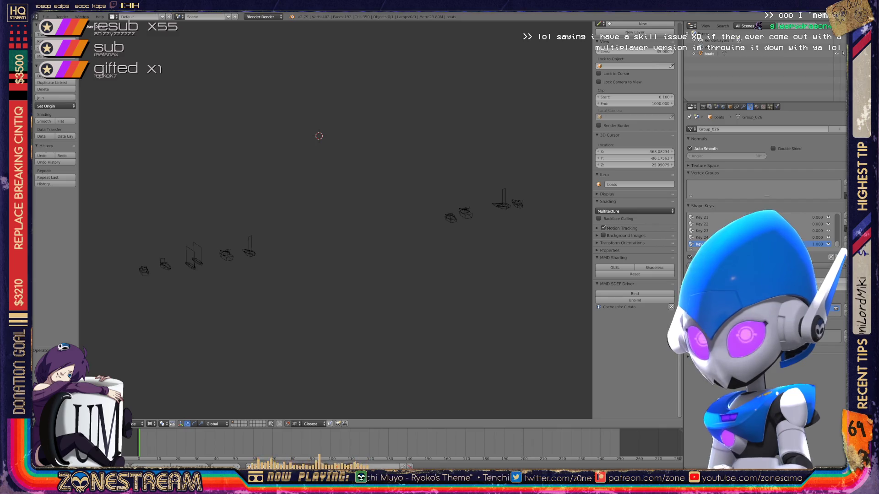
Step: Begin another file import from the File menu
{"action": "left_click", "coordinate": [45, 16]}
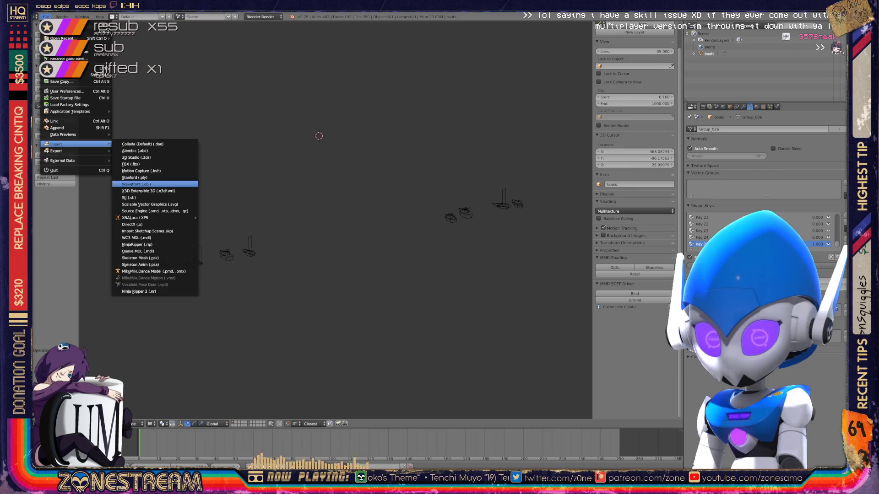
Step: Import another OBJ set of seat-piece groups and enter Edit Mode on their meshes
{"action": "left_click", "coordinate": [145, 184]}
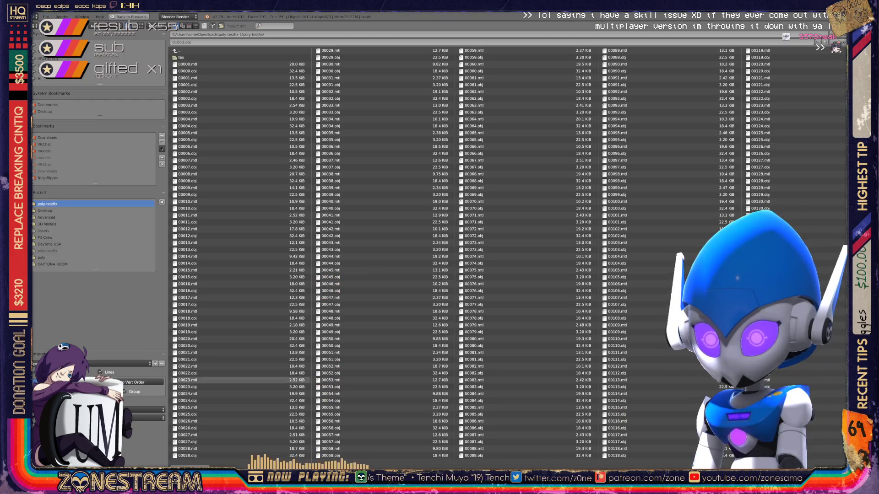
{"action": "scroll", "coordinate": [509, 254], "scroll_direction": "down", "scroll_amount": 10}
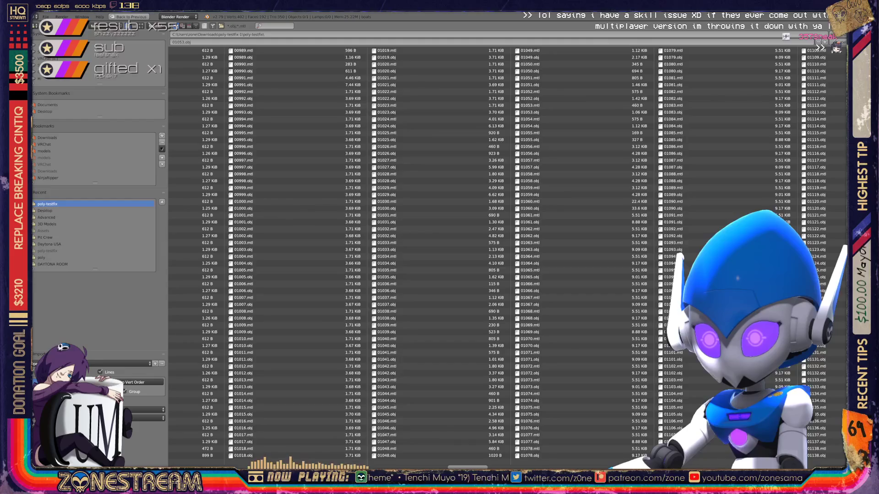
{"action": "scroll", "coordinate": [508, 254], "scroll_direction": "down", "scroll_amount": 1}
{"action": "scroll", "coordinate": [508, 254], "scroll_direction": "down", "scroll_amount": 1}
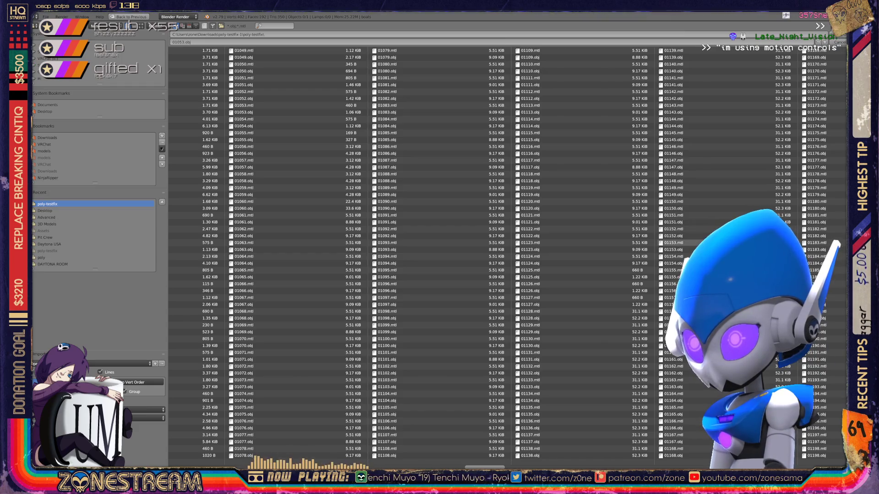
{"action": "key", "text": "Escape"}
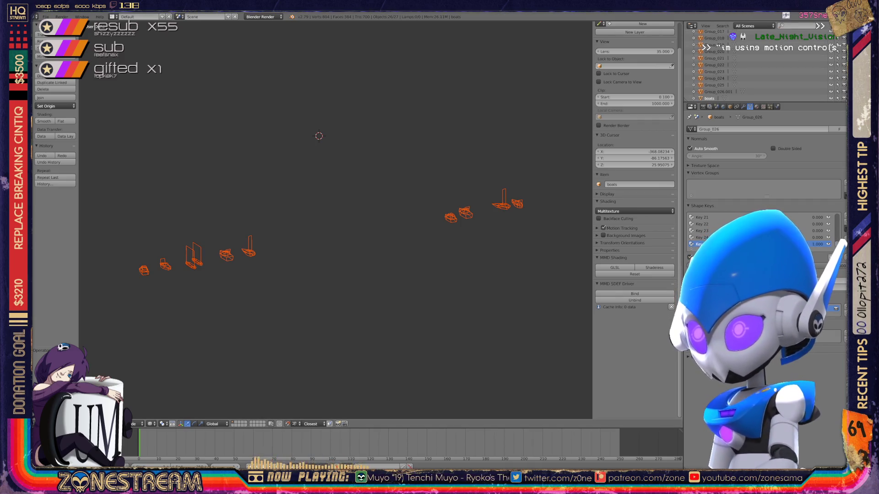
{"action": "key", "text": "Tab"}
Step: Frame the left seat piece's mesh up close, showing its sharp-marked rim edges
{"action": "middle_click_drag", "start_coordinate": [319, 135], "coordinate": [510, 59], "text": "shift"}
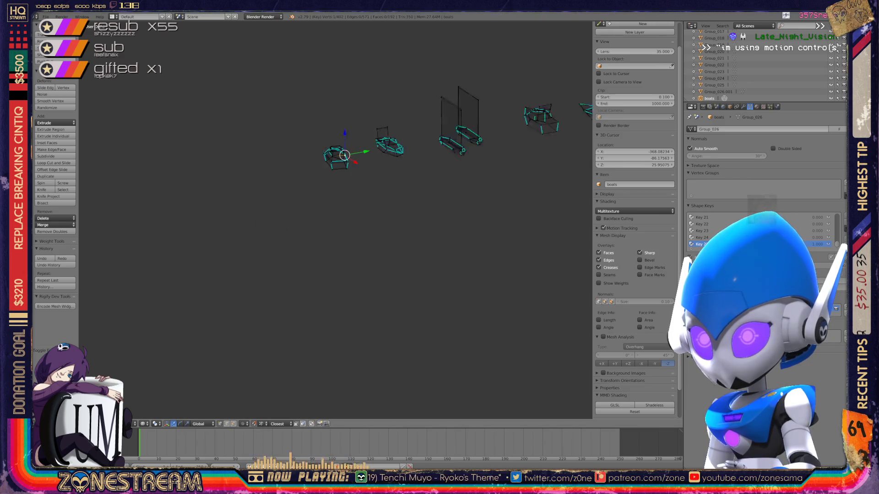
{"action": "scroll", "coordinate": [337, 220], "scroll_direction": "up", "scroll_amount": 5}
{"action": "middle_click_drag", "start_coordinate": [336, 137], "coordinate": [344, 207], "text": "shift"}
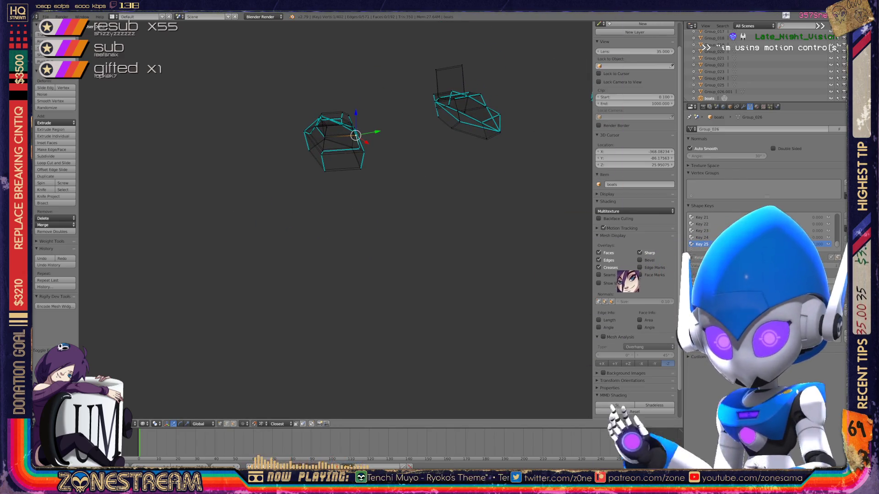
{"action": "left_click", "coordinate": [818, 244]}
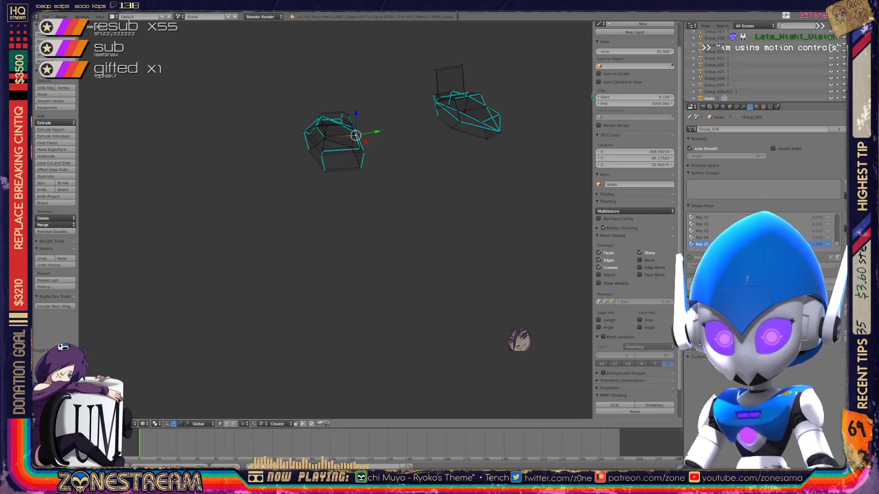
{"action": "scroll", "coordinate": [336, 220], "scroll_direction": "up", "scroll_amount": 4}
{"action": "mouse_move", "coordinate": [344, 103]}
{"action": "middle_mouse_down"}
{"action": "mouse_move", "coordinate": [343, 179]}
{"action": "mouse_move", "coordinate": [330, 184]}
{"action": "middle_mouse_up"}
{"action": "scroll", "coordinate": [350, 151], "scroll_direction": "up", "scroll_amount": 3}
{"action": "scroll", "coordinate": [335, 220], "scroll_direction": "up", "scroll_amount": 2}
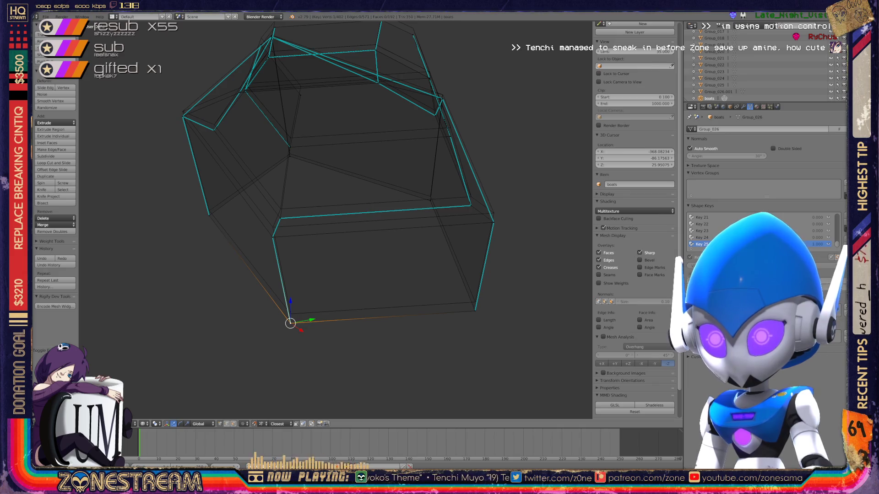
Step: Raise the seat piece's bottom corner vertices with repeated small grab moves
{"action": "key", "text": "g"}
{"action": "key", "text": "Return"}
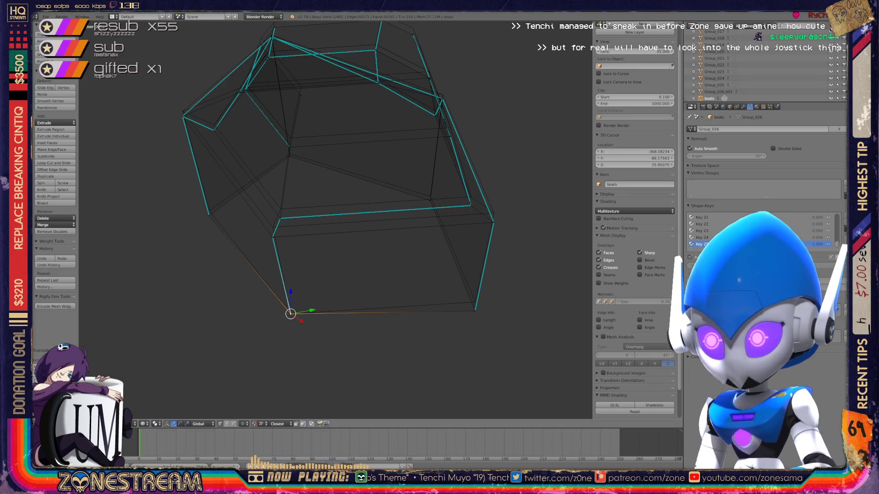
{"action": "key", "text": "ctrl+shift+z"}
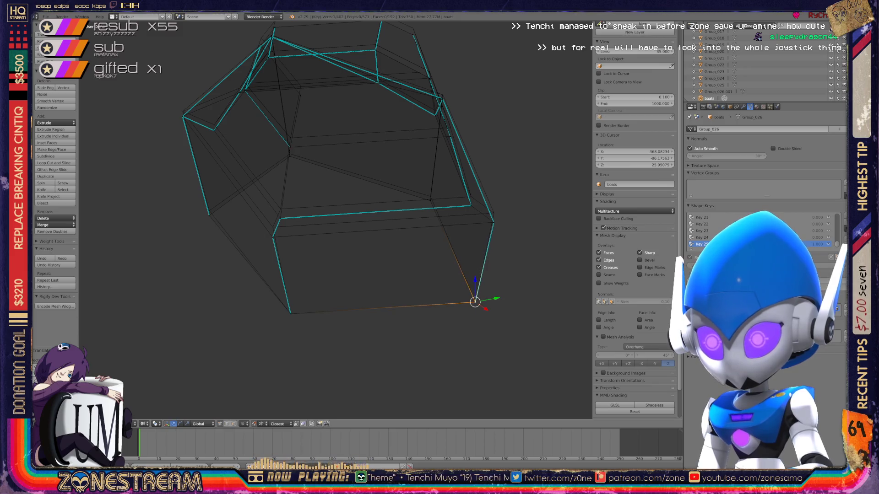
{"action": "middle_click_drag", "start_coordinate": [336, 206], "coordinate": [336, 171]}
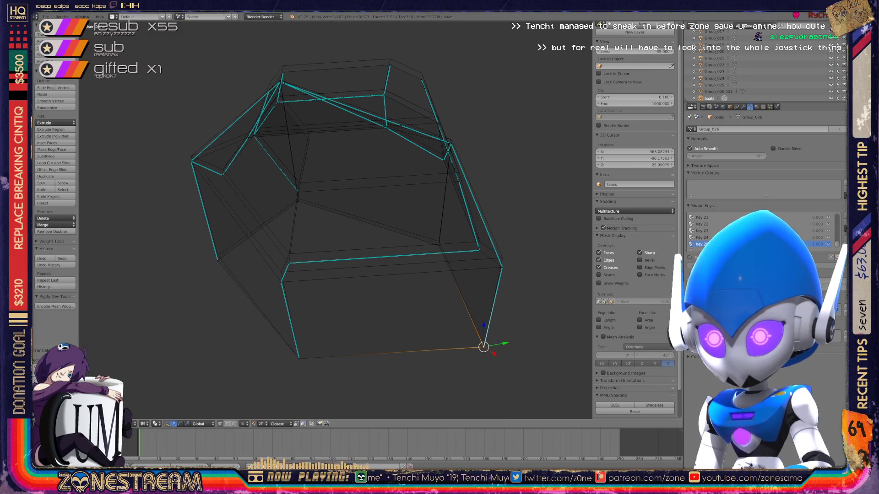
{"action": "key", "text": "g"}
{"action": "key", "text": "Return"}
{"action": "key", "text": "g"}
{"action": "key", "text": "Return"}
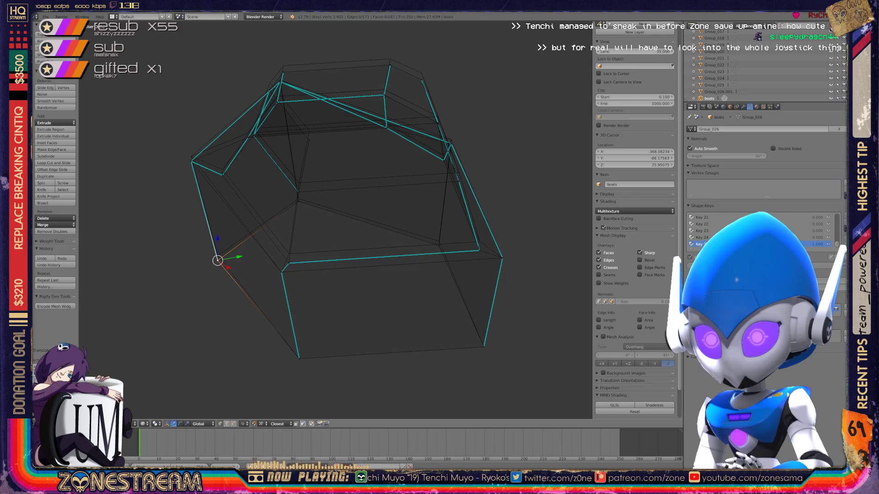
{"action": "key", "text": "g"}
{"action": "key", "text": "Return"}
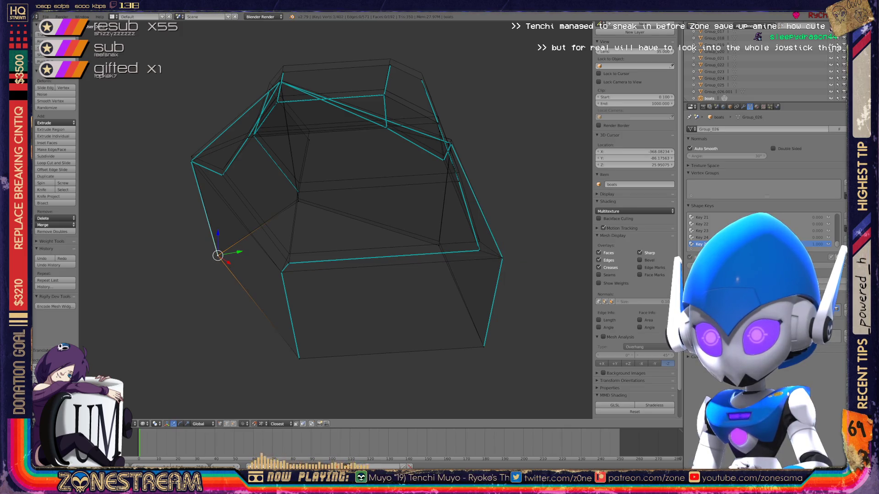
Step: Keep nudging the lower-left and right-side vertices upward until the edges sit higher
{"action": "key", "text": "g"}
{"action": "key", "text": "Return"}
{"action": "key", "text": "g"}
{"action": "key", "text": "Return"}
{"action": "key", "text": "g"}
{"action": "key", "text": "Return"}
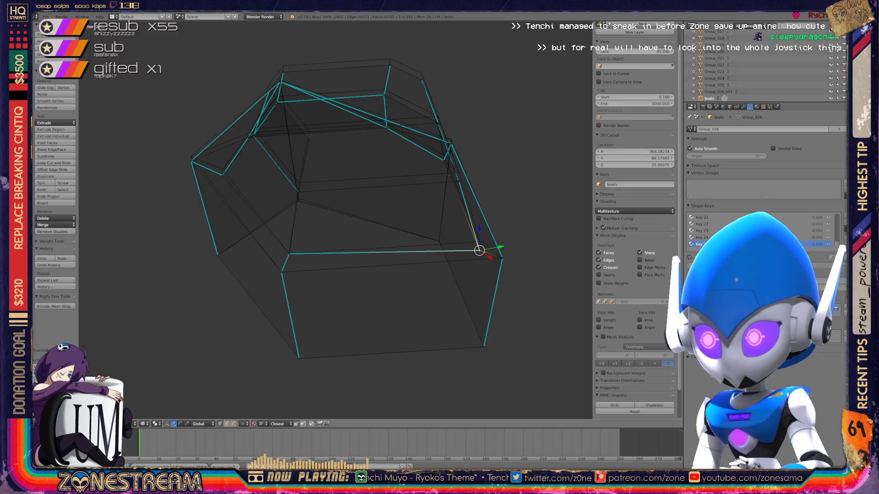
{"action": "key", "text": "g"}
{"action": "key", "text": "Return"}
{"action": "mouse_move", "coordinate": [344, 206]}
{"action": "middle_mouse_down"}
{"action": "mouse_move", "coordinate": [385, 220]}
{"action": "mouse_move", "coordinate": [550, 172]}
{"action": "middle_mouse_up"}
{"action": "scroll", "coordinate": [412, 206], "scroll_direction": "down", "scroll_amount": 3}
Step: Raise the lower boat's front corner vertex slightly with the transform widget
{"action": "middle_click_drag", "start_coordinate": [412, 206], "coordinate": [468, 179]}
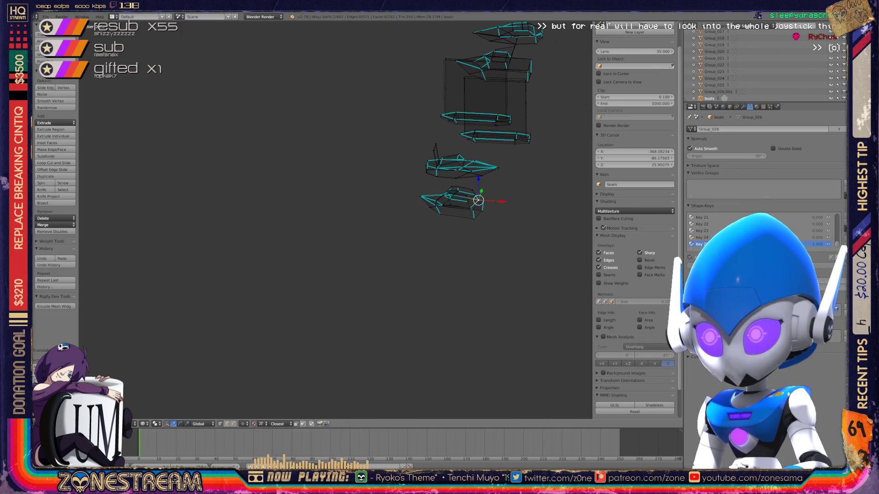
{"action": "scroll", "coordinate": [453, 199], "scroll_direction": "up", "scroll_amount": 3}
{"action": "scroll", "coordinate": [453, 199], "scroll_direction": "up", "scroll_amount": 3}
{"action": "scroll", "coordinate": [440, 226], "scroll_direction": "up", "scroll_amount": 2}
{"action": "scroll", "coordinate": [440, 231], "scroll_direction": "up", "scroll_amount": 2}
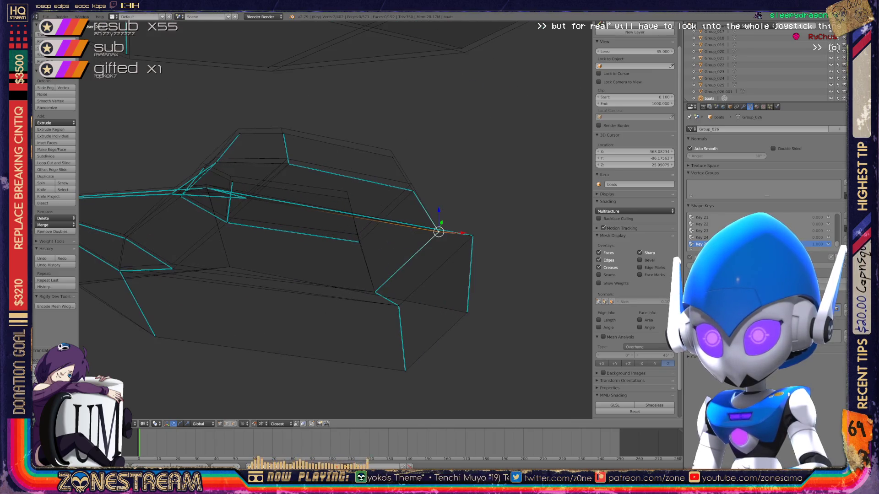
{"action": "middle_click_drag", "start_coordinate": [439, 232], "coordinate": [465, 227], "text": "shift"}
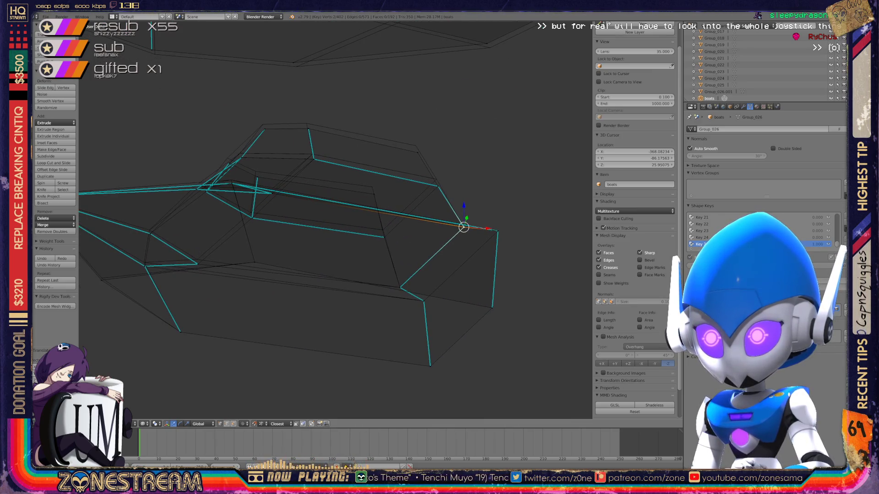
{"action": "left_click", "coordinate": [371, 187]}
{"action": "scroll", "coordinate": [371, 187], "scroll_direction": "up", "scroll_amount": 2}
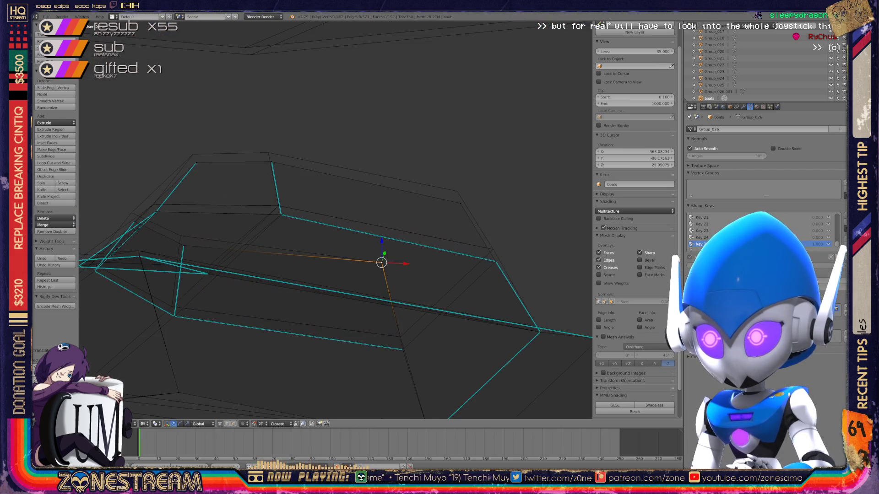
{"action": "left_click_drag", "start_coordinate": [460, 203], "coordinate": [456, 191]}
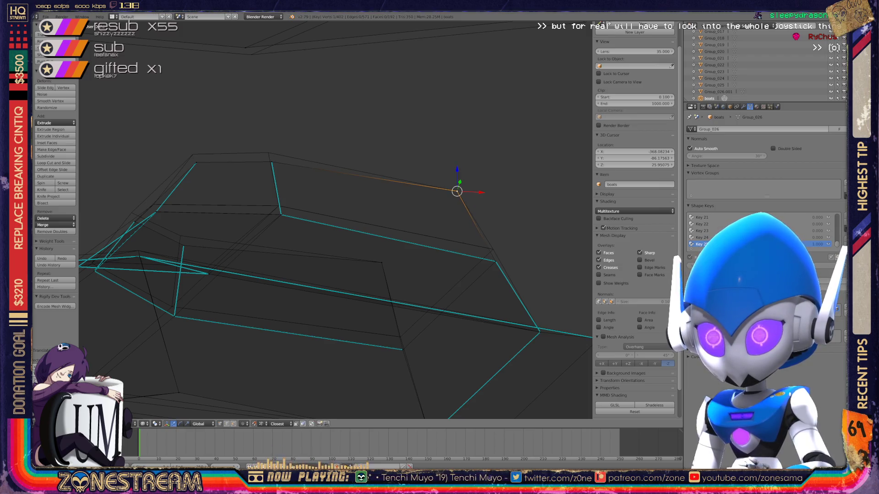
{"action": "middle_click_drag", "start_coordinate": [336, 261], "coordinate": [378, 276], "text": "shift"}
Step: Lift the boat's top-left corner vertex slightly upward
{"action": "right_click", "coordinate": [311, 168]}
{"action": "right_click", "coordinate": [239, 178]}
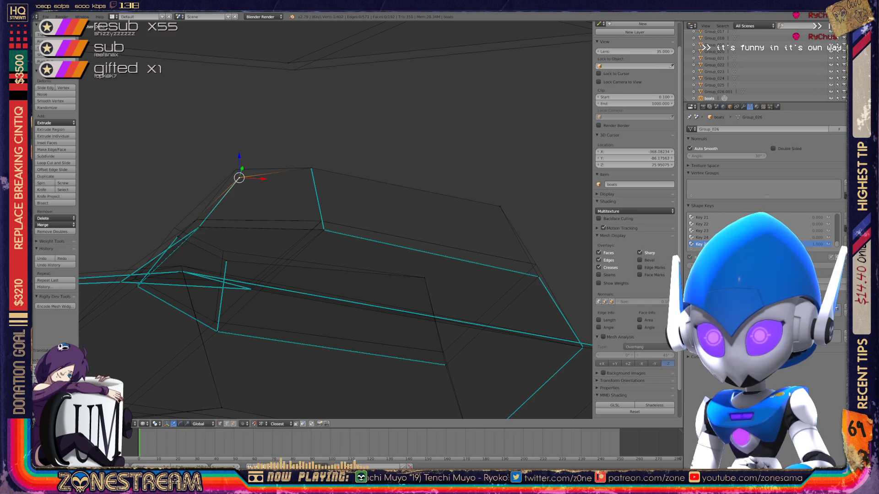
{"action": "left_click_drag", "start_coordinate": [240, 178], "coordinate": [236, 169]}
{"action": "scroll", "coordinate": [335, 219], "scroll_direction": "up", "scroll_amount": 2}
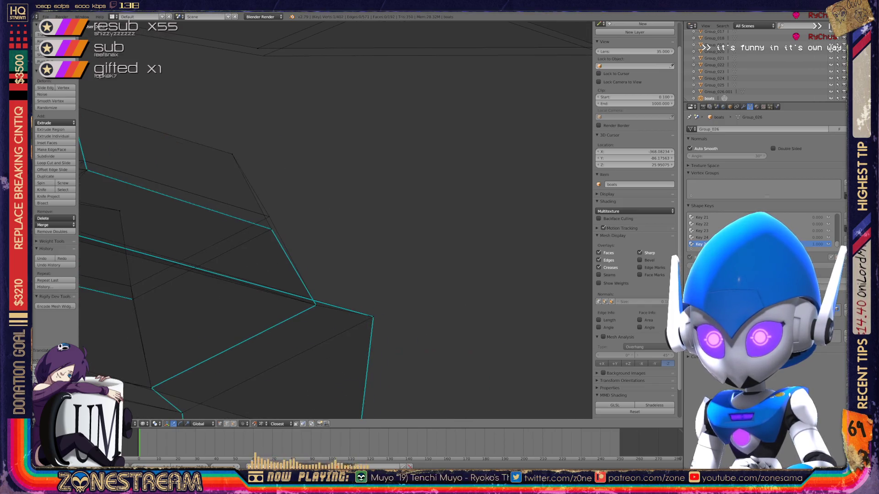
{"action": "scroll", "coordinate": [335, 220], "scroll_direction": "down", "scroll_amount": 5}
{"action": "mouse_move", "coordinate": [336, 219]}
{"action": "middle_mouse_down"}
{"action": "mouse_move", "coordinate": [440, 233]}
{"action": "mouse_move", "coordinate": [481, 261]}
{"action": "mouse_move", "coordinate": [563, 261]}
{"action": "middle_mouse_up"}
{"action": "scroll", "coordinate": [335, 221], "scroll_direction": "up", "scroll_amount": 2}
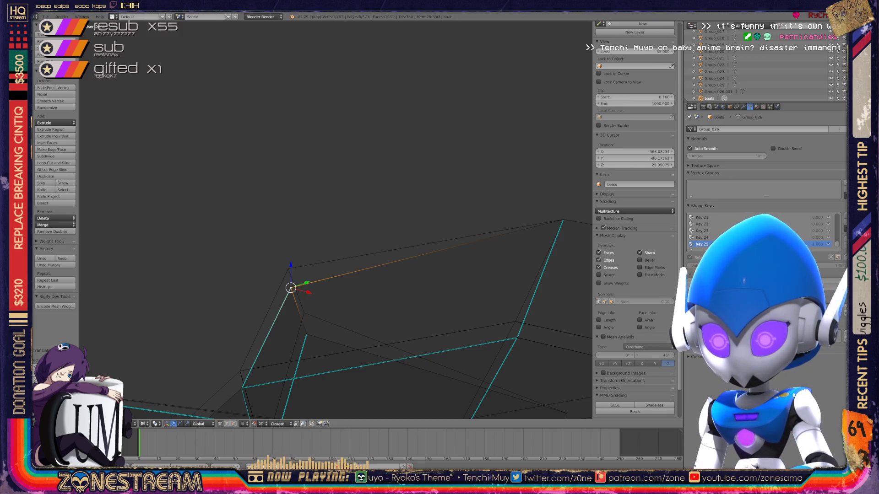
Step: Pull another corner vertex up into place and select a lower vertex of the boat
{"action": "left_click_drag", "start_coordinate": [290, 287], "coordinate": [288, 269]}
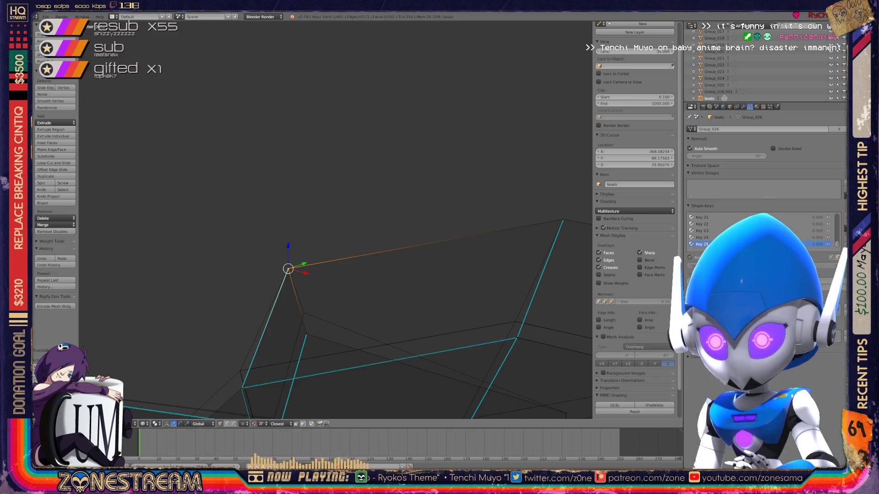
{"action": "right_click", "coordinate": [304, 312]}
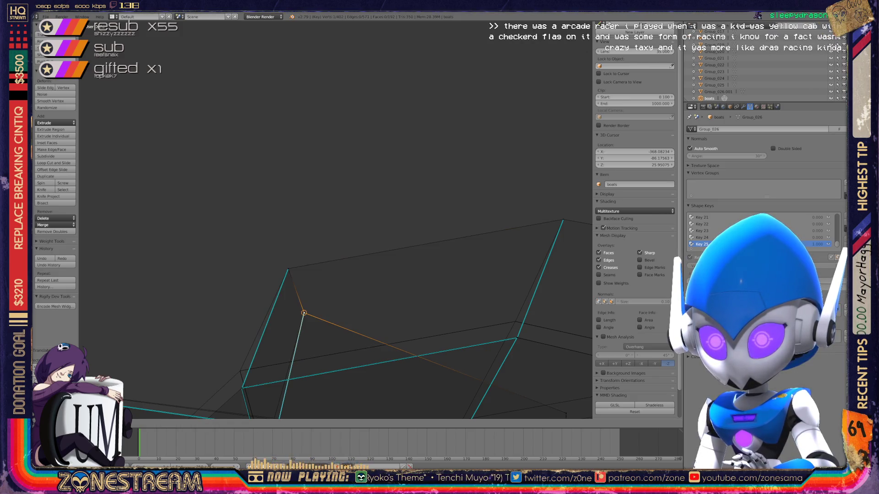
{"action": "middle_click_drag", "start_coordinate": [304, 312], "coordinate": [208, 238], "text": "shift"}
{"action": "middle_click_drag", "start_coordinate": [336, 275], "coordinate": [371, 247]}
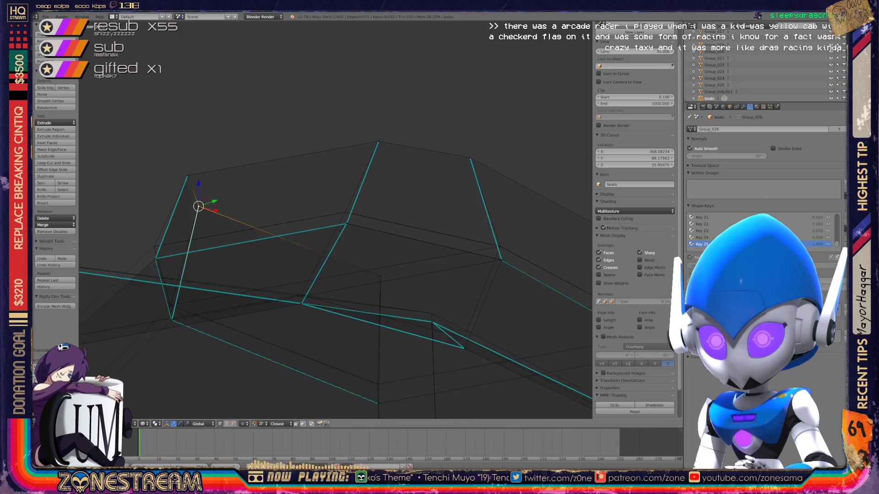
{"action": "scroll", "coordinate": [337, 219], "scroll_direction": "down", "scroll_amount": 2}
{"action": "scroll", "coordinate": [337, 220], "scroll_direction": "down", "scroll_amount": 2}
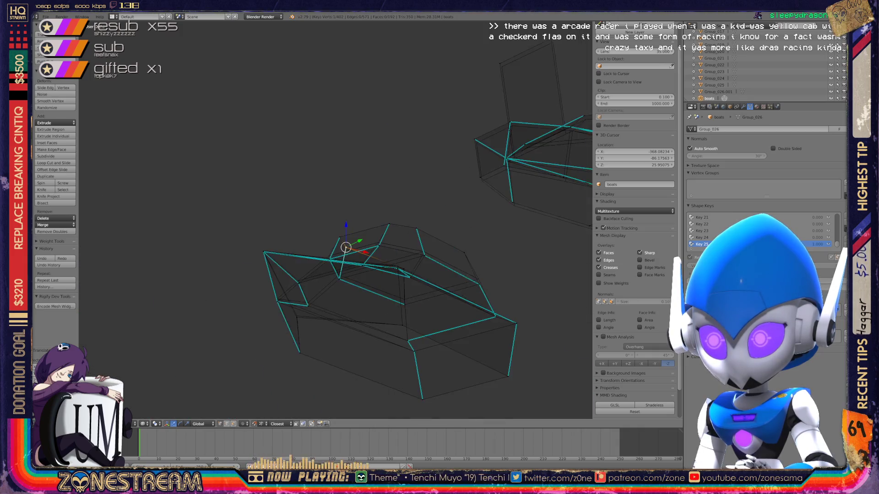
{"action": "scroll", "coordinate": [337, 221], "scroll_direction": "down", "scroll_amount": 2}
{"action": "scroll", "coordinate": [337, 220], "scroll_direction": "down", "scroll_amount": 2}
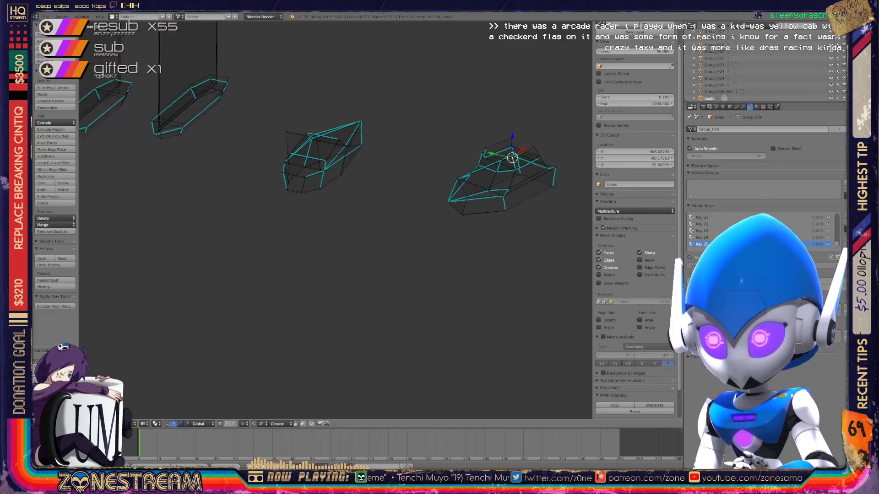
{"action": "key", "text": "KP_Decimal"}
{"action": "scroll", "coordinate": [336, 247], "scroll_direction": "up", "scroll_amount": 2}
{"action": "scroll", "coordinate": [337, 247], "scroll_direction": "up", "scroll_amount": 2}
{"action": "scroll", "coordinate": [336, 248], "scroll_direction": "up", "scroll_amount": 3}
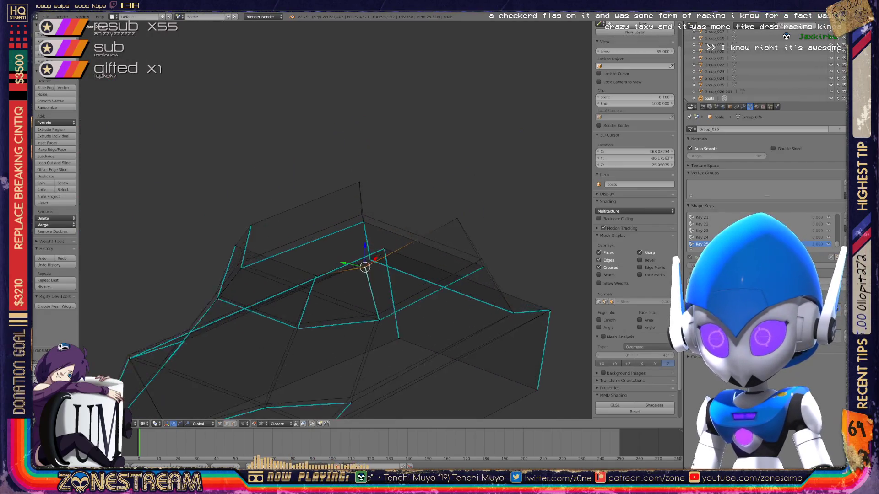
{"action": "scroll", "coordinate": [336, 247], "scroll_direction": "up", "scroll_amount": 1}
{"action": "scroll", "coordinate": [336, 247], "scroll_direction": "up", "scroll_amount": 1}
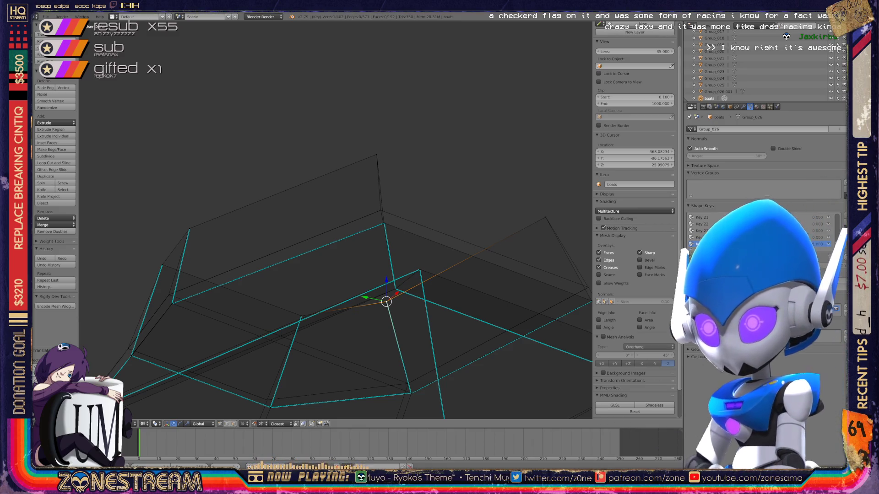
{"action": "mouse_move", "coordinate": [343, 275]}
{"action": "middle_mouse_down"}
{"action": "mouse_move", "coordinate": [302, 220]}
{"action": "mouse_move", "coordinate": [316, 234]}
{"action": "mouse_move", "coordinate": [275, 275]}
{"action": "mouse_move", "coordinate": [404, 239]}
{"action": "mouse_move", "coordinate": [417, 180]}
{"action": "mouse_move", "coordinate": [444, 168]}
{"action": "mouse_move", "coordinate": [406, 205]}
{"action": "middle_mouse_up"}
{"action": "scroll", "coordinate": [444, 168], "scroll_direction": "up", "scroll_amount": 2}
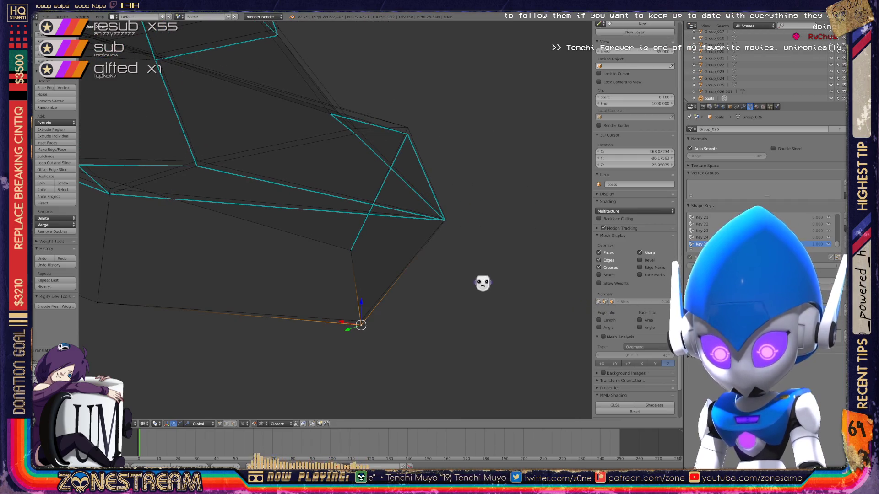
Step: Undo to restore the Key 25 shape key to 1.000 and centre the view on the vertex
{"action": "key", "text": "ctrl+z"}
{"action": "mouse_move", "coordinate": [403, 267]}
{"action": "middle_mouse_down"}
{"action": "mouse_move", "coordinate": [525, 235]}
{"action": "mouse_move", "coordinate": [483, 279]}
{"action": "middle_mouse_up"}
{"action": "mouse_move", "coordinate": [444, 327]}
{"action": "middle_mouse_down"}
{"action": "mouse_move", "coordinate": [407, 390]}
{"action": "mouse_move", "coordinate": [595, 118]}
{"action": "mouse_move", "coordinate": [794, 16]}
{"action": "middle_mouse_up"}
{"action": "key", "text": "KP_Decimal"}
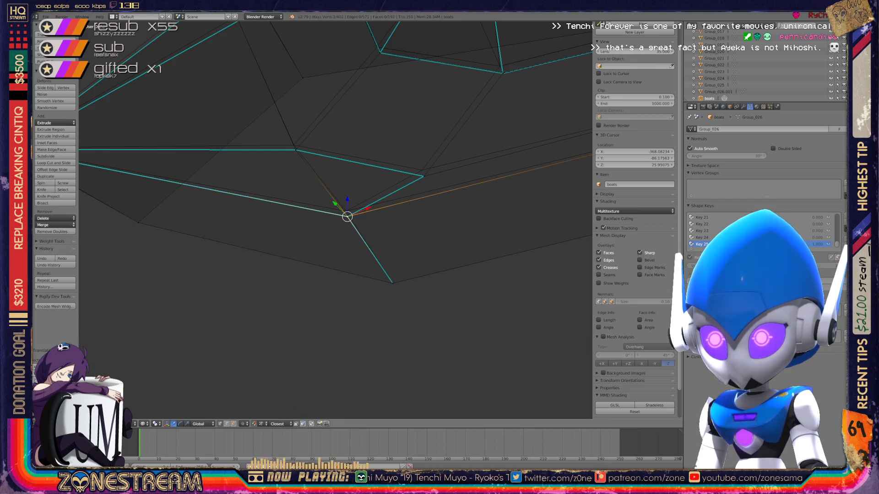
Step: Snap the 3D cursor to the selected boat-mesh vertex via Cursor to Selected
{"action": "middle_click_drag", "start_coordinate": [347, 217], "coordinate": [294, 267], "text": "shift"}
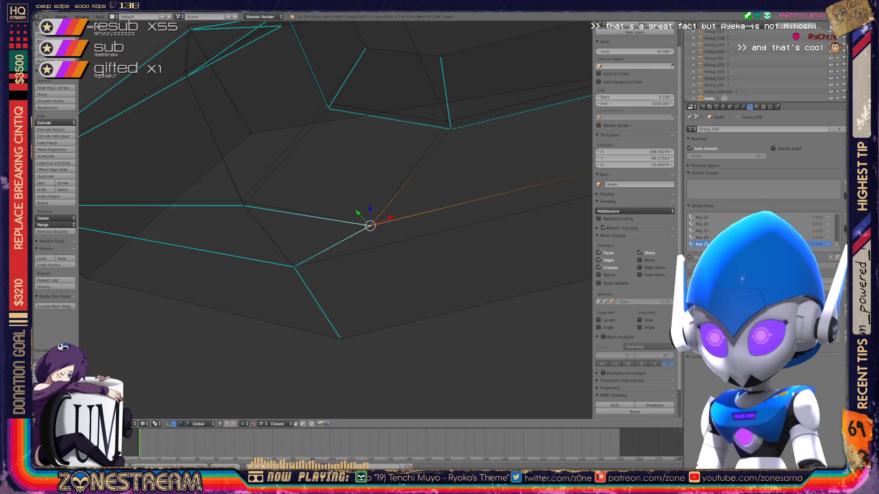
{"action": "middle_click_drag", "start_coordinate": [371, 232], "coordinate": [439, 243], "text": "shift"}
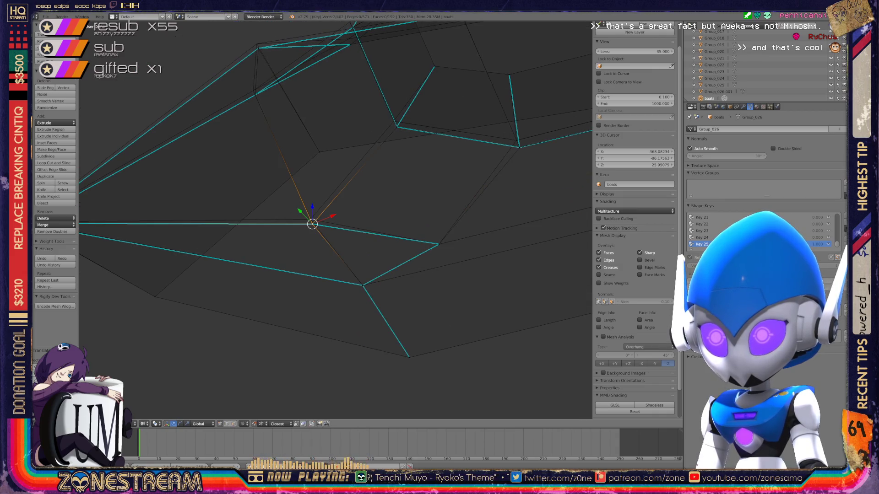
{"action": "key", "text": "shift+s"}
{"action": "left_click", "coordinate": [297, 196]}
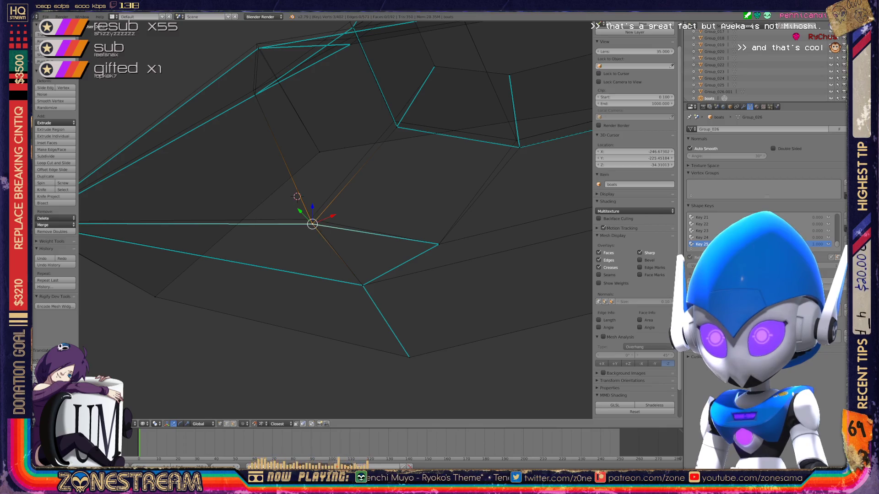